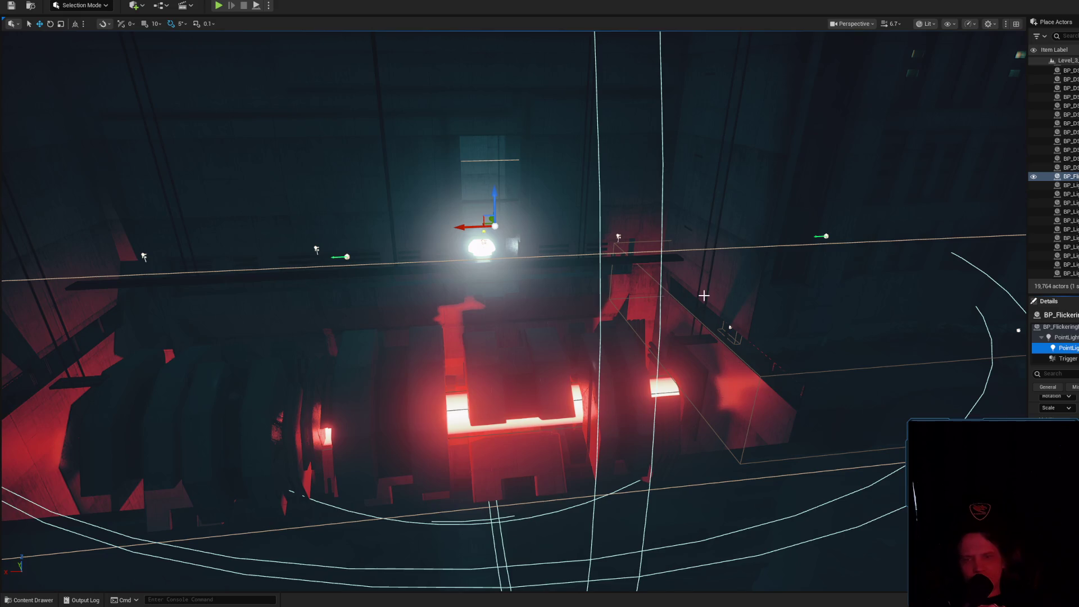
- Play-test the level, walking past the stairs and railings toward the red-lit balcony, then stop
key(alt+p)
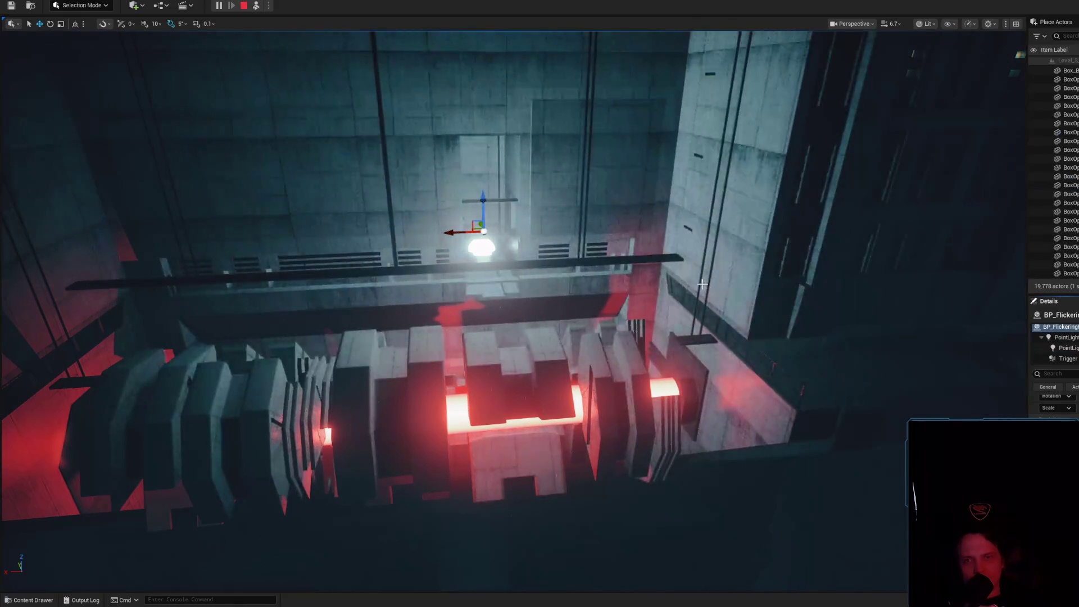
scroll(540, 304, down, 2)
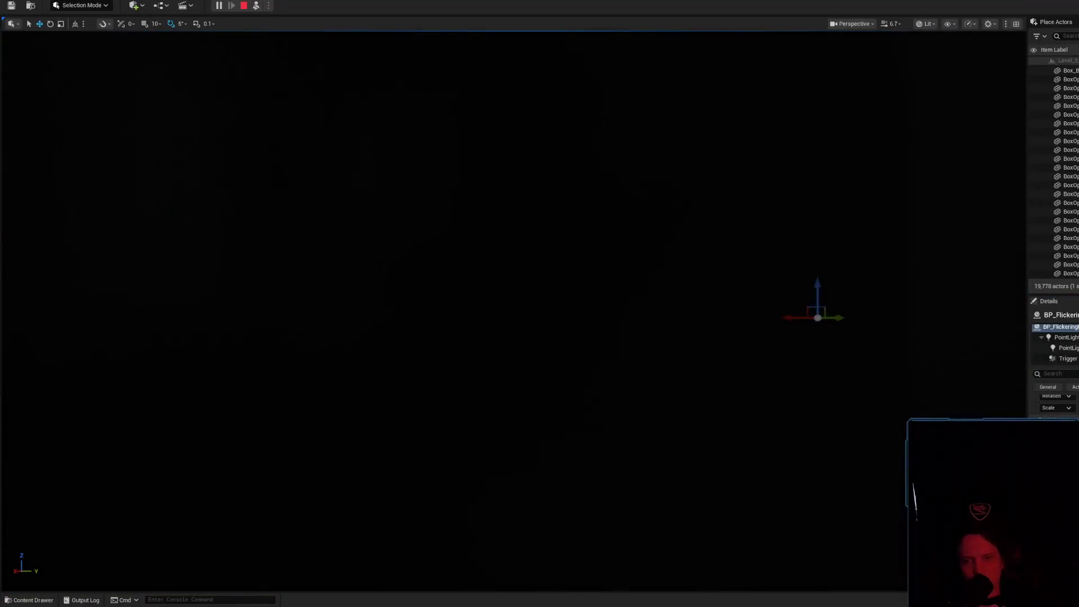
scroll(513, 312, down, 2)
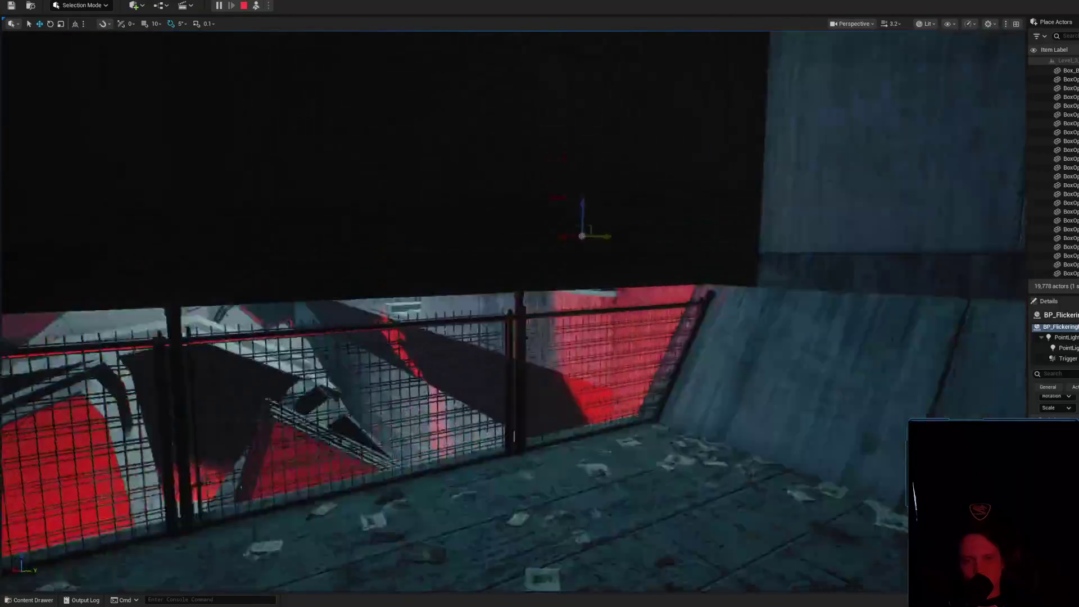
scroll(539, 304, down, 2)
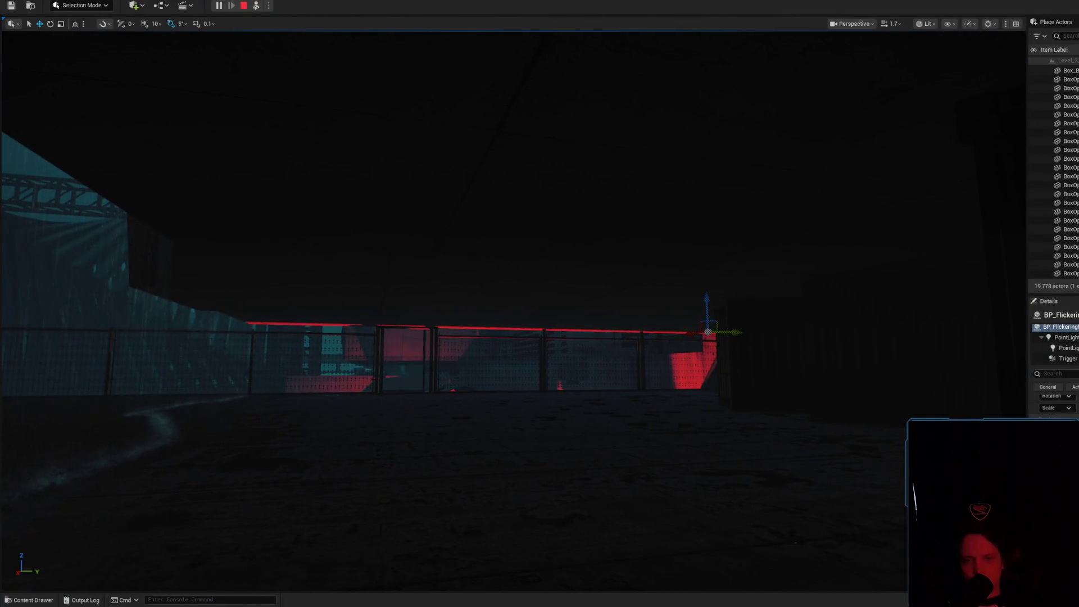
key(w)
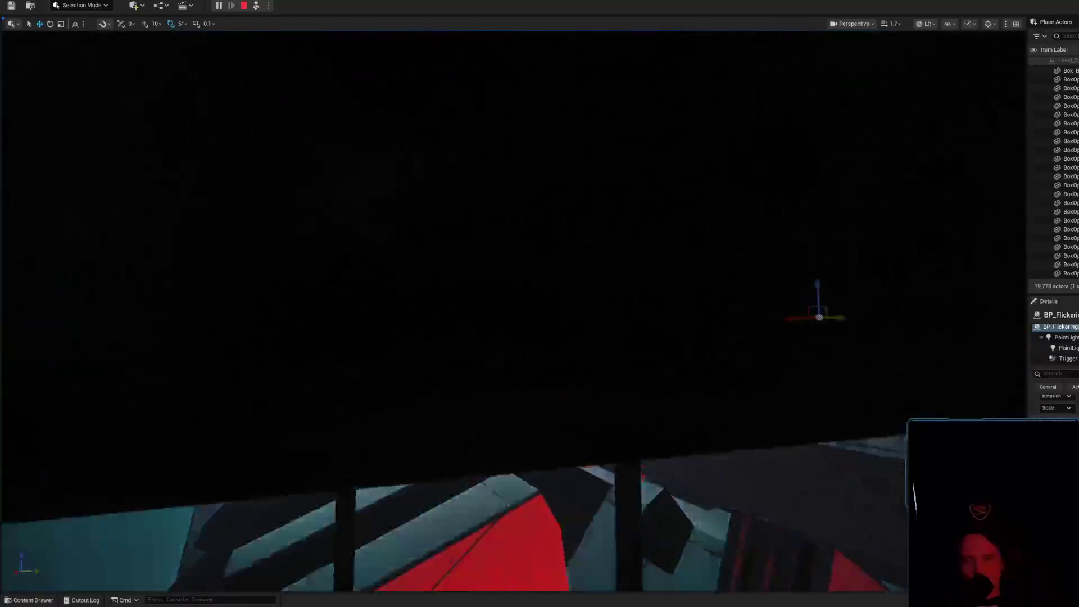
key(w)
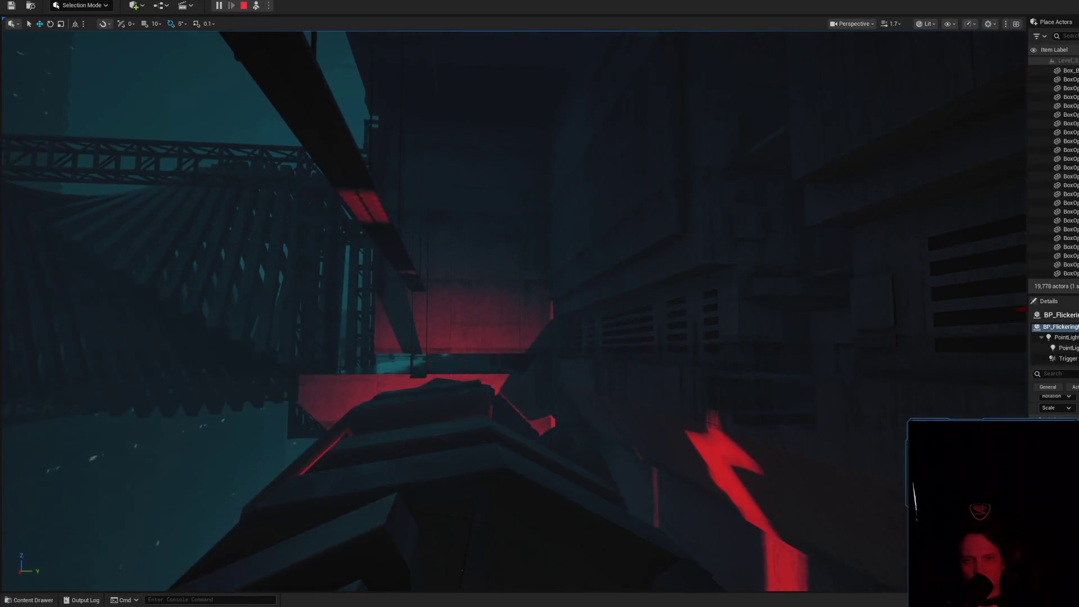
key(f)
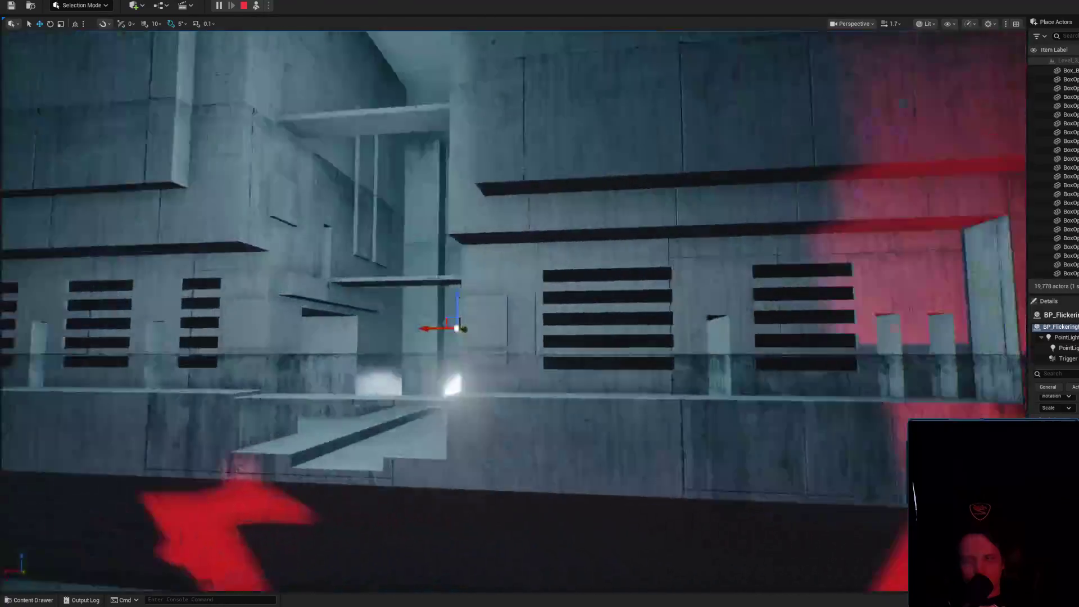
key(s)
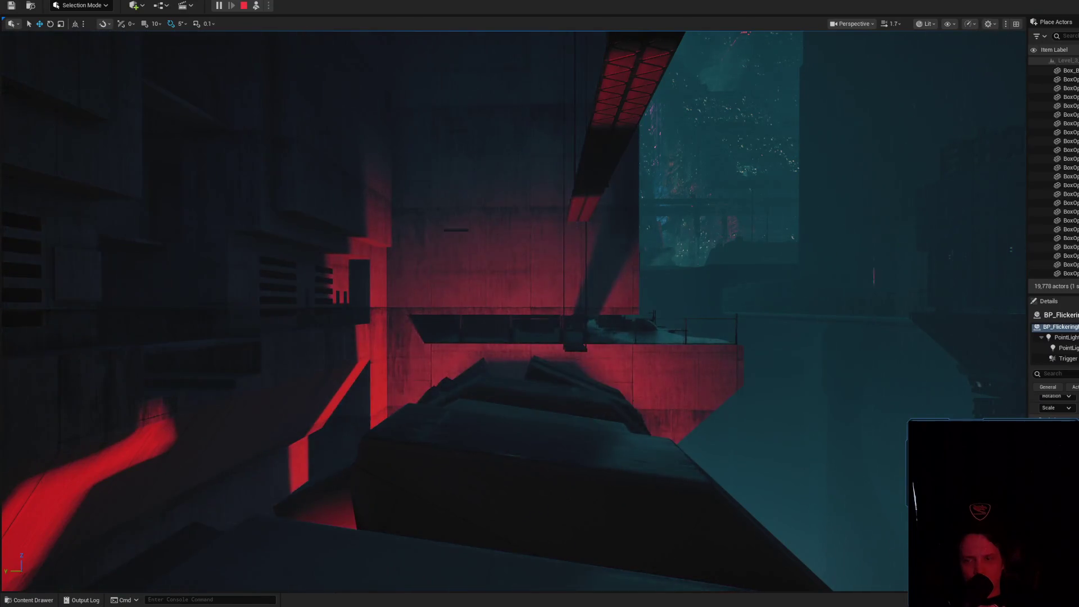
key(w)
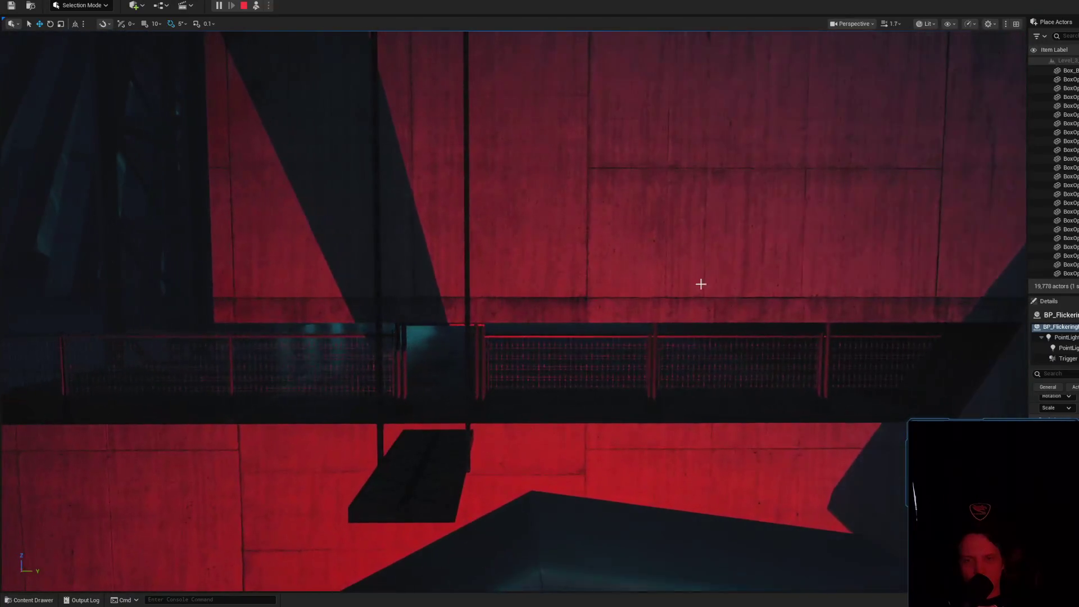
key(Escape)
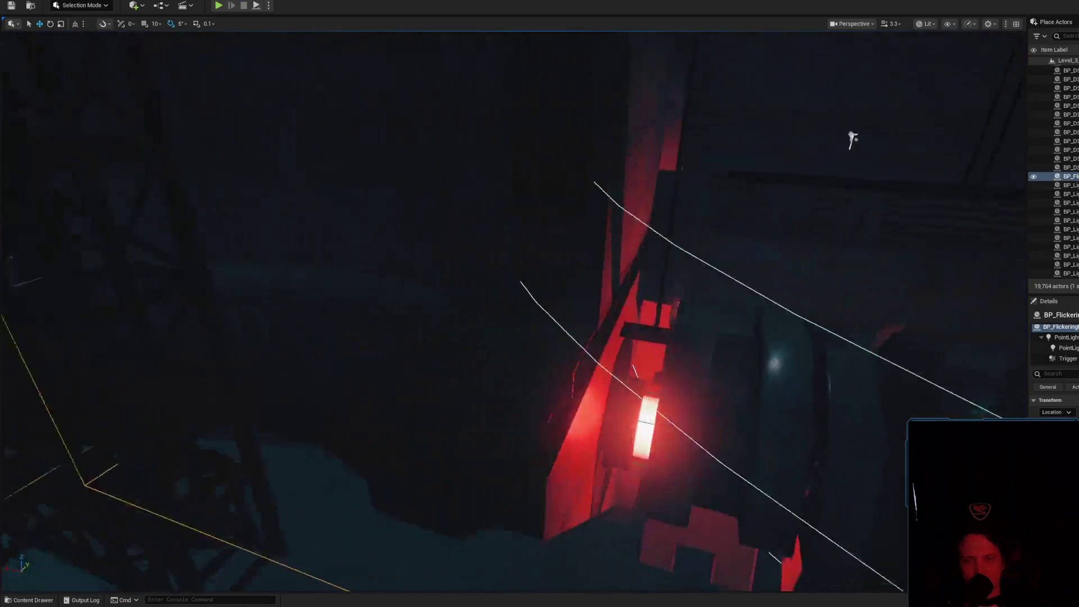
- Fly over to the roof floor, select the large floor piece, and run a second play-test
mouse_move(852, 139)
mouse_down()
mouse_move(764, 146)
mouse_move(548, 439)
mouse_up()
right_click(483, 510)
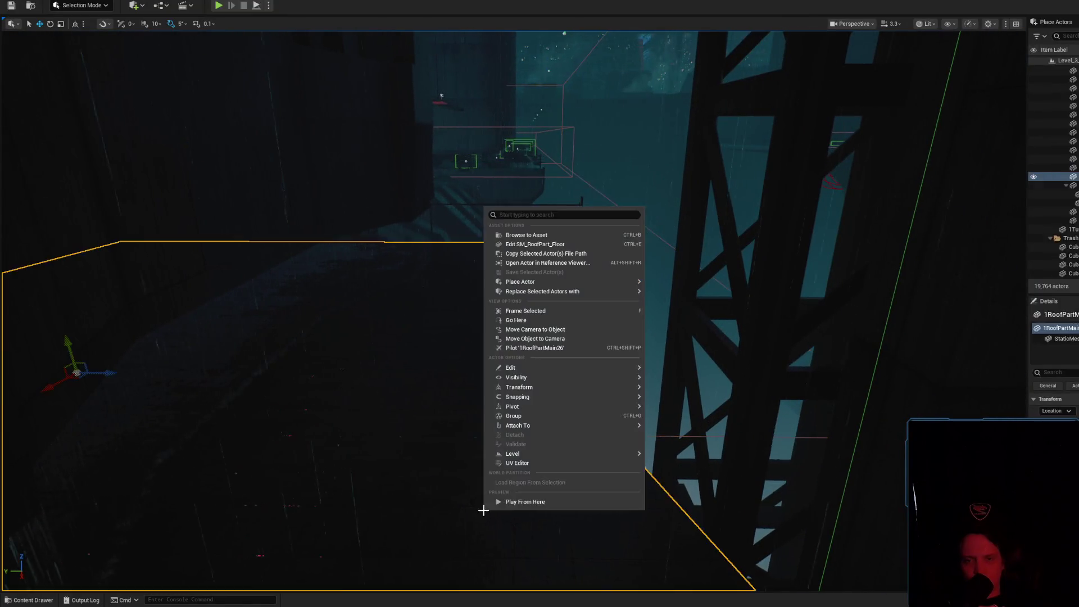
mouse_move(429, 407)
mouse_down()
mouse_move(418, 360)
mouse_move(511, 446)
mouse_up()
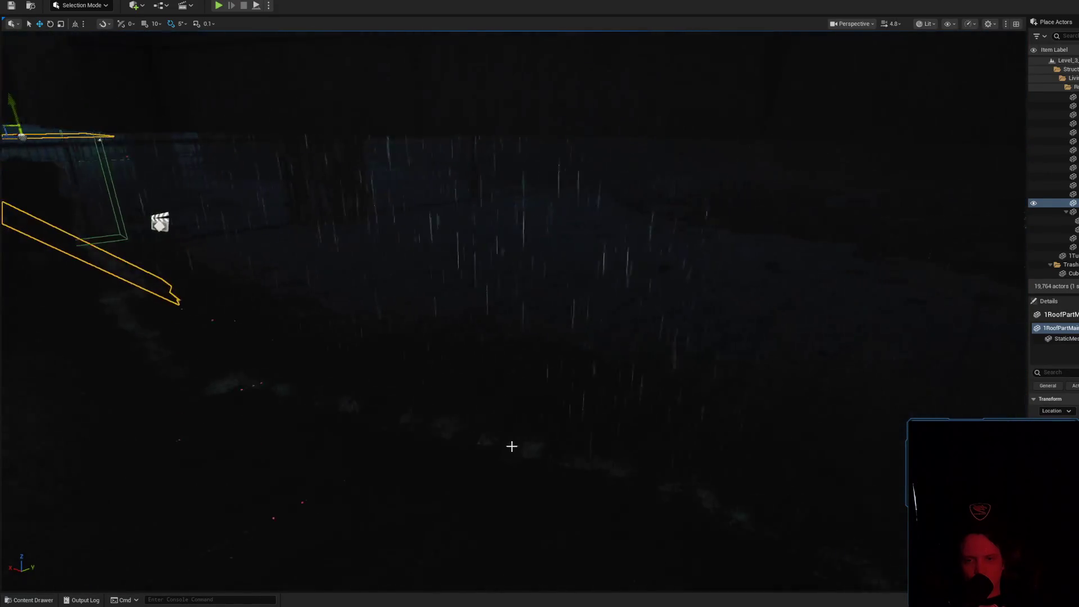
right_click(484, 551)
key(Escape)
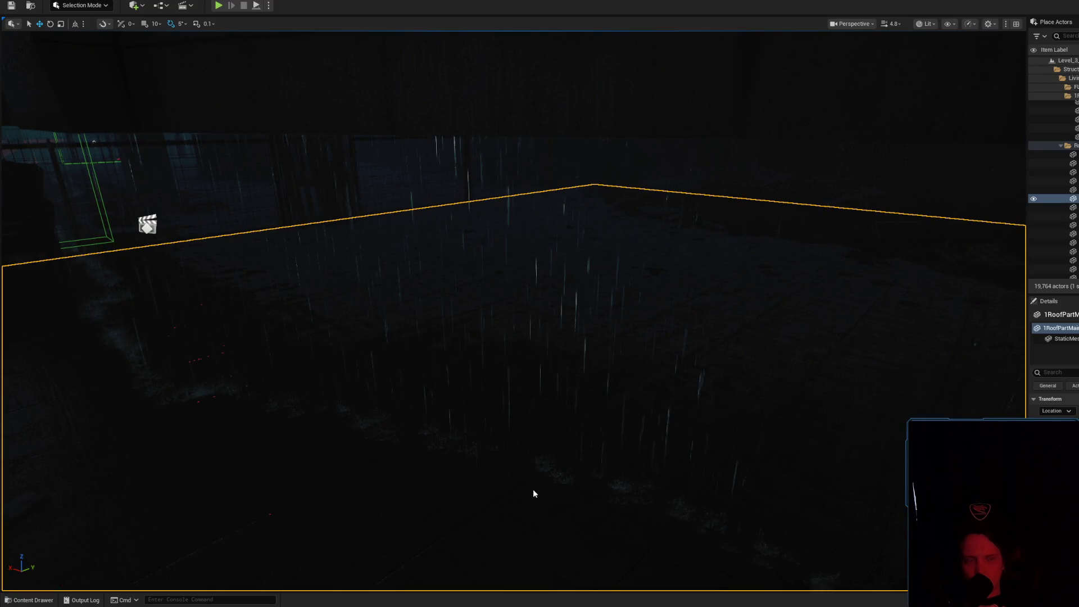
key(alt+p)
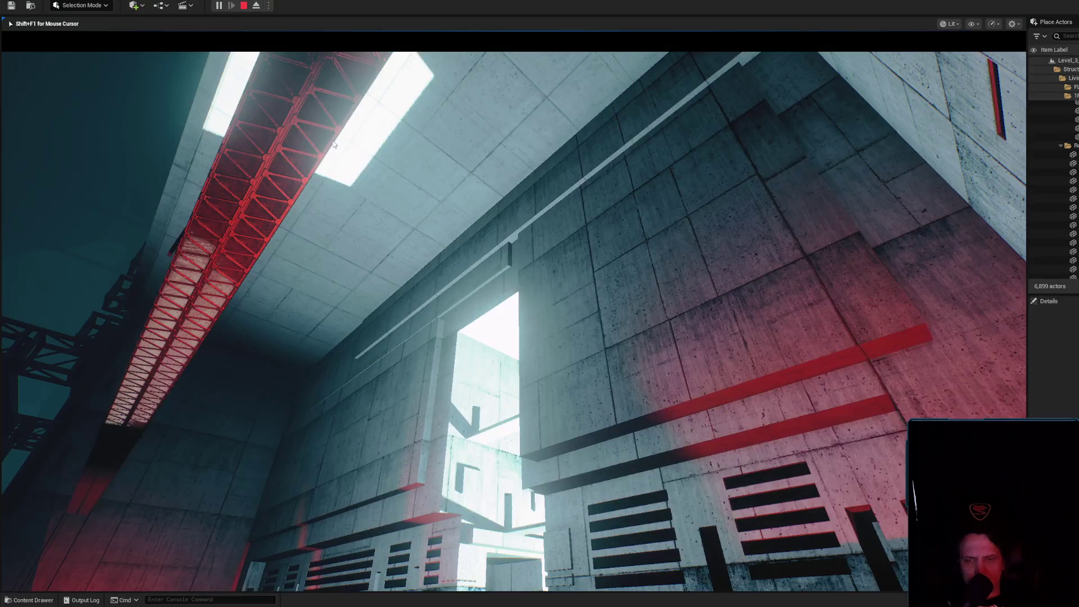
key(Escape)
- Select the BP_Flickering light and frame the view on it
key(f)
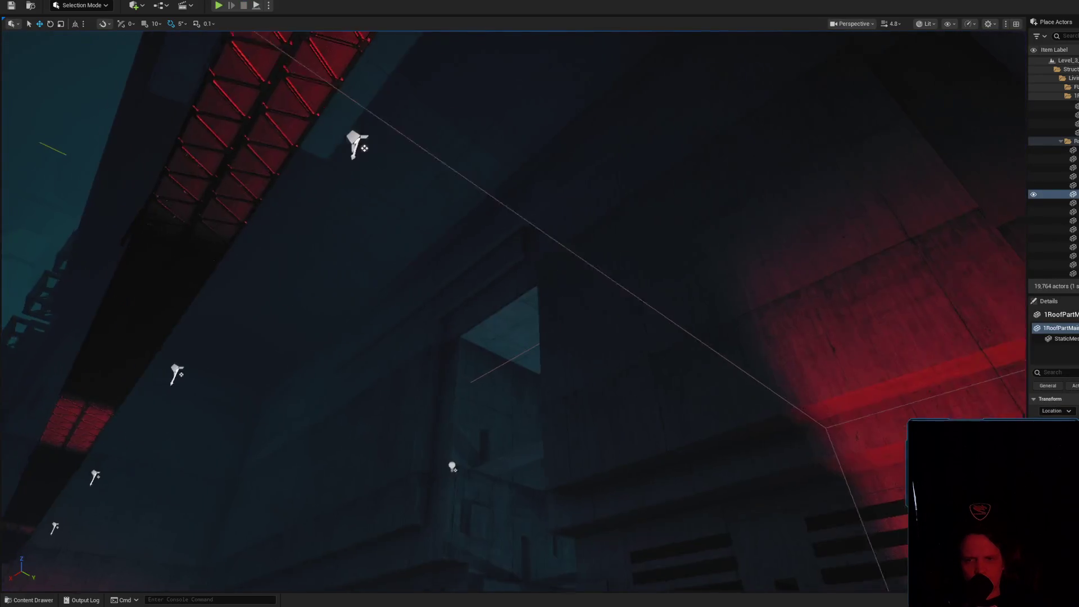
click(511, 211)
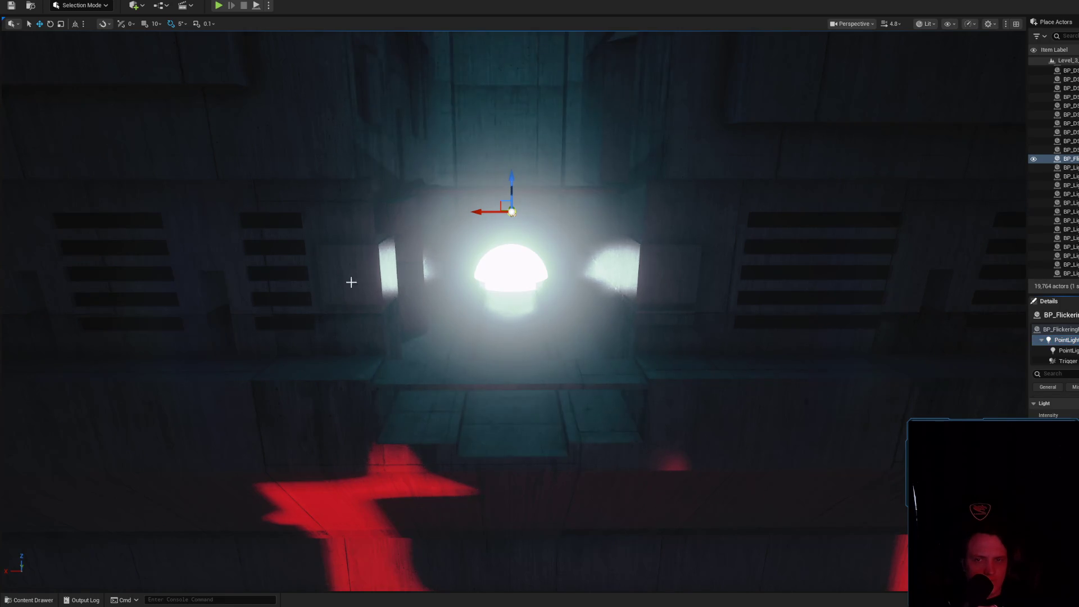
scroll(352, 282, down, 10)
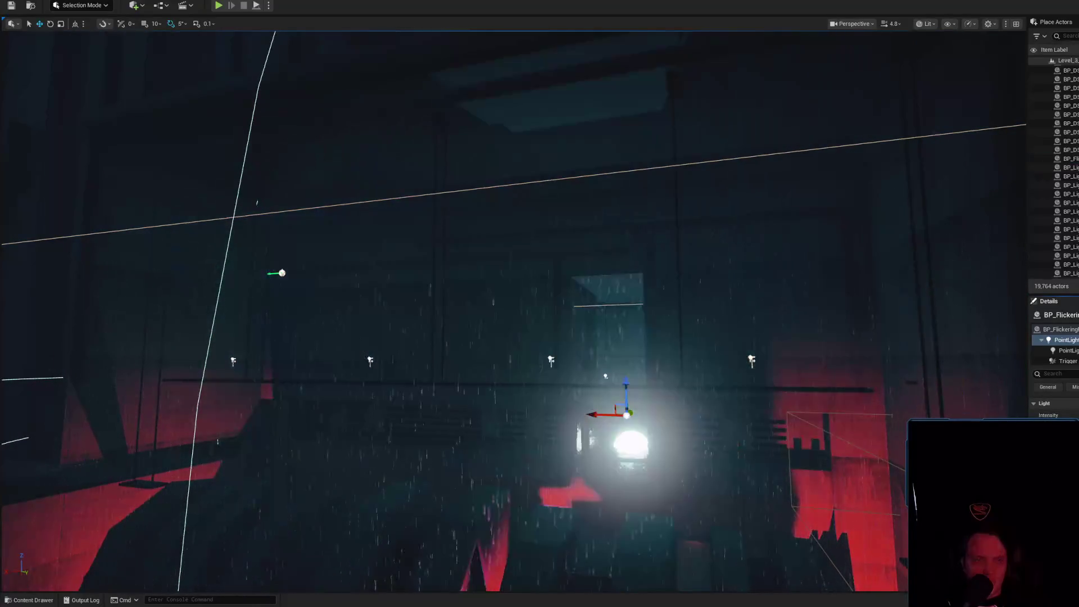
scroll(832, 343, up, 4)
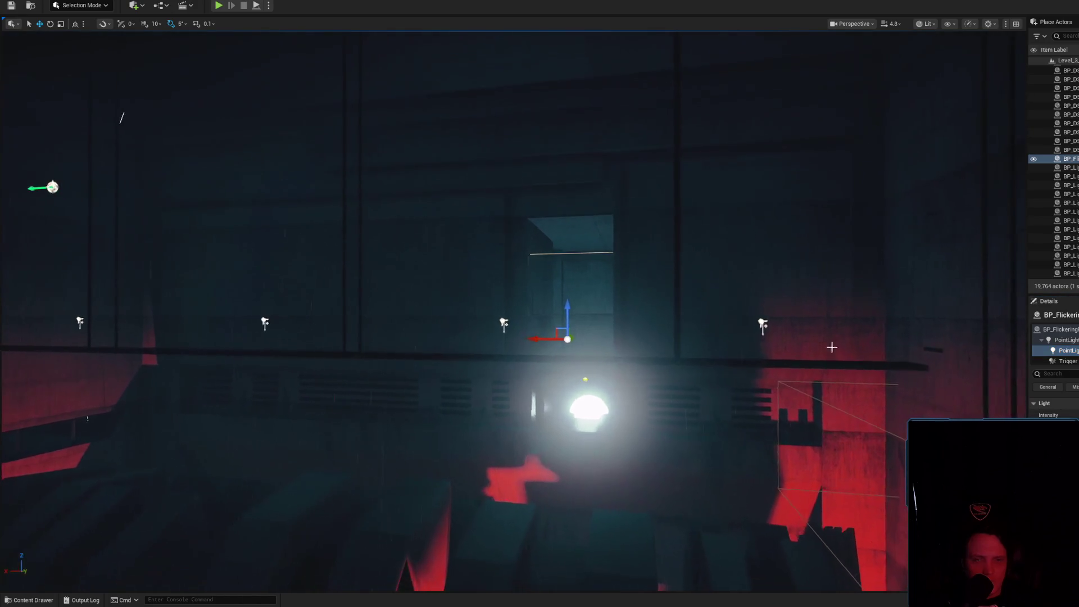
key(f)
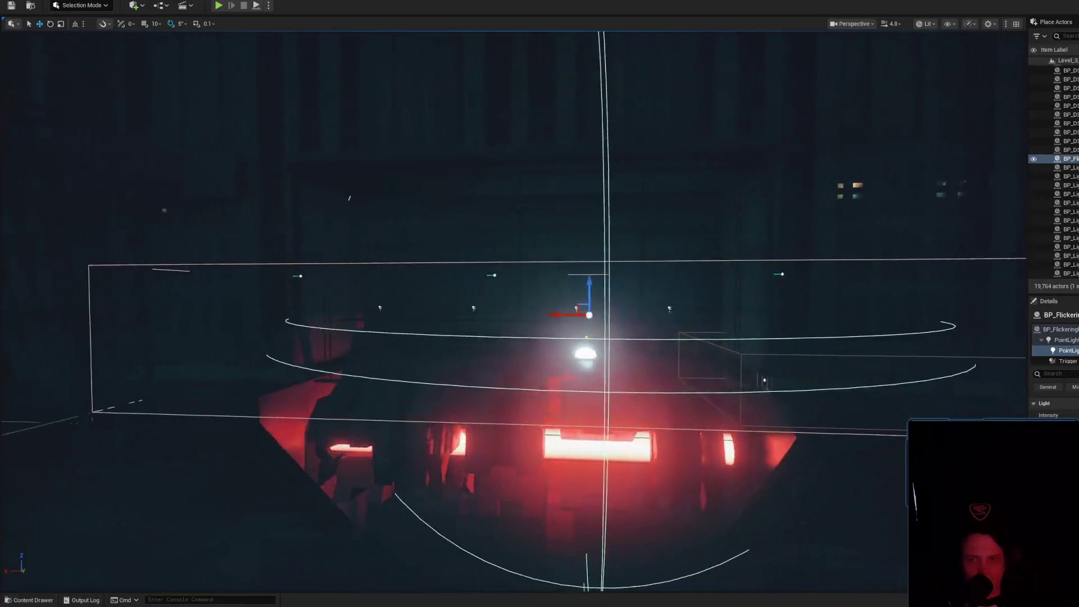
- Fly down to the ledge above the red rail and select the Cube336 curb
mouse_move(513, 312)
mouse_down()
mouse_move(565, 270)
mouse_move(781, 355)
mouse_move(562, 303)
mouse_move(534, 315)
mouse_move(495, 297)
mouse_up()
scroll(494, 298, up, 1)
drag(601, 417, 520, 527)
scroll(601, 417, down, 3)
right_click(524, 550)
key(Escape)
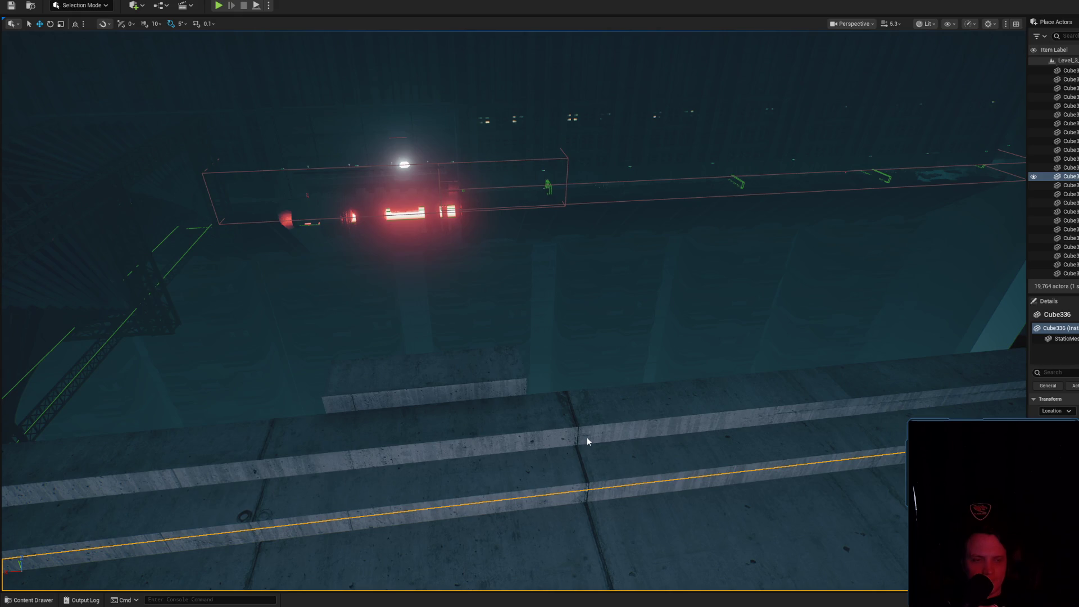
- Start Play In Editor and run 'stat uobjects' to show the profiling table
key(alt+p)
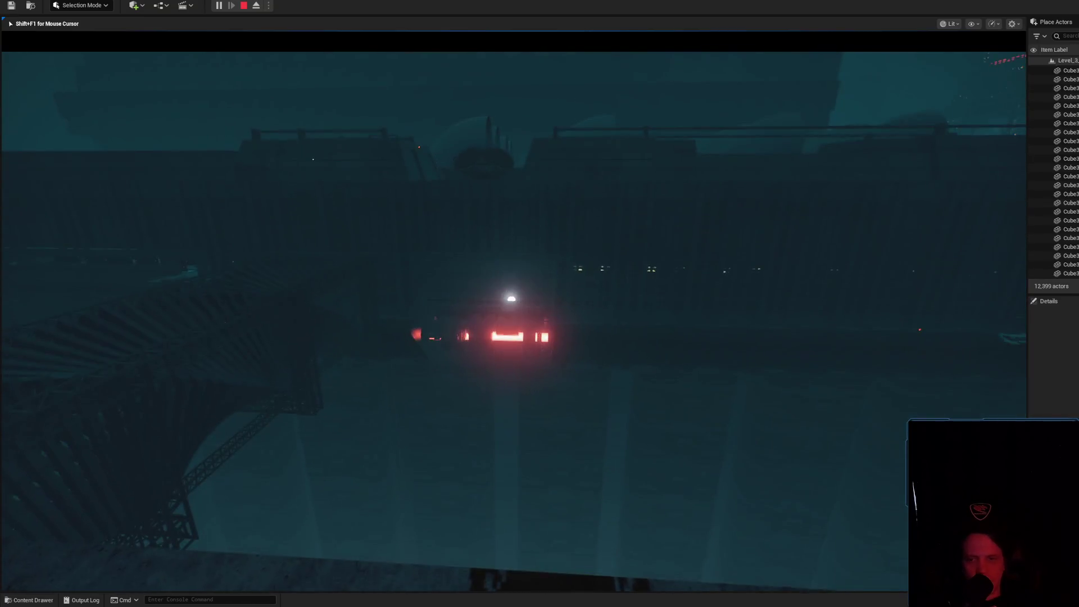
text(stat uobjects)
key(Return)
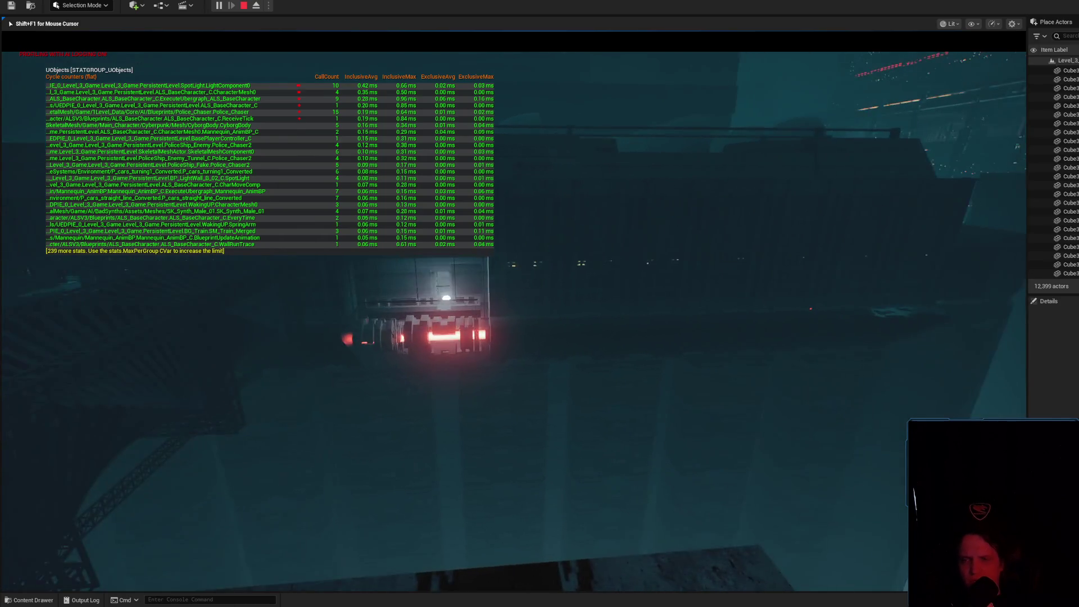
- Eject from play with F8, hide the stat UObjects overlay, and turn toward the rotor and building
key(F8)
click(551, 385)
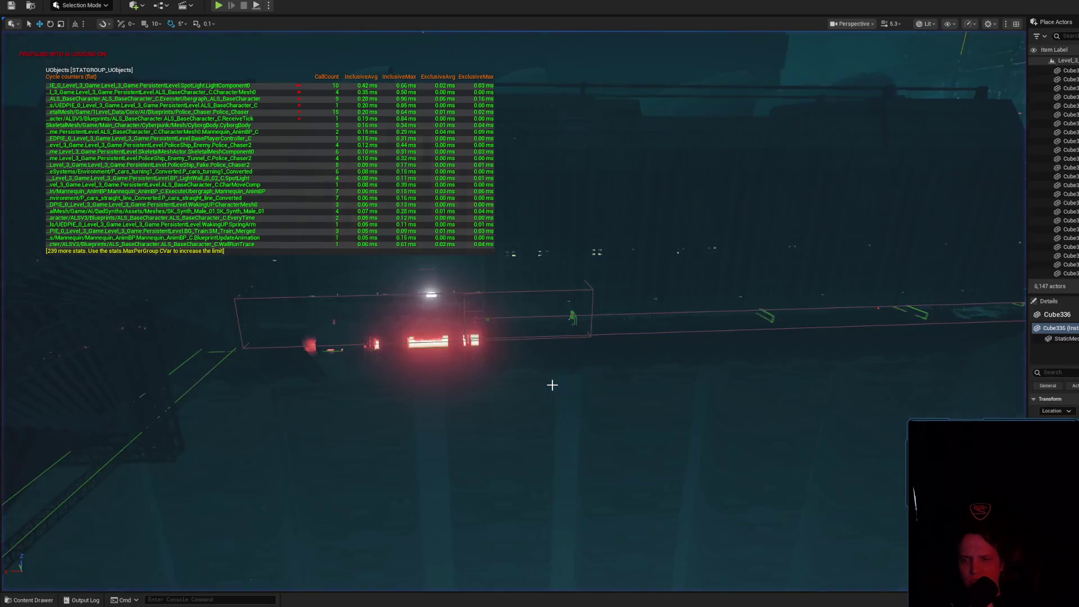
key(Return)
drag(652, 371, 674, 338)
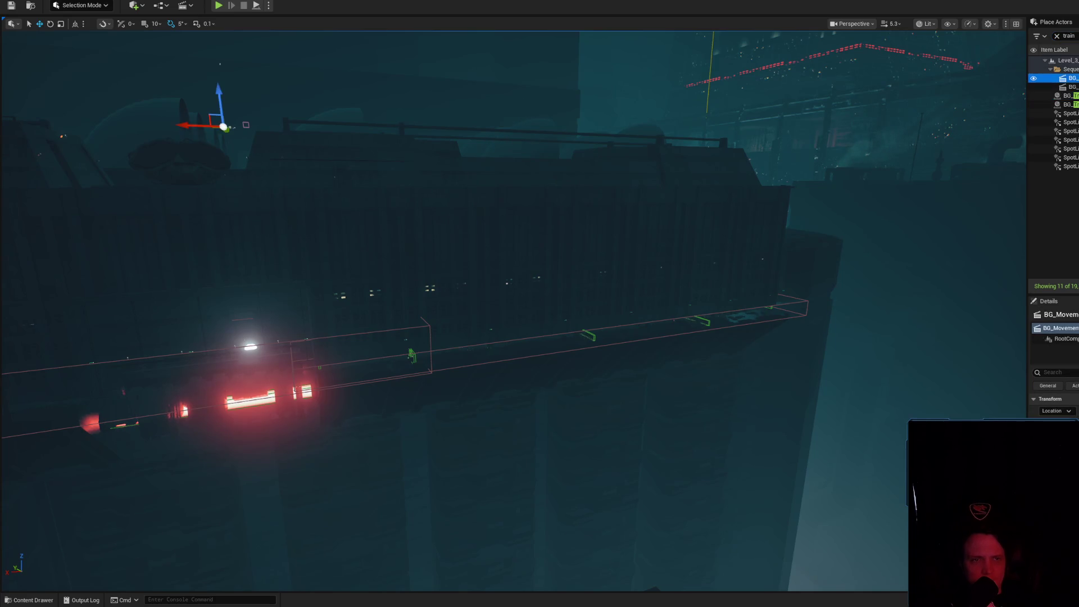
drag(892, 106, 922, 107)
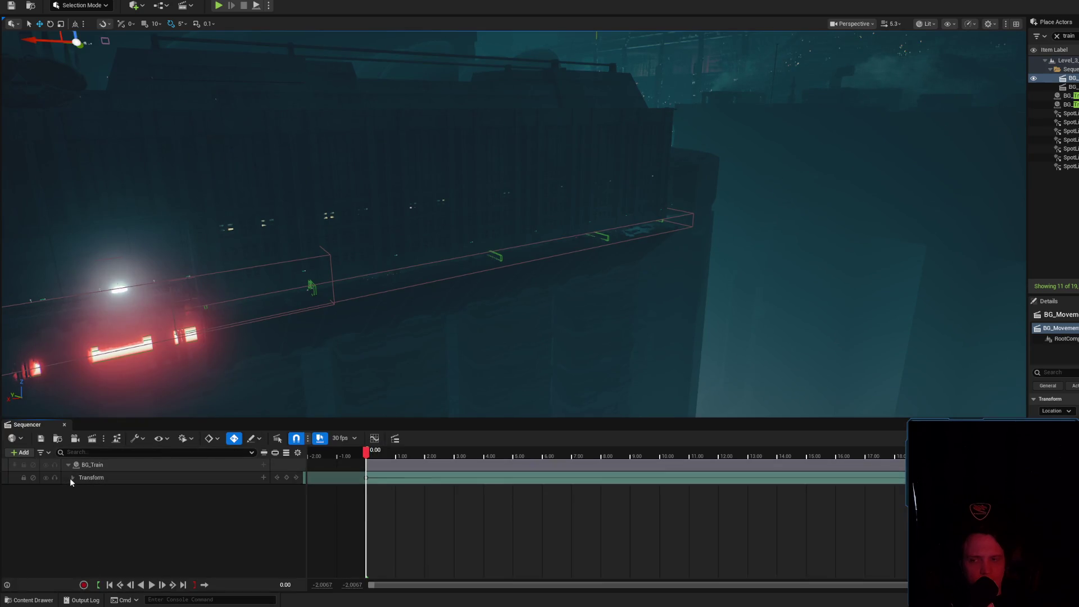
- Expand and collapse BG_Train's Transform track, then close the Sequencer
click(72, 478)
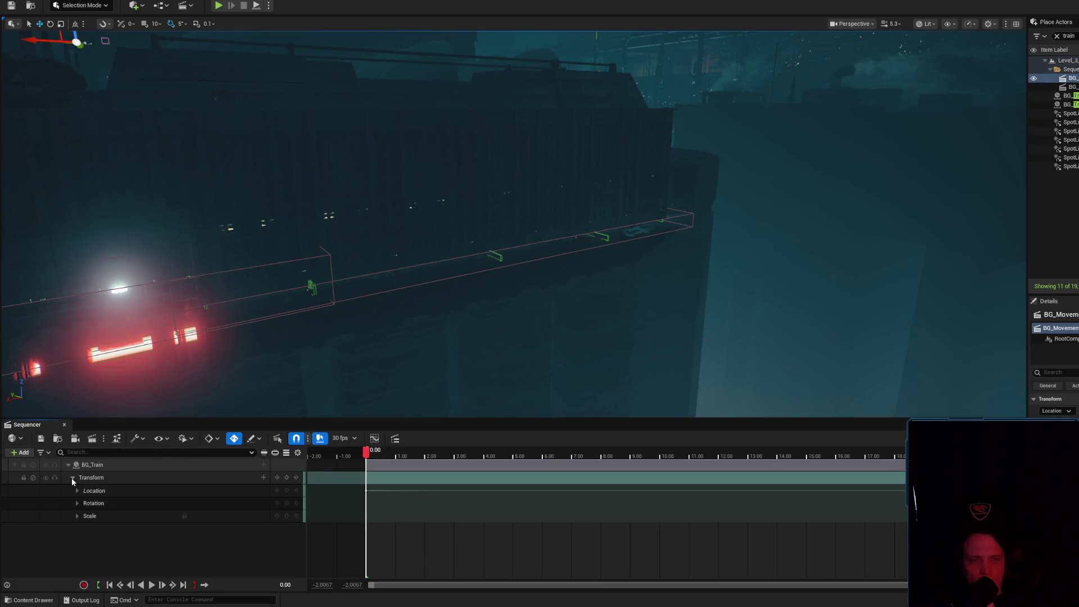
click(71, 477)
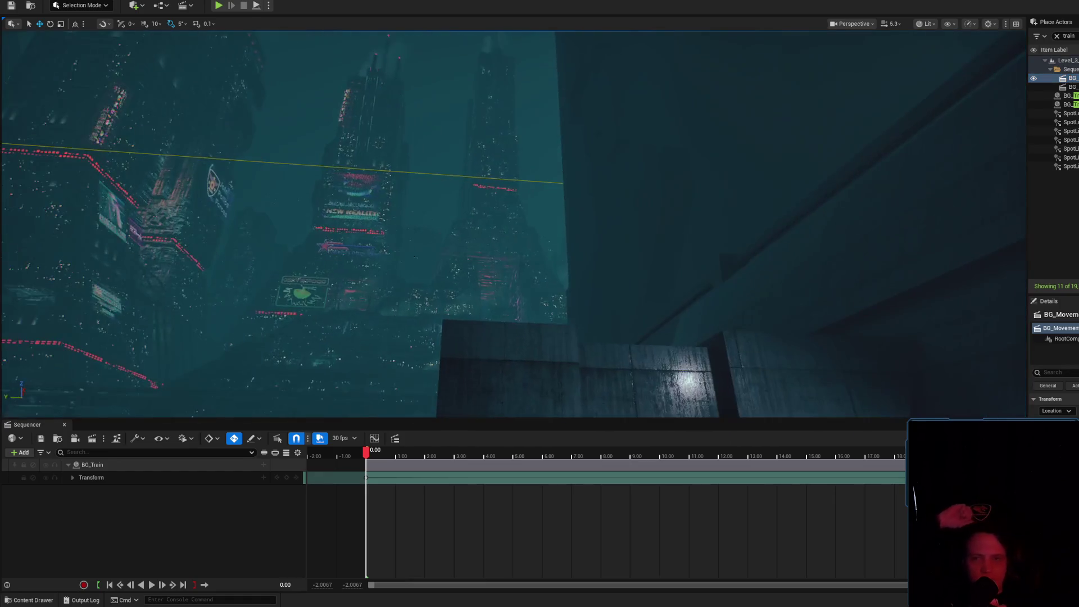
click(64, 424)
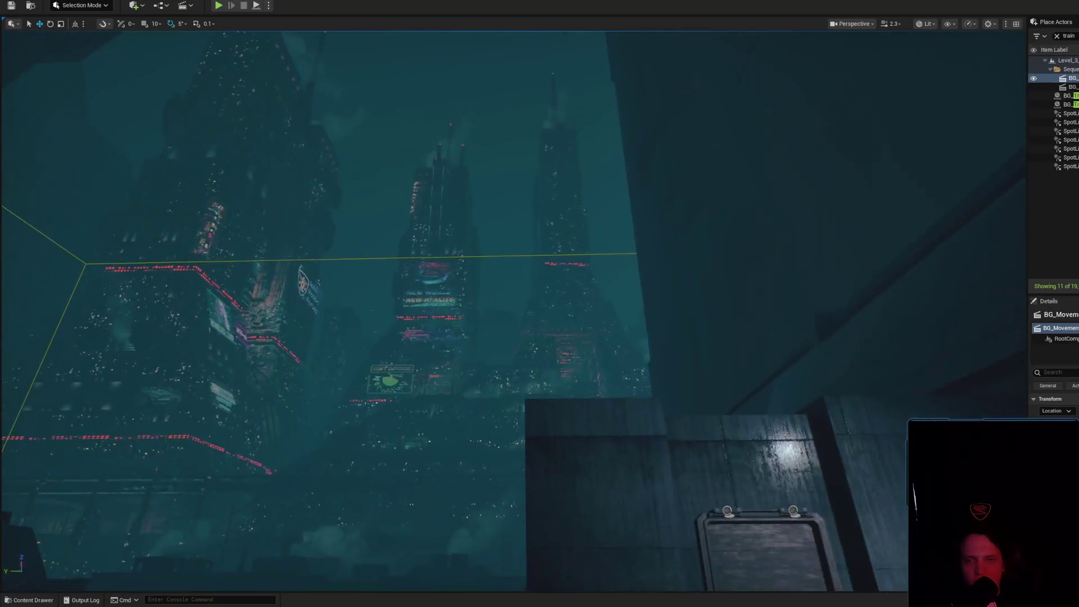
- Bring the viewport to a street-level view of the city towers and start a play test
scroll(627, 357, down, 5)
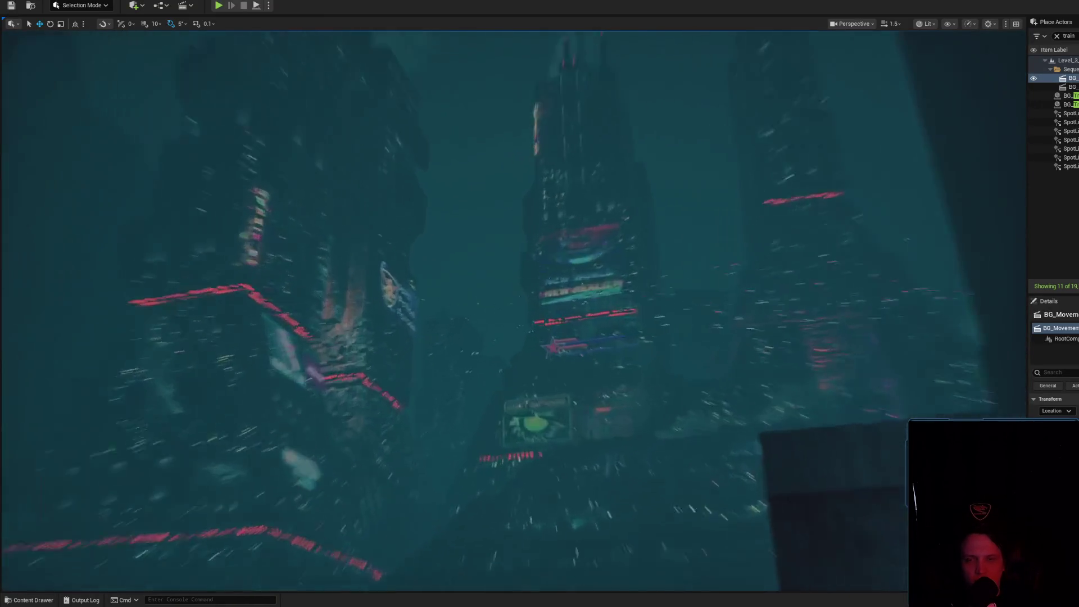
scroll(617, 346, down, 1)
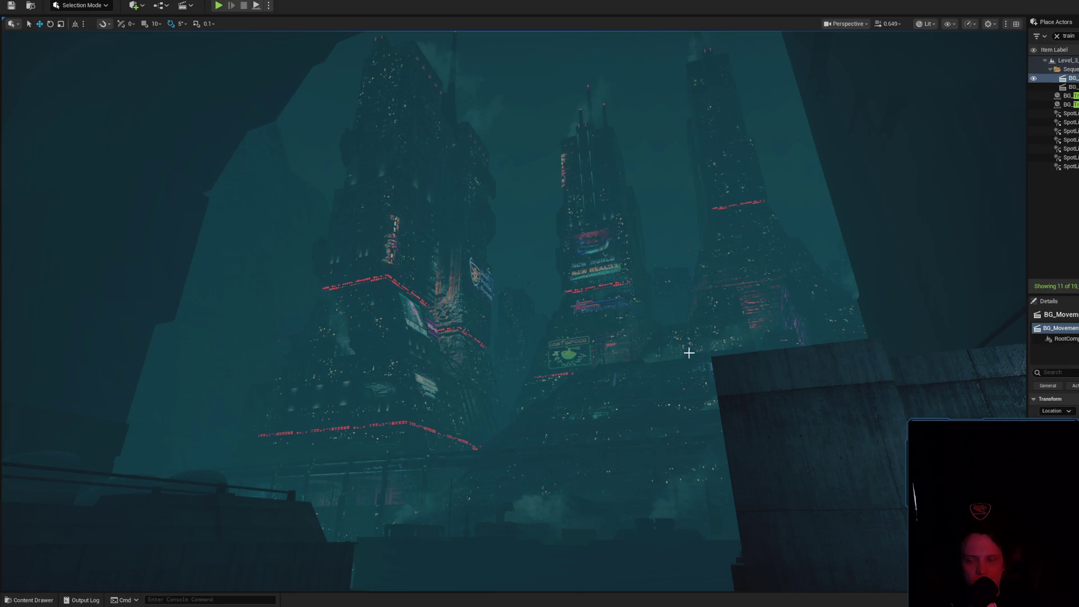
key(alt+p)
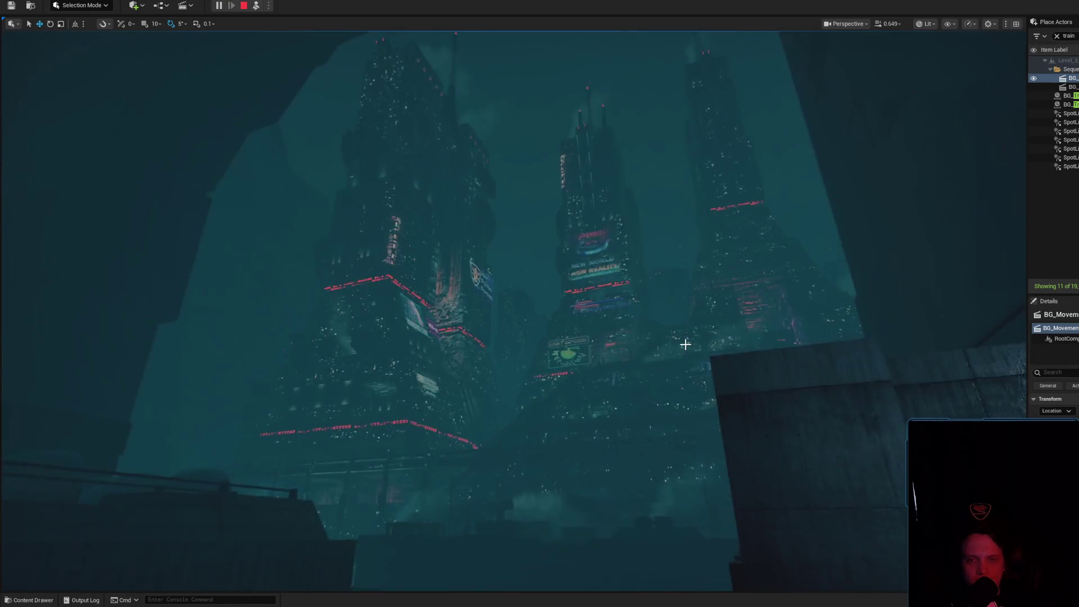
- Rerun stat uobjects from the console history, then end play and hide the stats overlay
key(grave)
key(Up)
key(Return)
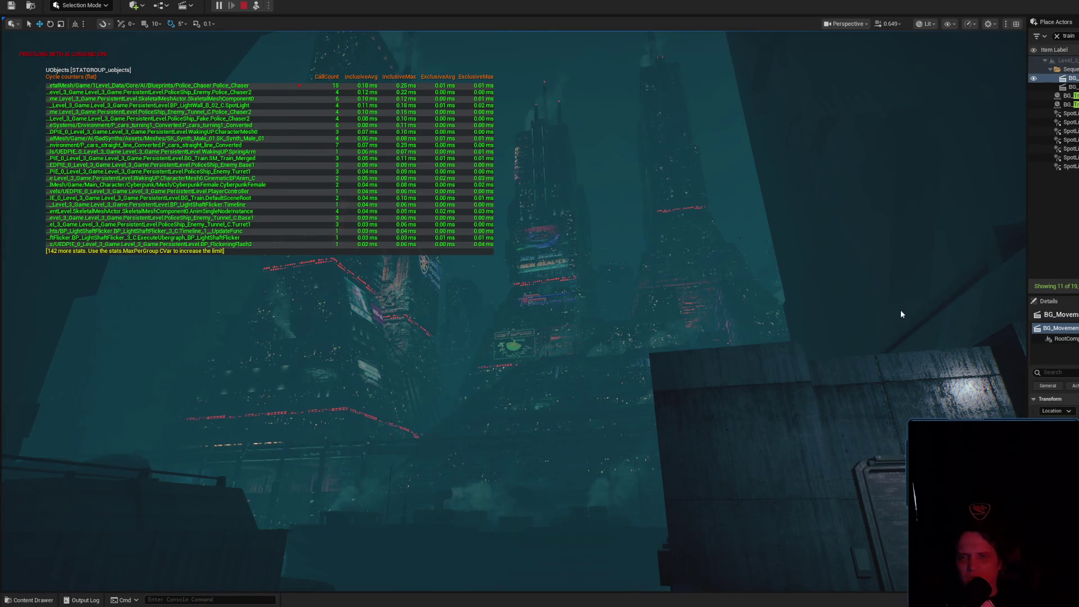
key(Escape)
text(stat uobjects)
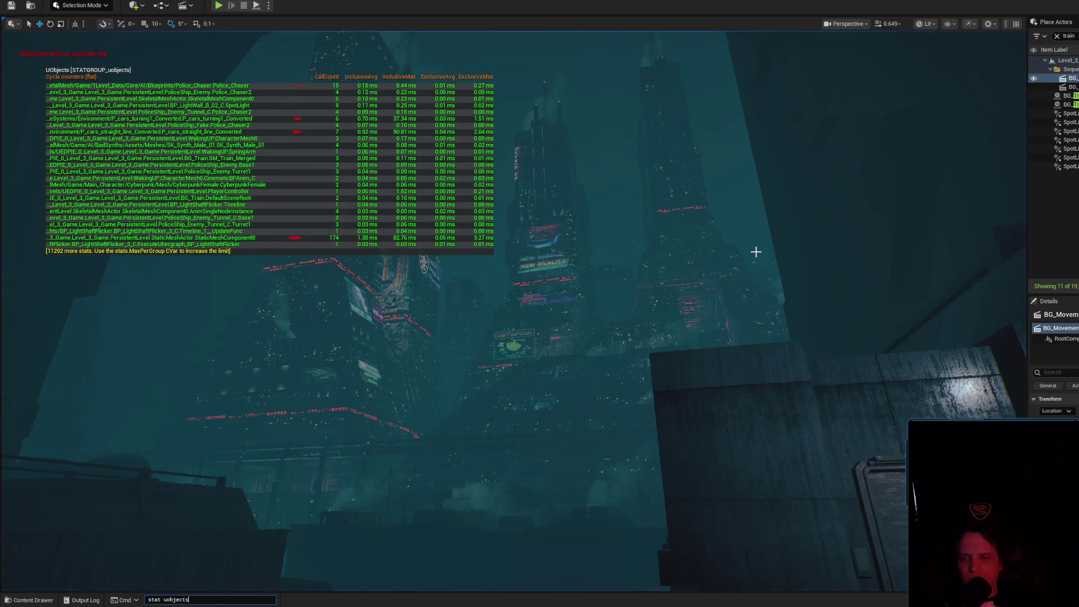
key(Return)
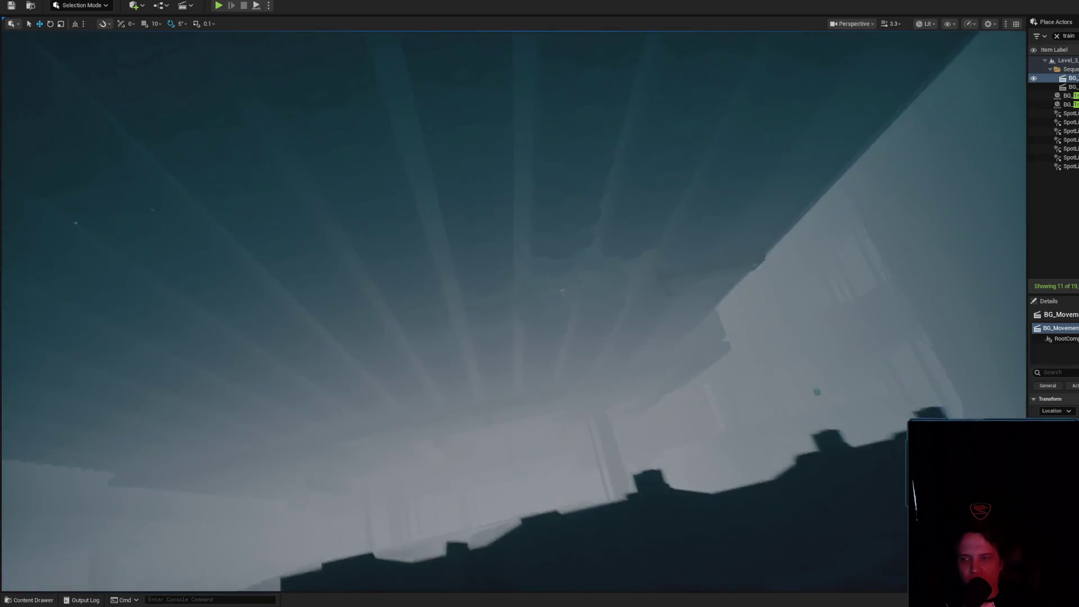
- Move the camera into the train cabin, start a play session there, and switch to game view
scroll(513, 309, up, 3)
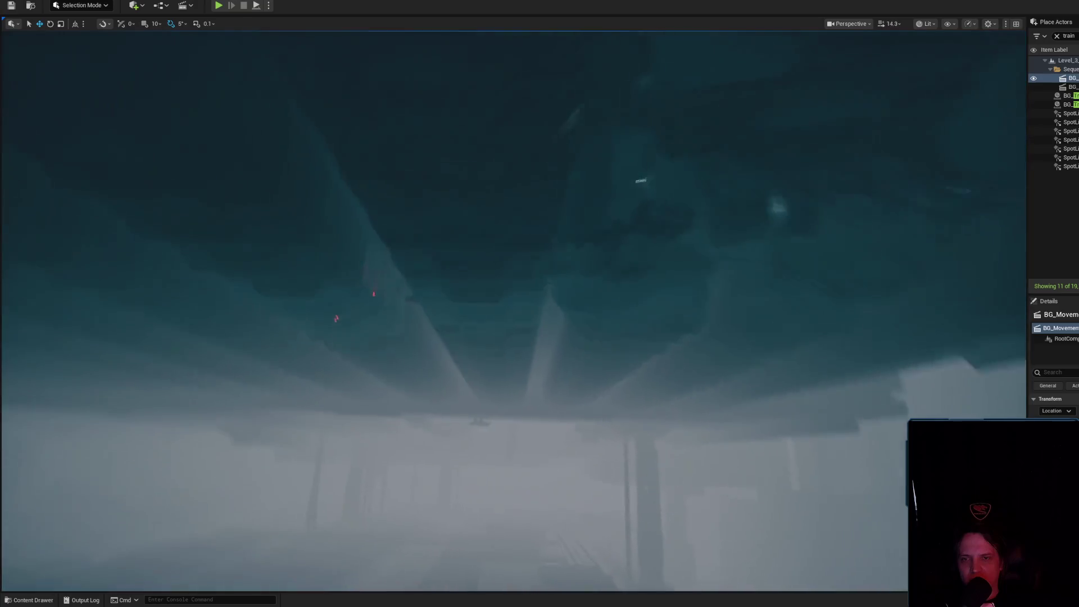
scroll(512, 309, down, 4)
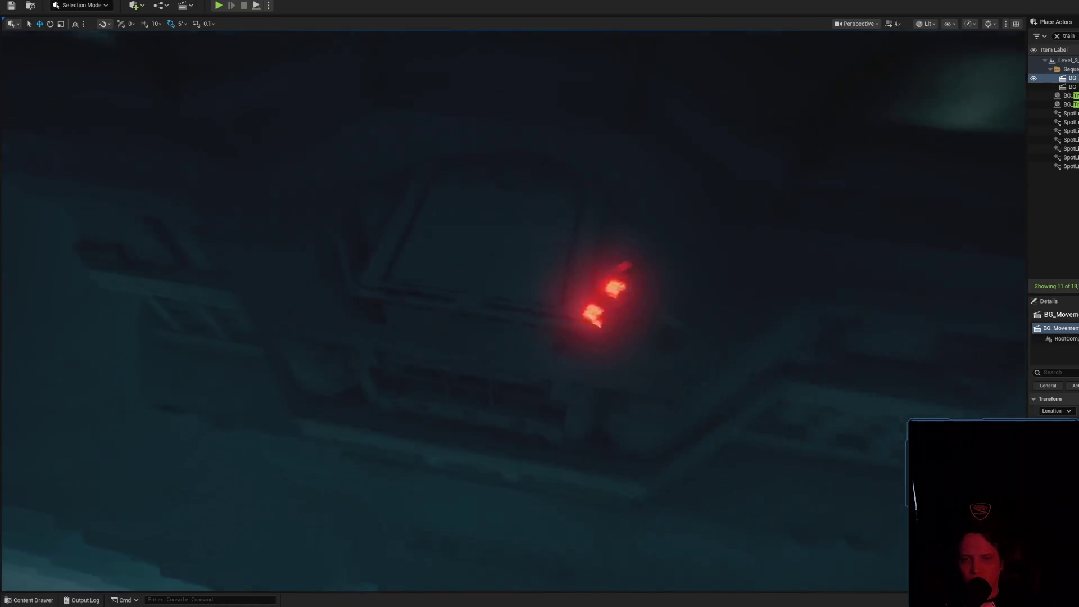
scroll(734, 327, down, 1)
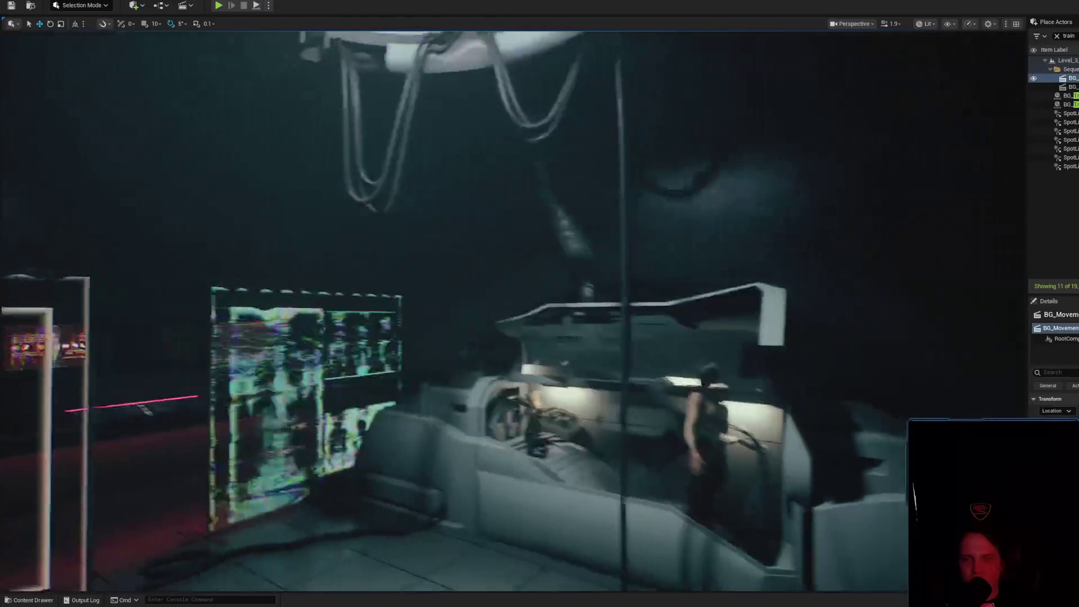
scroll(735, 327, up, 2)
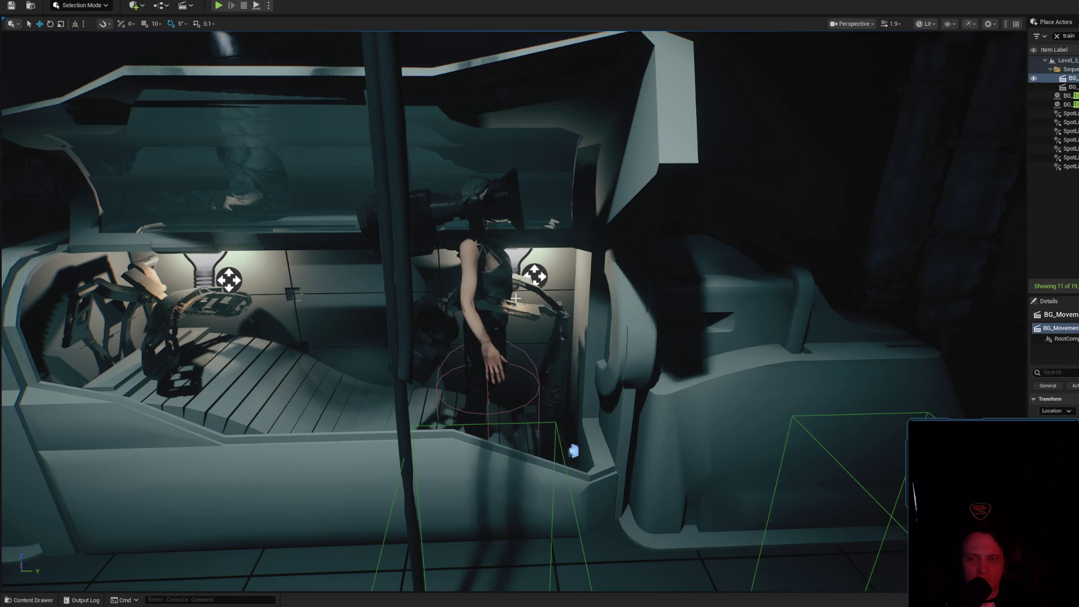
key(alt+s)
key(g)
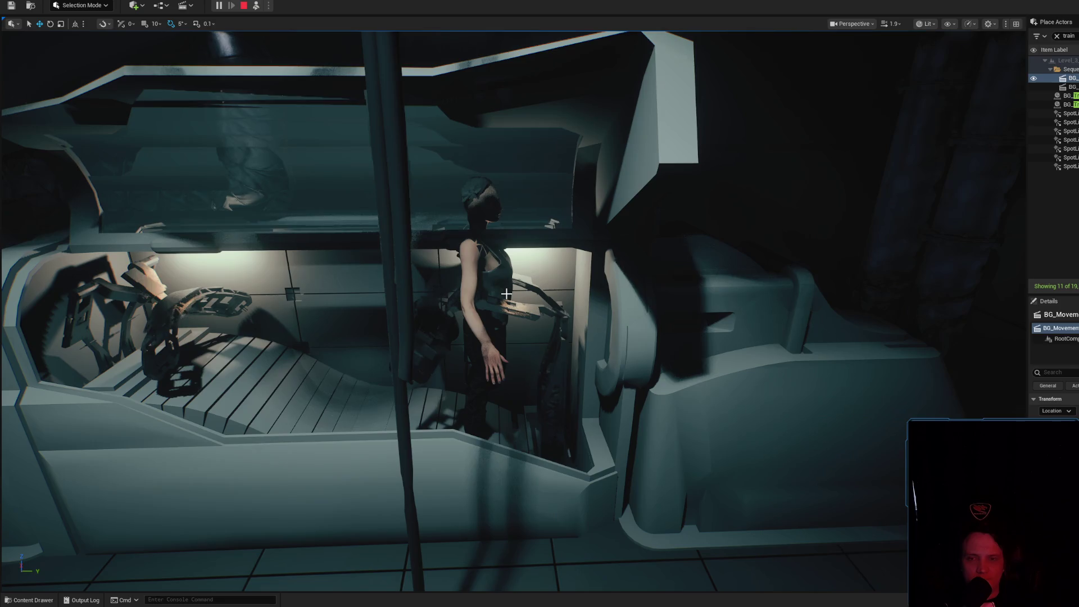
- Stop play and open the WakingUP character's Blueprint maximized to full screen
double_click(487, 264)
key(Escape)
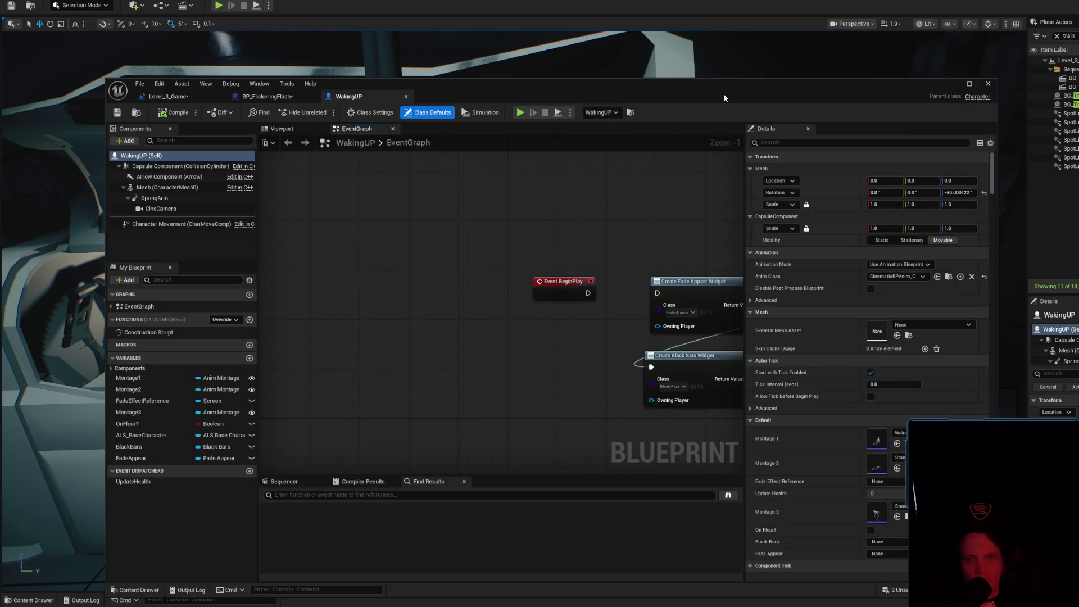
double_click(723, 92)
- Inspect the EventGraph's SET, SpawnActor, Possess and Destroy Actor nodes
scroll(387, 306, up, 2)
drag(386, 306, 338, 174)
scroll(337, 174, down, 5)
scroll(563, 258, down, 2)
scroll(564, 257, up, 6)
mouse_move(563, 257)
mouse_down()
mouse_move(894, 277)
mouse_move(564, 277)
mouse_move(662, 359)
mouse_move(950, 378)
mouse_up()
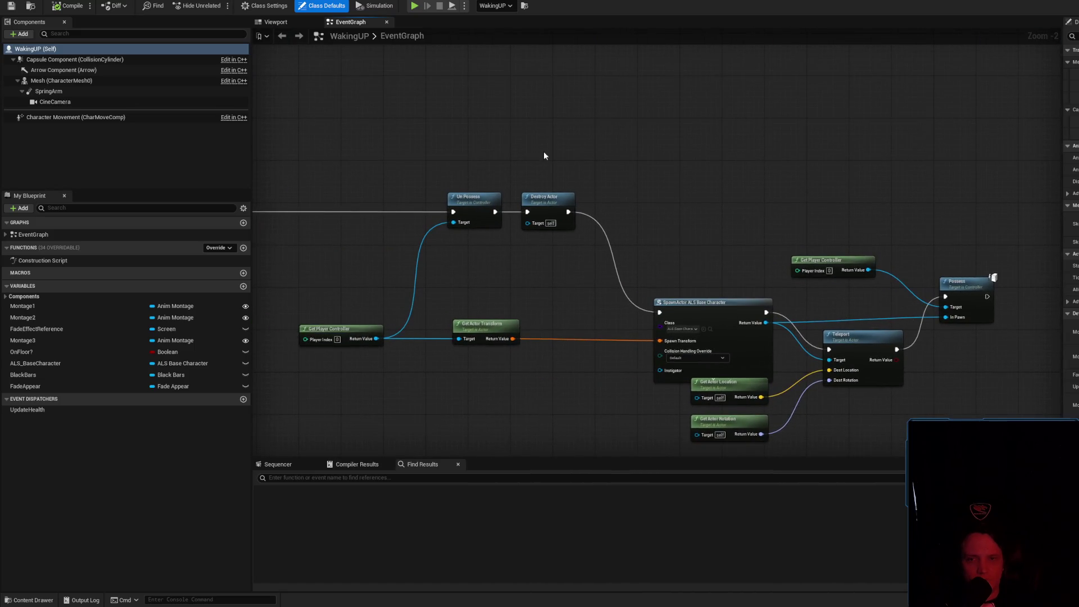
click(557, 200)
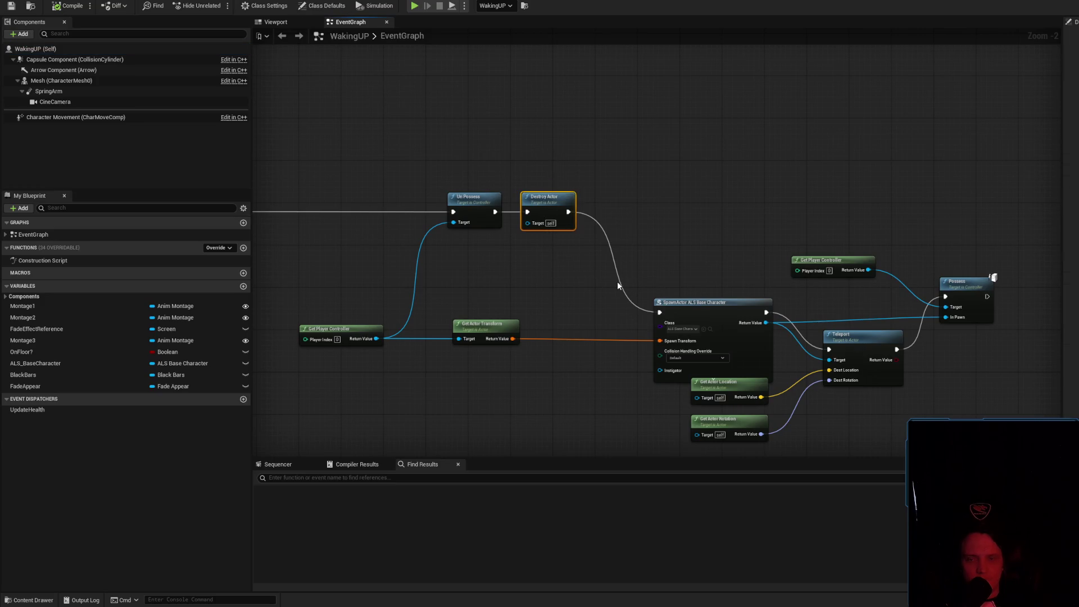
scroll(613, 285, down, 4)
scroll(571, 265, up, 3)
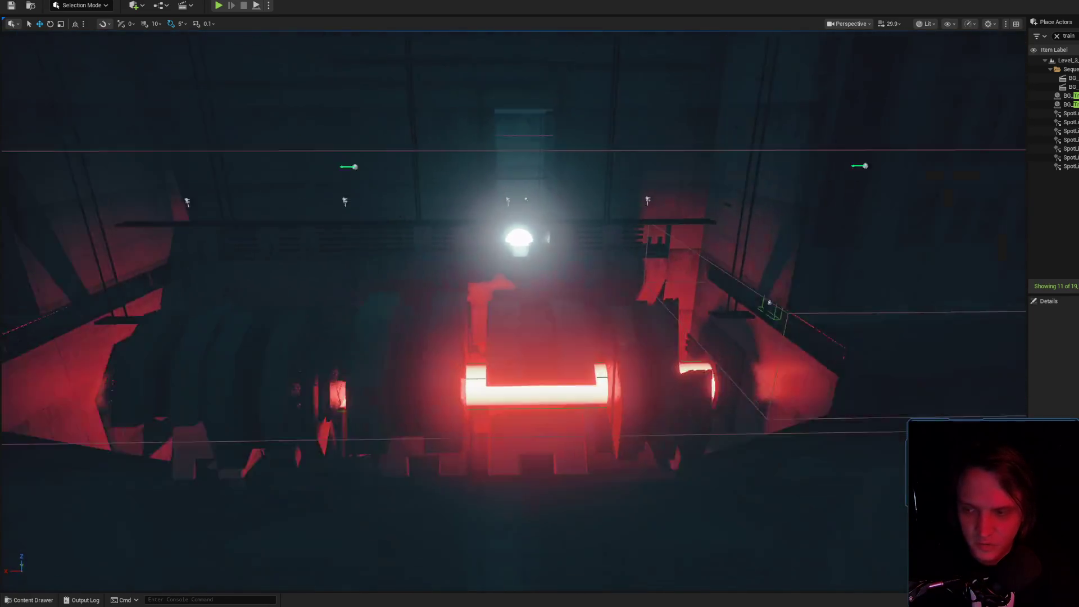
scroll(683, 306, up, 2)
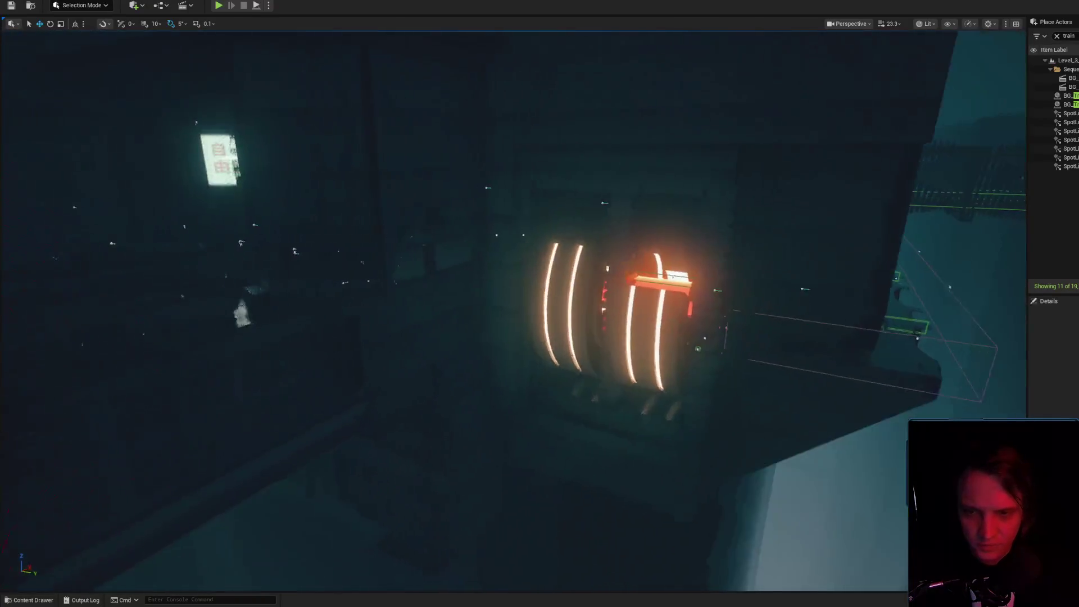
- Select and frame the glowing rotor, then open its RotorObsct Blueprint event graph
click(710, 301)
key(f)
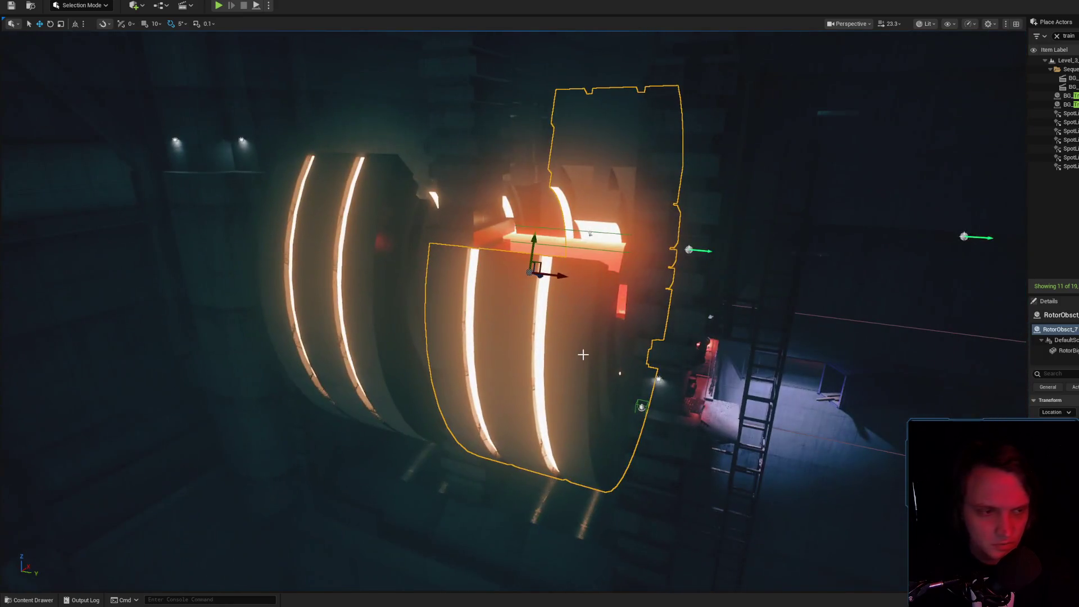
double_click(592, 344)
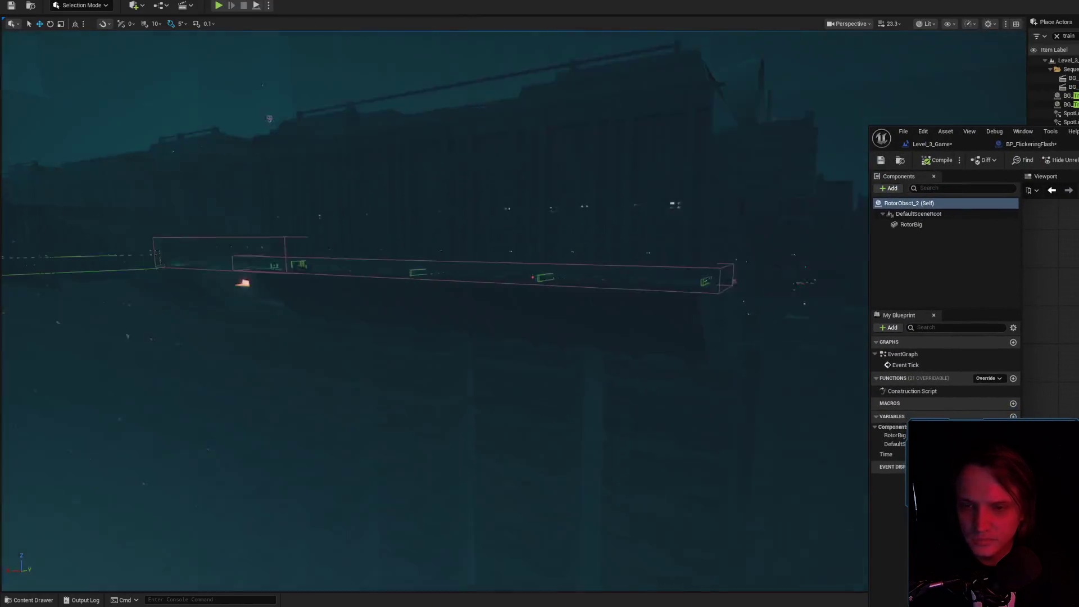
key(f)
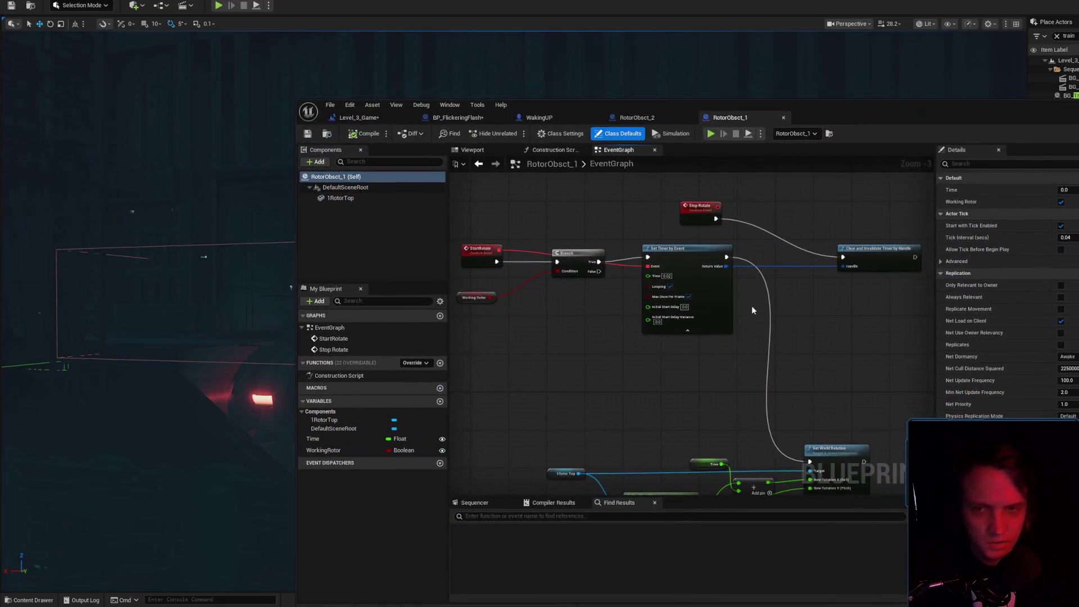
- Compare the RotorObsct_1 and RotorObsct_2 EventGraphs by switching between their tabs
scroll(753, 310, down, 1)
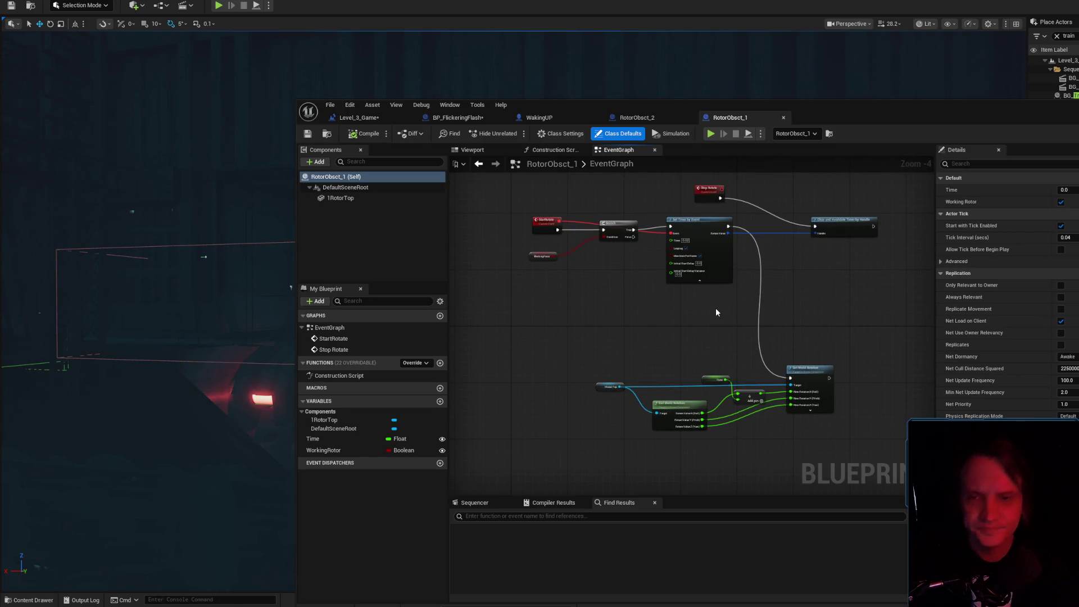
click(632, 118)
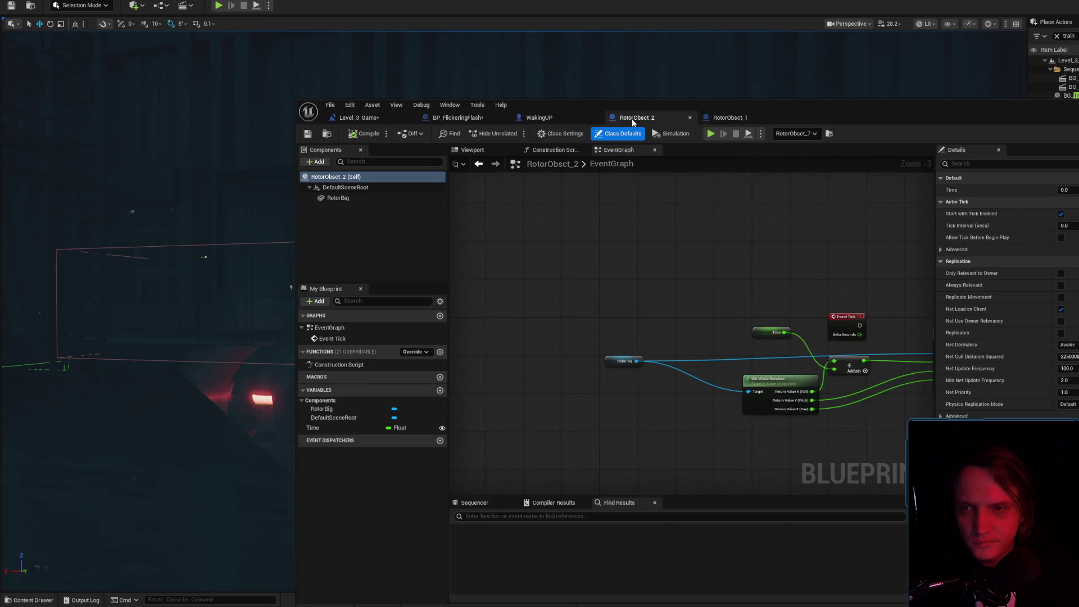
click(733, 117)
click(659, 117)
click(725, 116)
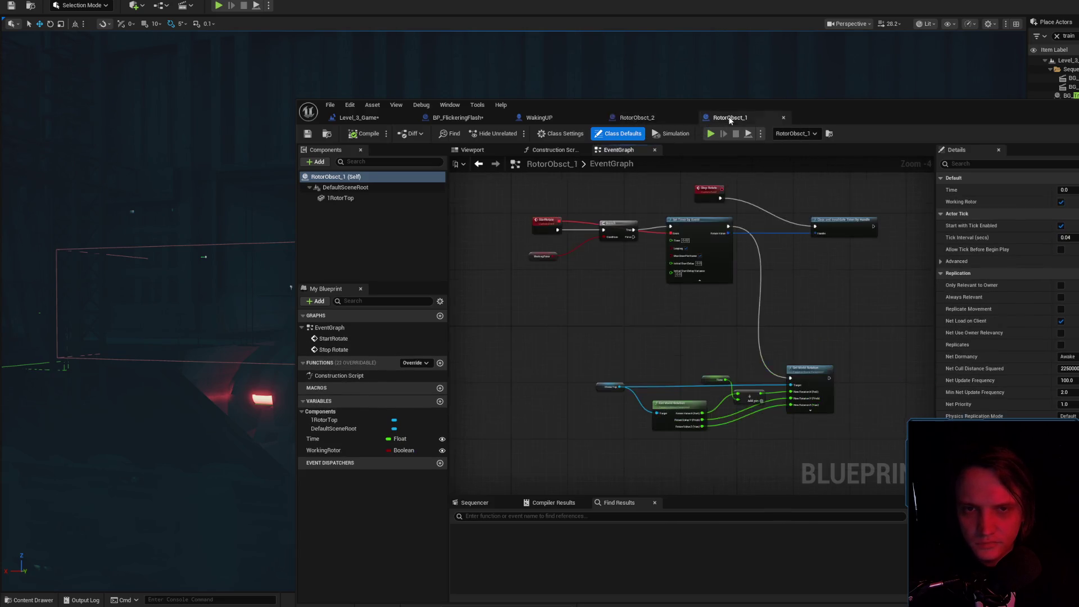
mouse_move(655, 342)
mouse_down()
mouse_move(602, 392)
mouse_move(654, 334)
mouse_up()
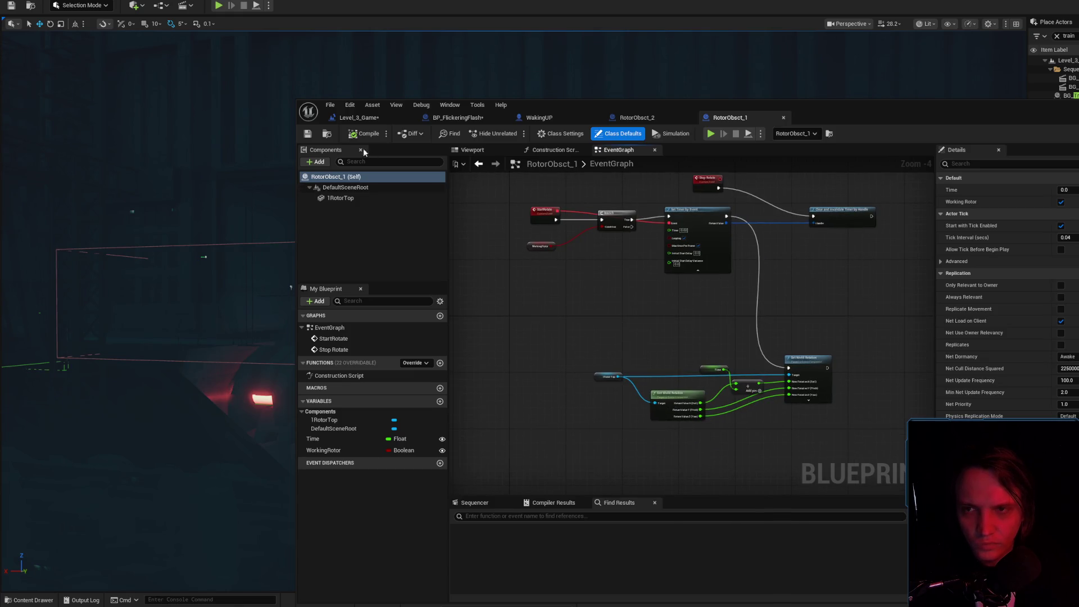
- Browse to RotorObsct_1 in the content folders, then recheck both rotor graphs
click(326, 135)
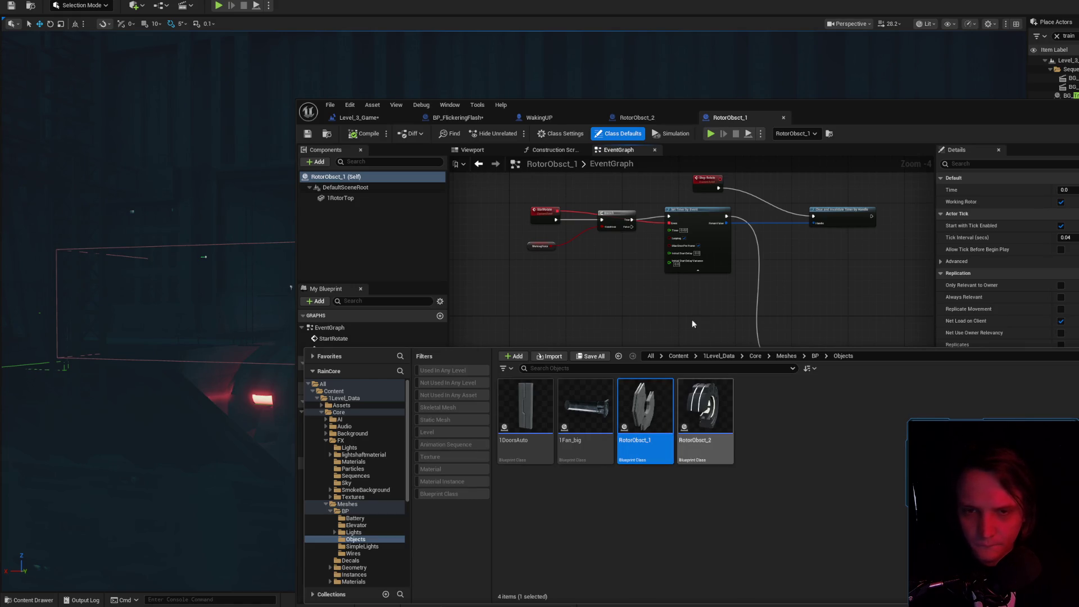
click(667, 302)
click(636, 118)
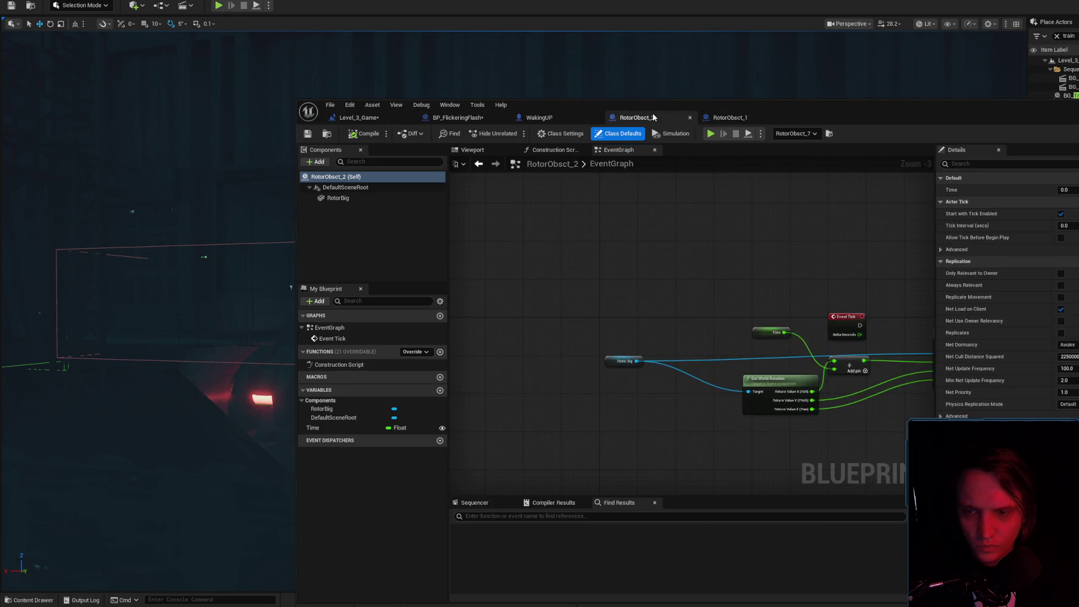
click(730, 118)
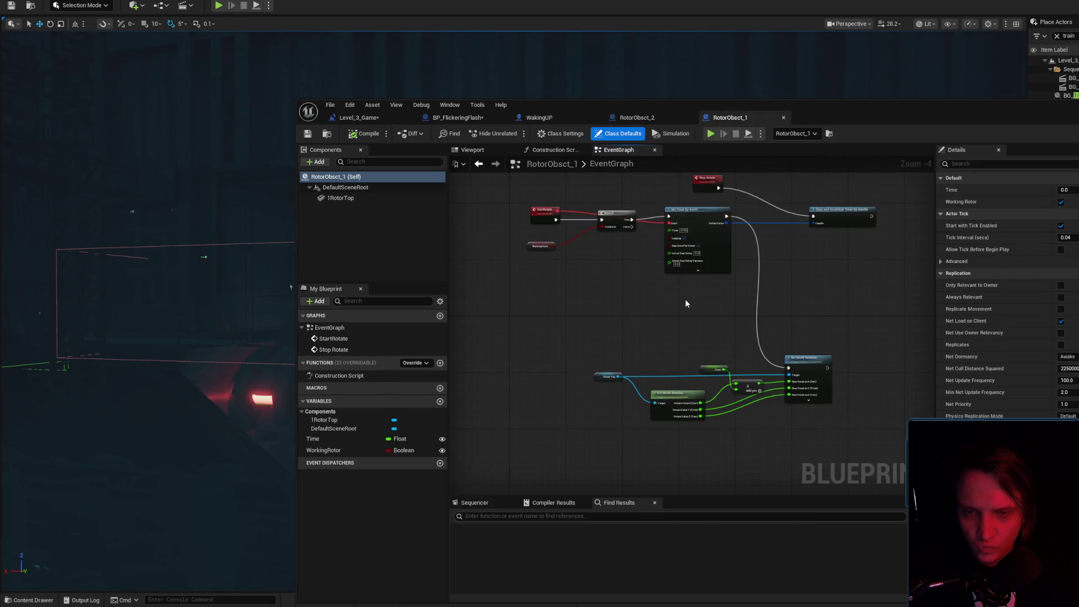
drag(680, 306, 665, 336)
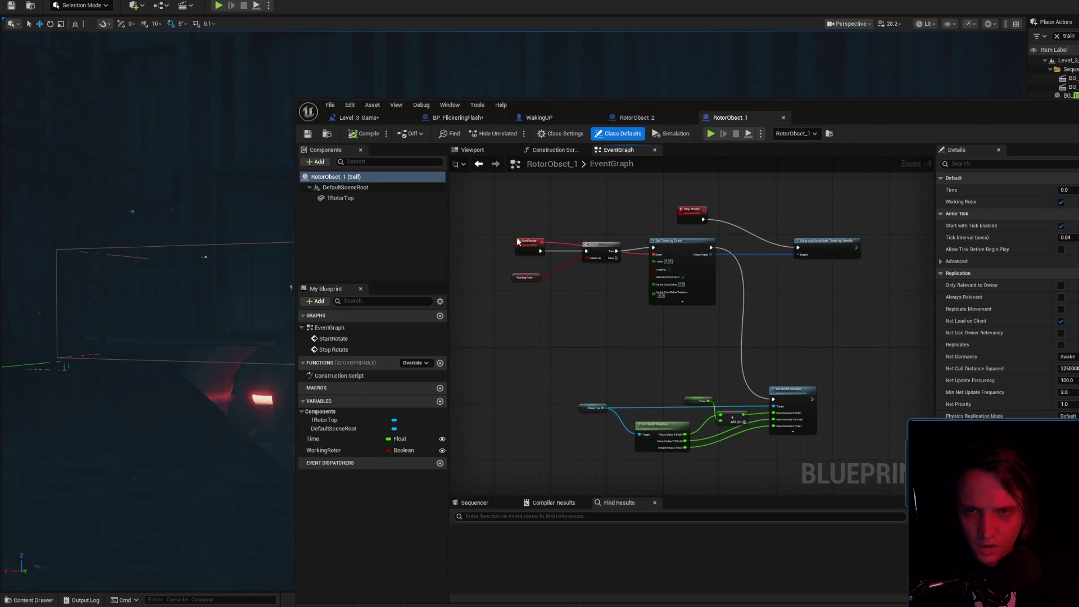
- Inspect RotorObsct_2's rotation nodes and RotorBig, then reveal RotorObsct_1 in Core/Meshes/BP/Objects
click(654, 117)
drag(810, 264, 600, 243)
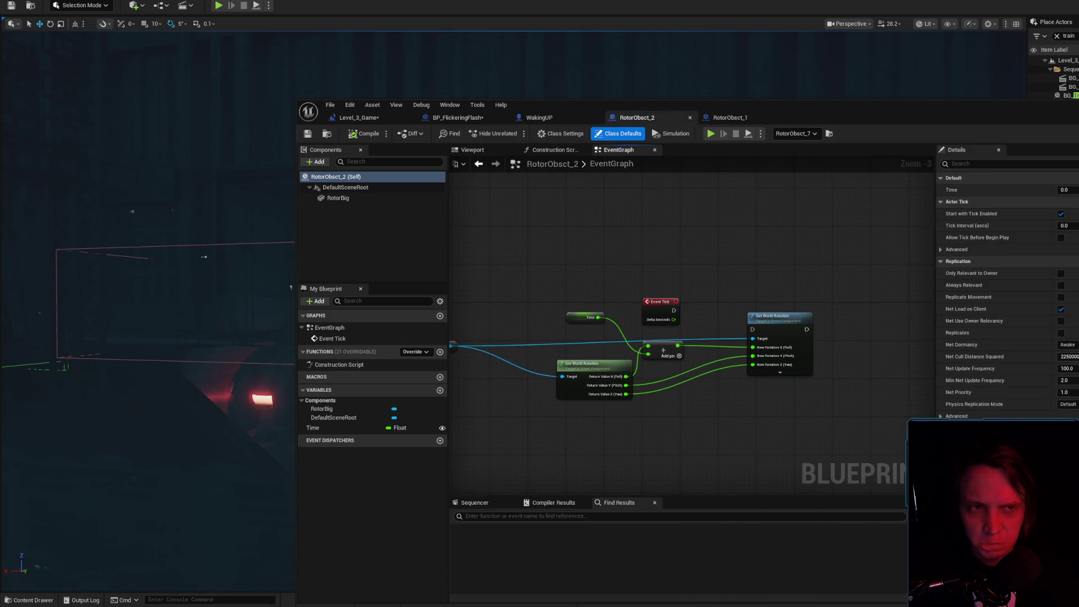
click(365, 198)
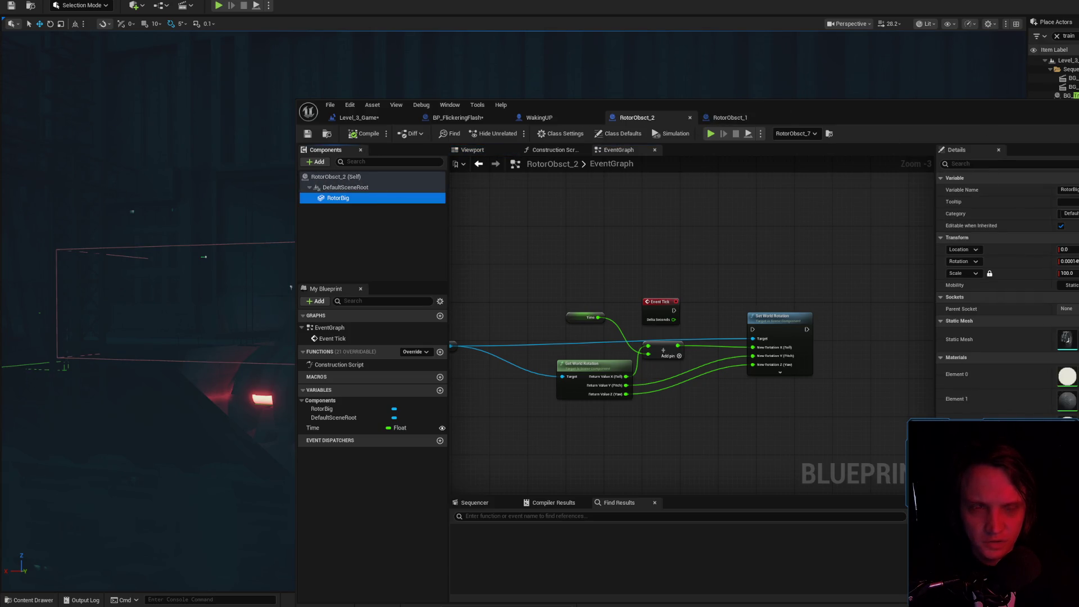
key(ctrl+Tab)
key(ctrl+space)
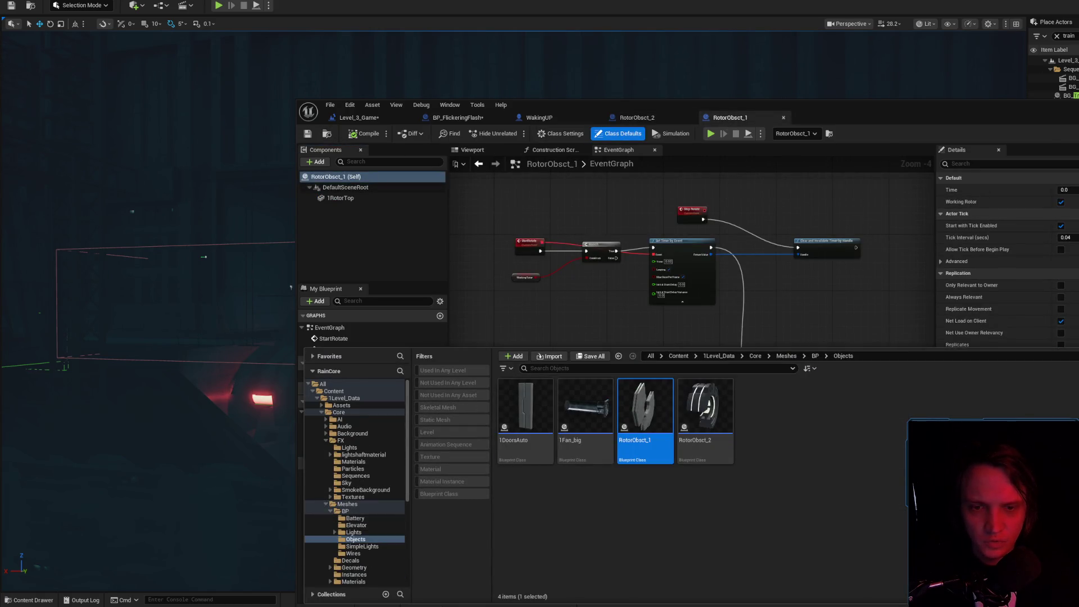
click(290, 287)
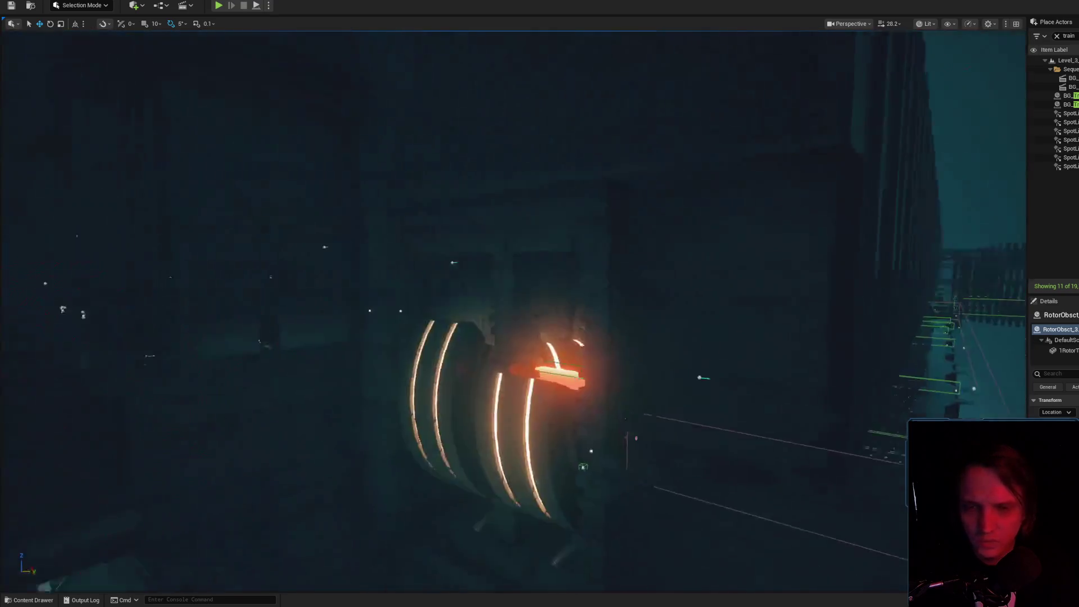
- Rotate the dark rotor RotorObsct_2 so it sits edge-on as a thin disc
click(35, 602)
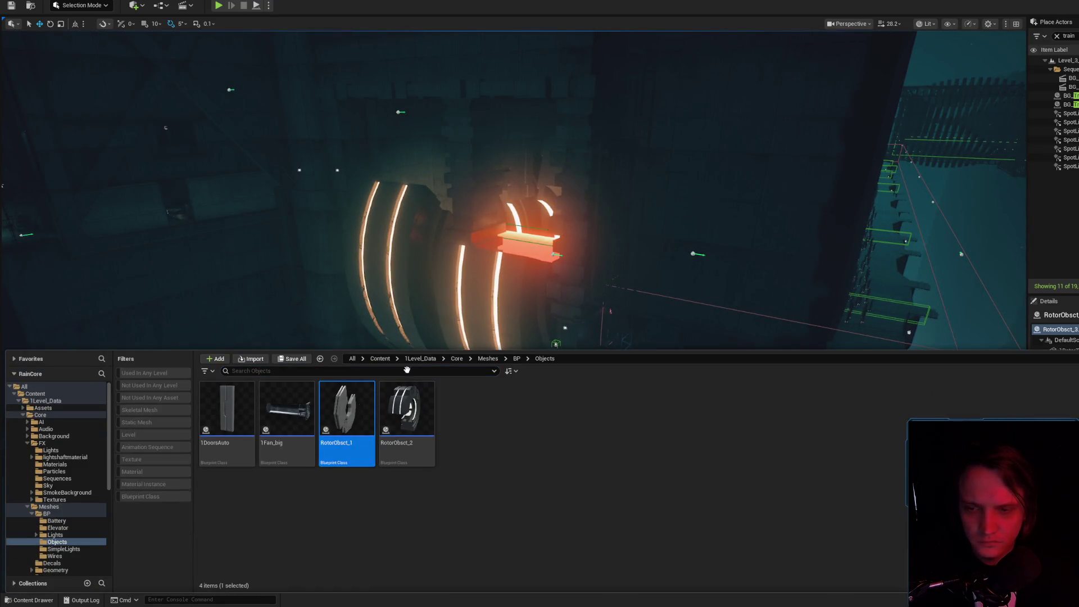
click(658, 318)
click(643, 340)
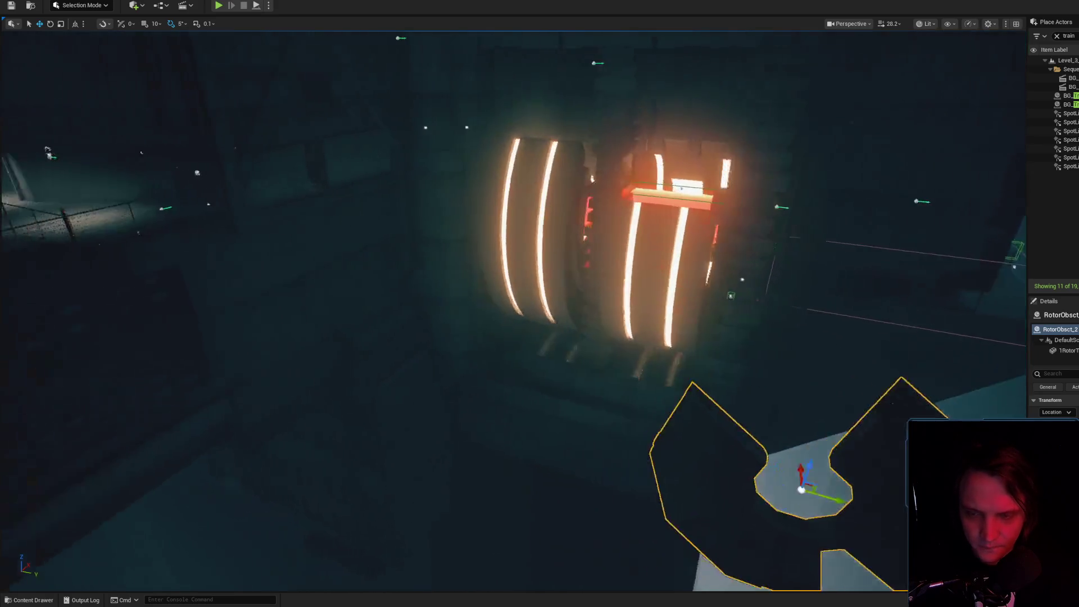
key(e)
drag(734, 455, 764, 460)
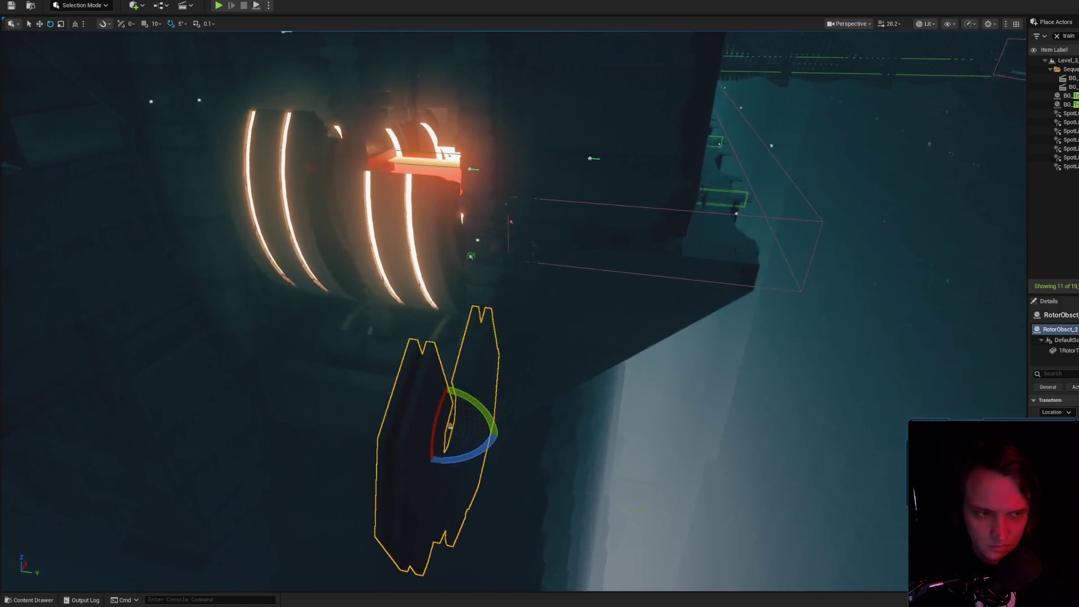
- Inspect the glowing rotors RotorObsct_7 and RotorObsct_8 from closer, frontal angles
click(720, 407)
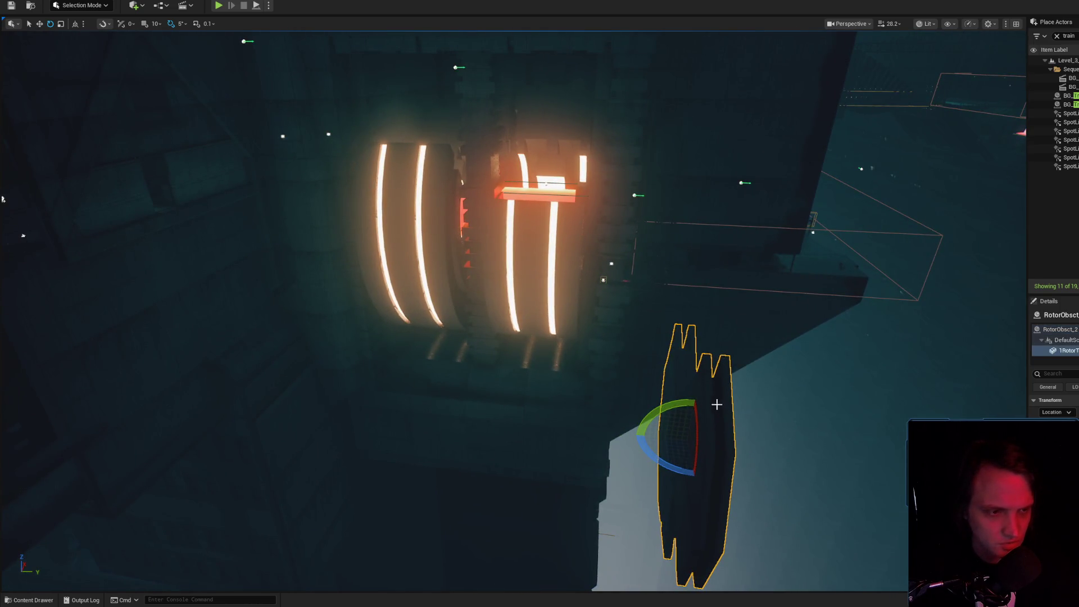
click(516, 258)
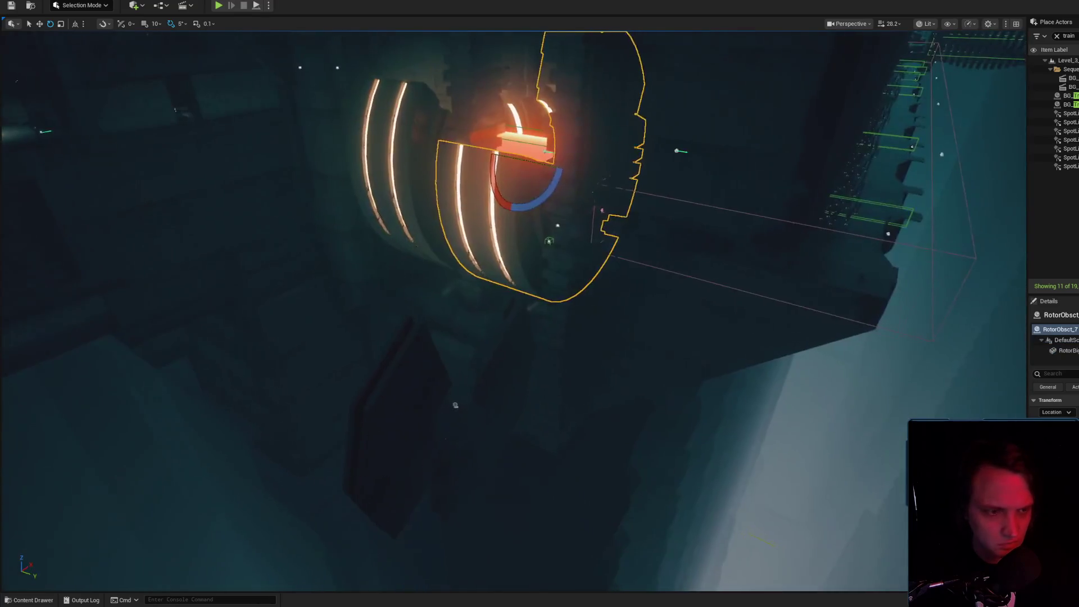
drag(656, 285, 655, 285)
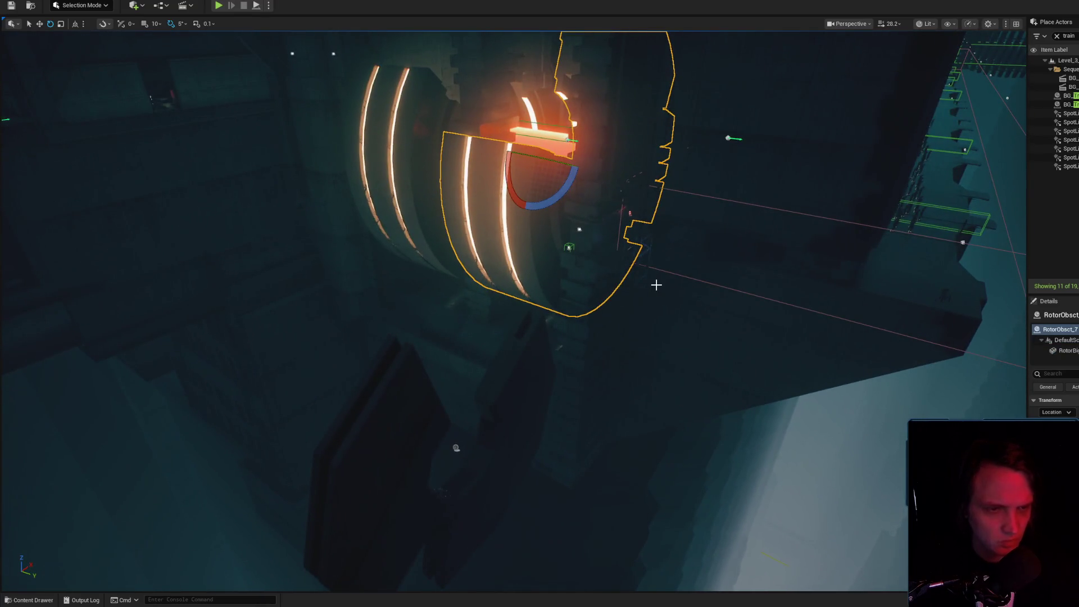
click(548, 214)
mouse_move(455, 448)
mouse_down()
mouse_move(654, 425)
mouse_move(617, 211)
mouse_up()
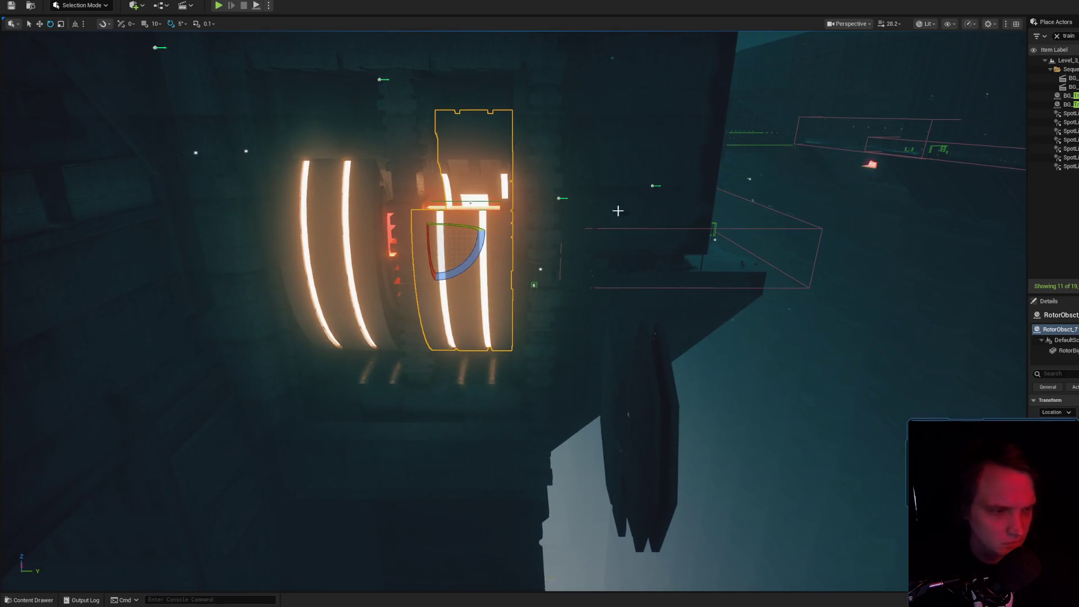
click(656, 388)
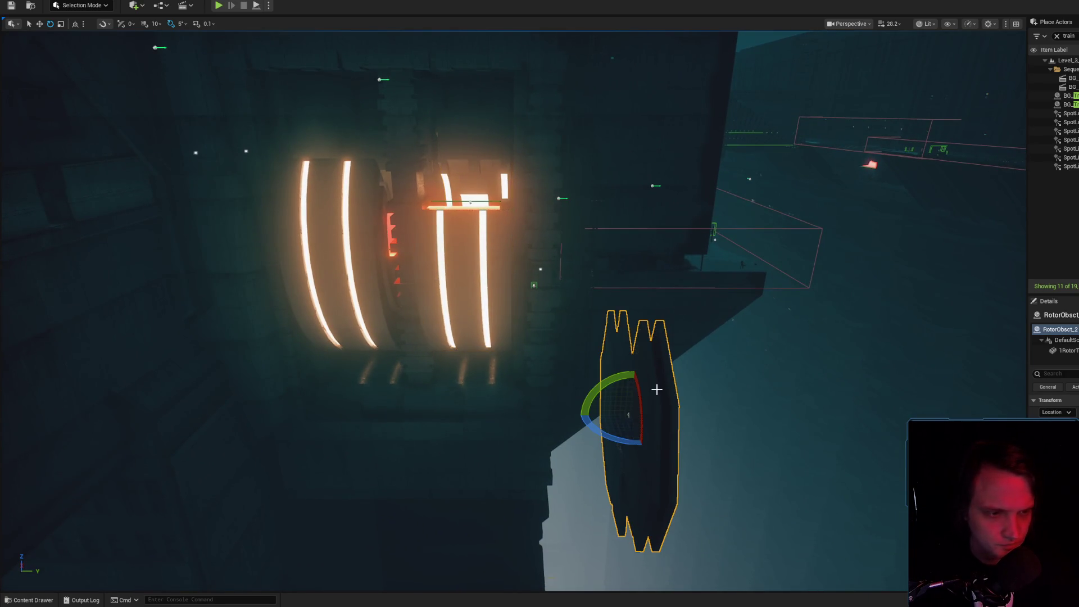
click(462, 248)
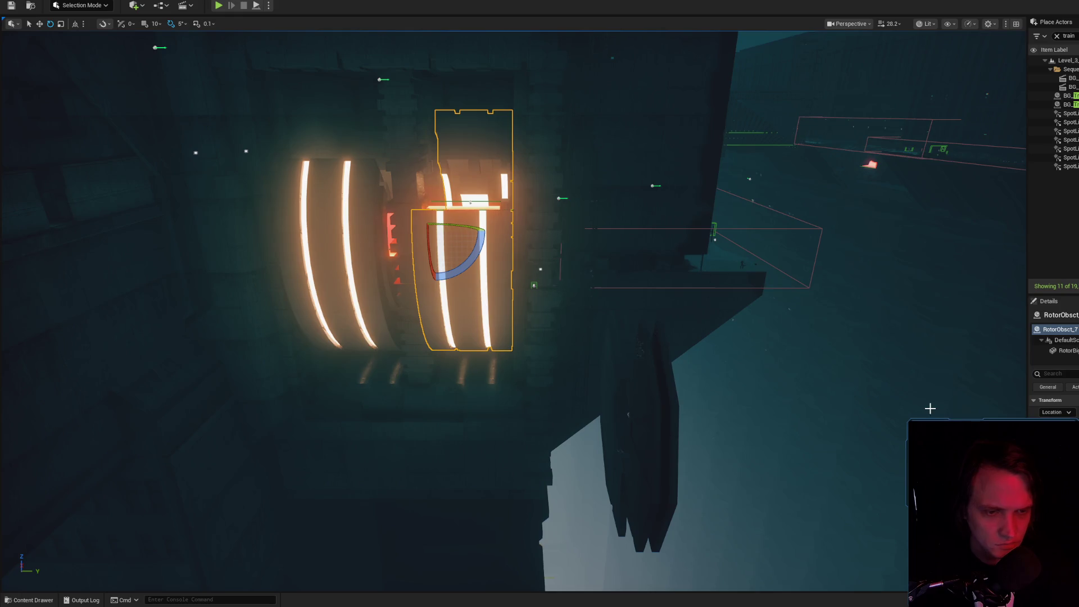
drag(561, 305, 529, 315)
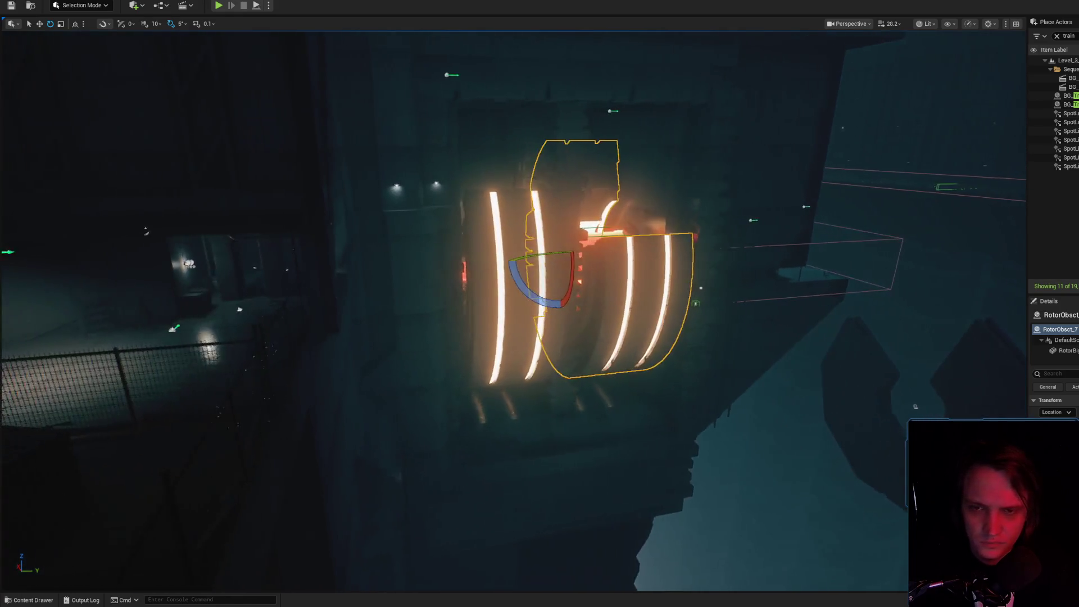
scroll(540, 309, down, 3)
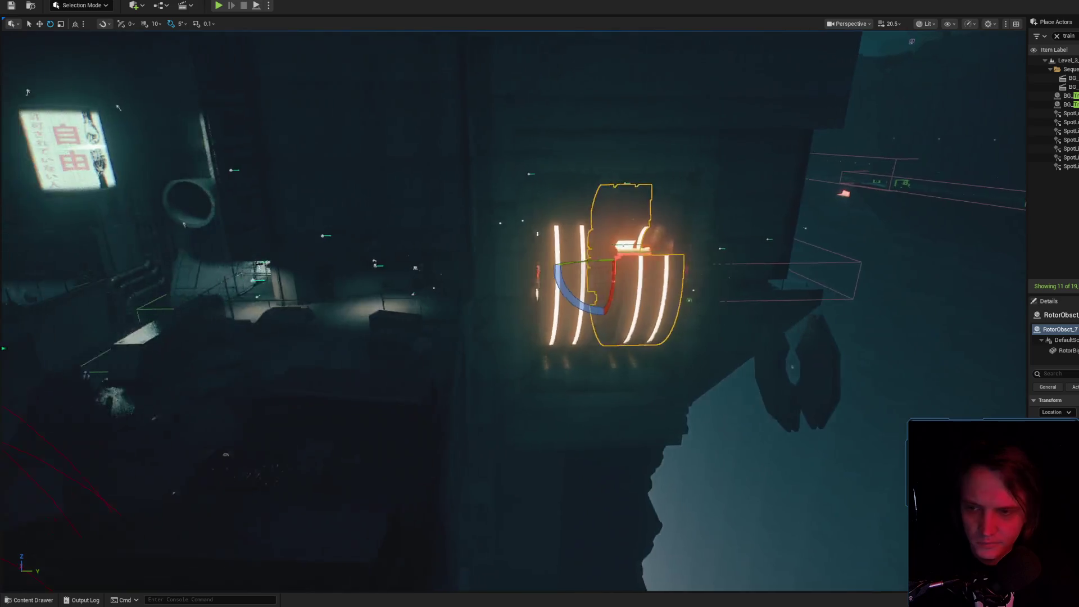
scroll(539, 309, down, 2)
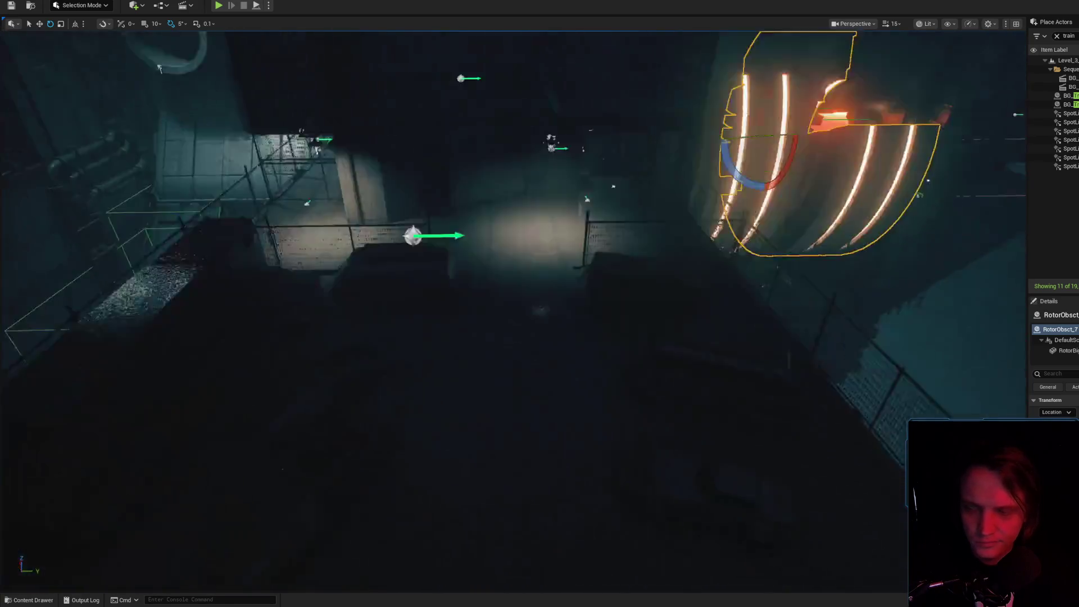
scroll(539, 309, down, 2)
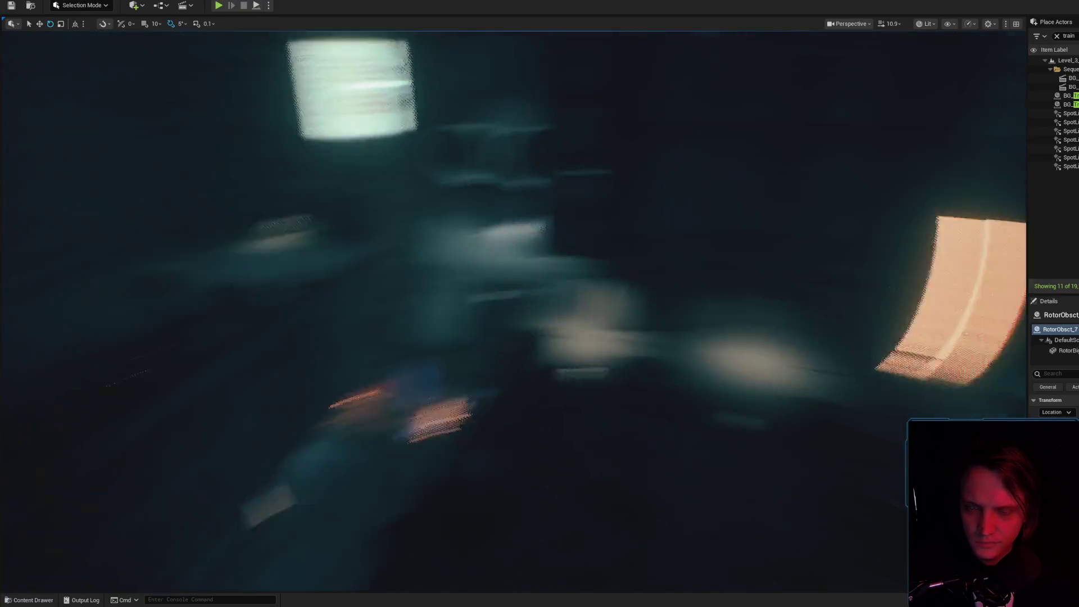
scroll(191, 501, down, 1)
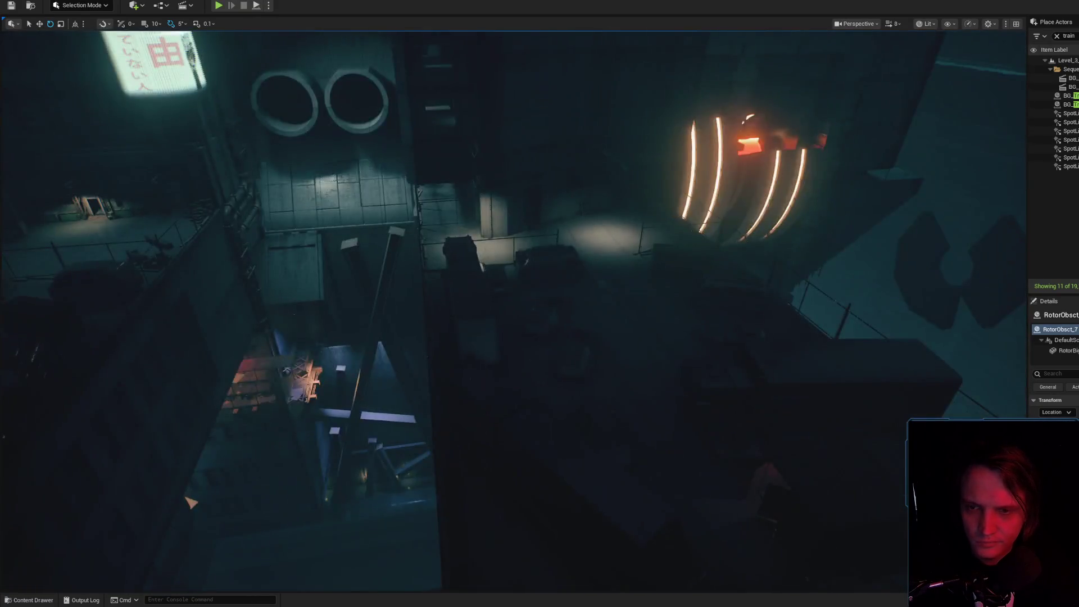
drag(191, 502, 593, 265)
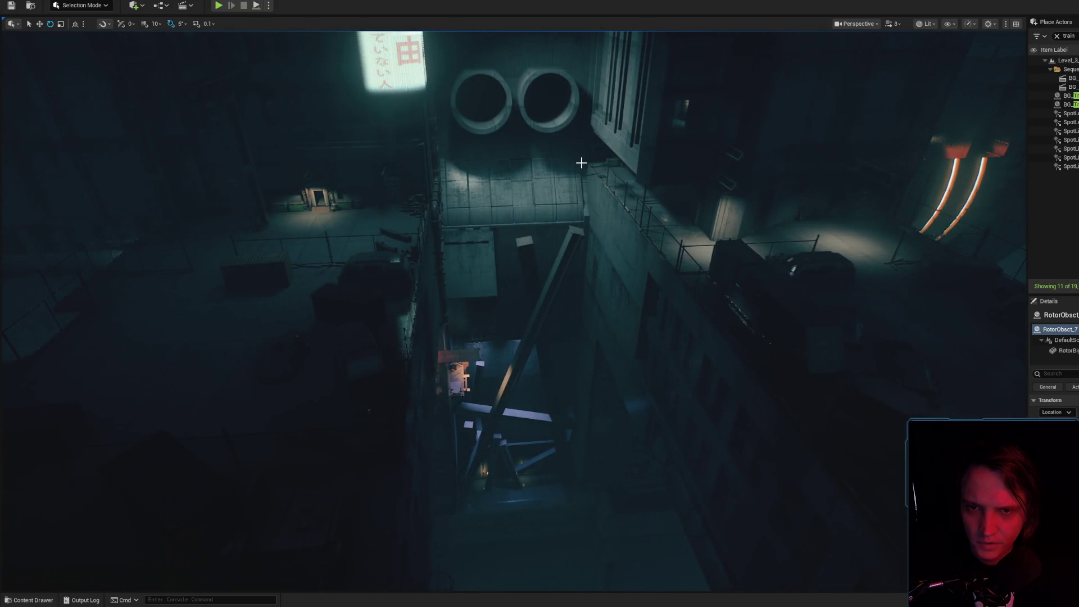
mouse_move(589, 164)
mouse_down()
mouse_move(526, 118)
mouse_move(483, 163)
mouse_move(617, 183)
mouse_move(636, 380)
mouse_up()
scroll(542, 134, down, 1)
key(w)
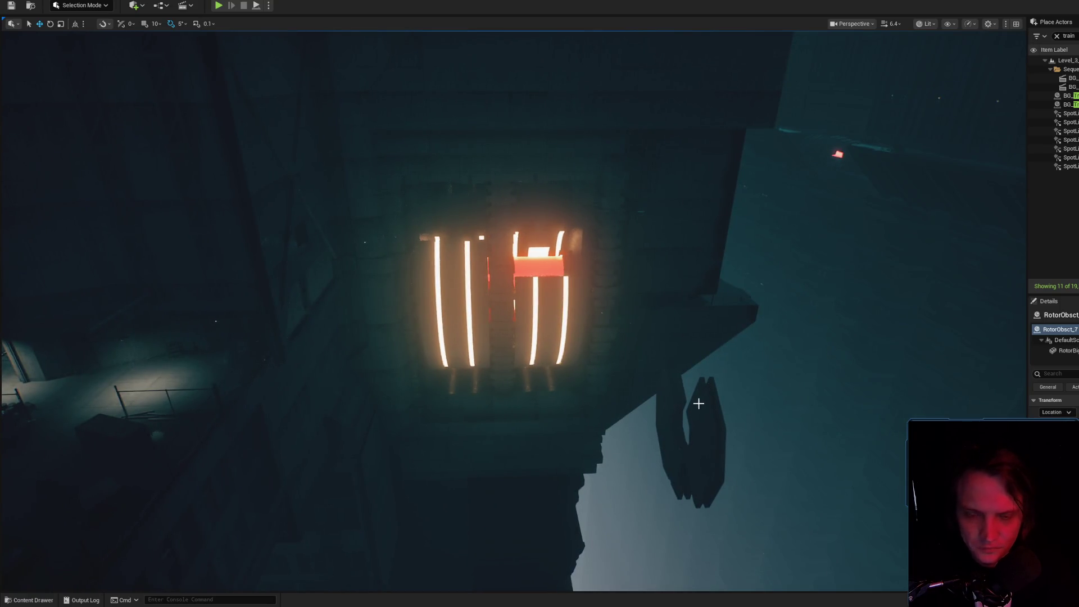
- Move the dark rotor RotorObsct_2 forward toward the camera into the foreground
click(699, 403)
click(554, 298)
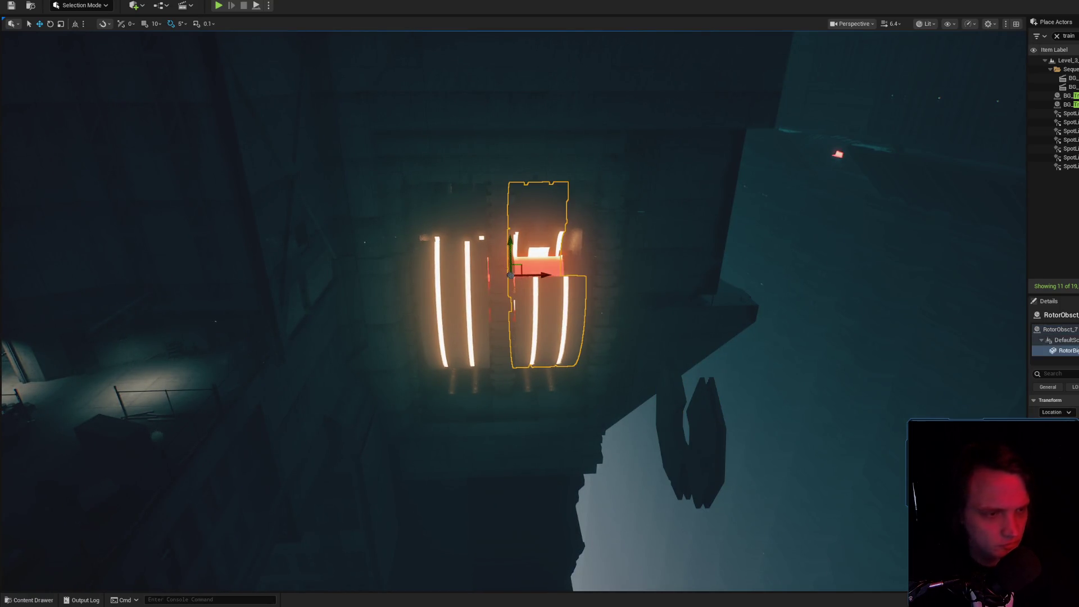
key(ctrl+space)
drag(562, 281, 624, 320)
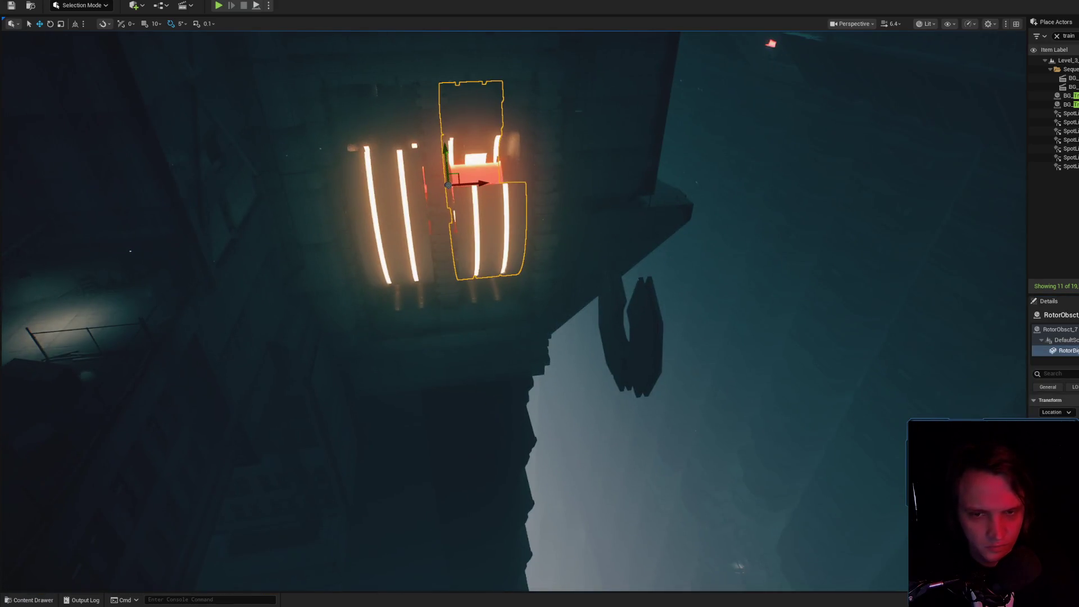
click(626, 324)
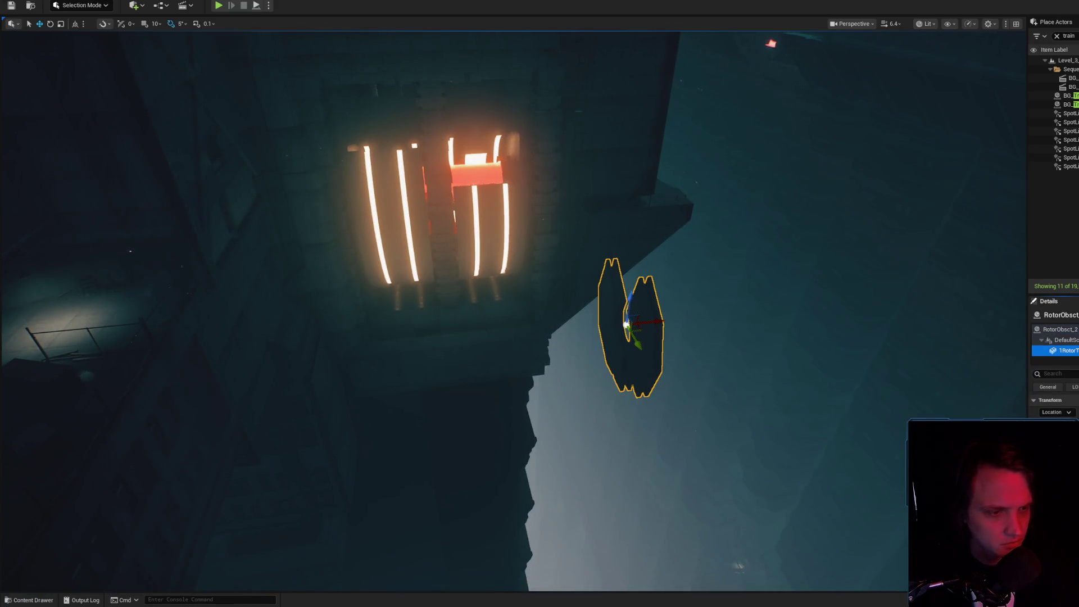
mouse_move(749, 352)
mouse_down()
mouse_move(646, 303)
mouse_move(557, 292)
mouse_up()
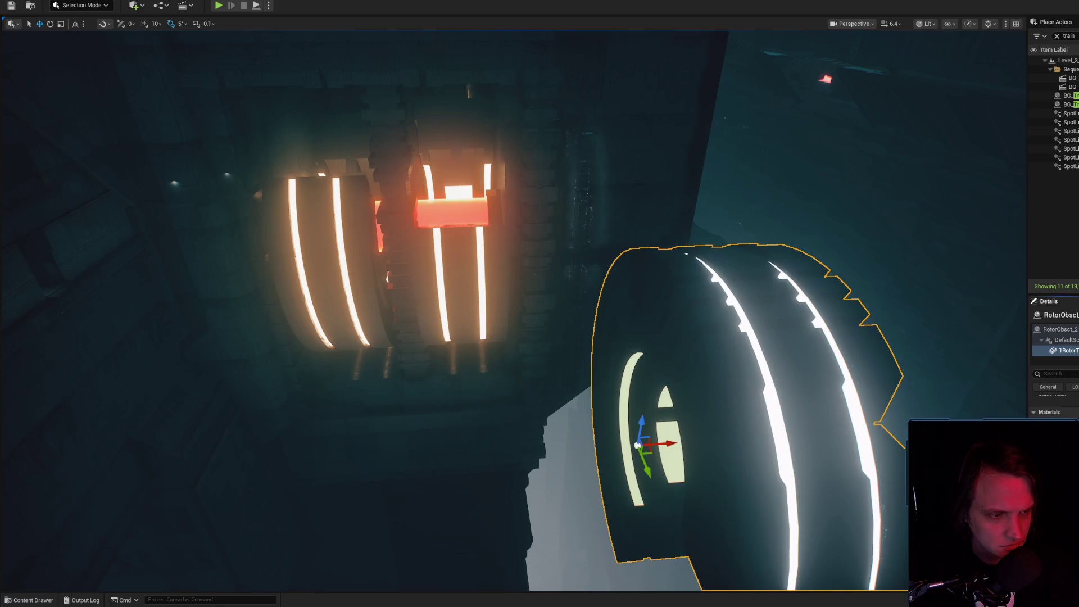
- Select the large foreground rotor and open its RotorBig static mesh editor with Ctrl+E
click(469, 237)
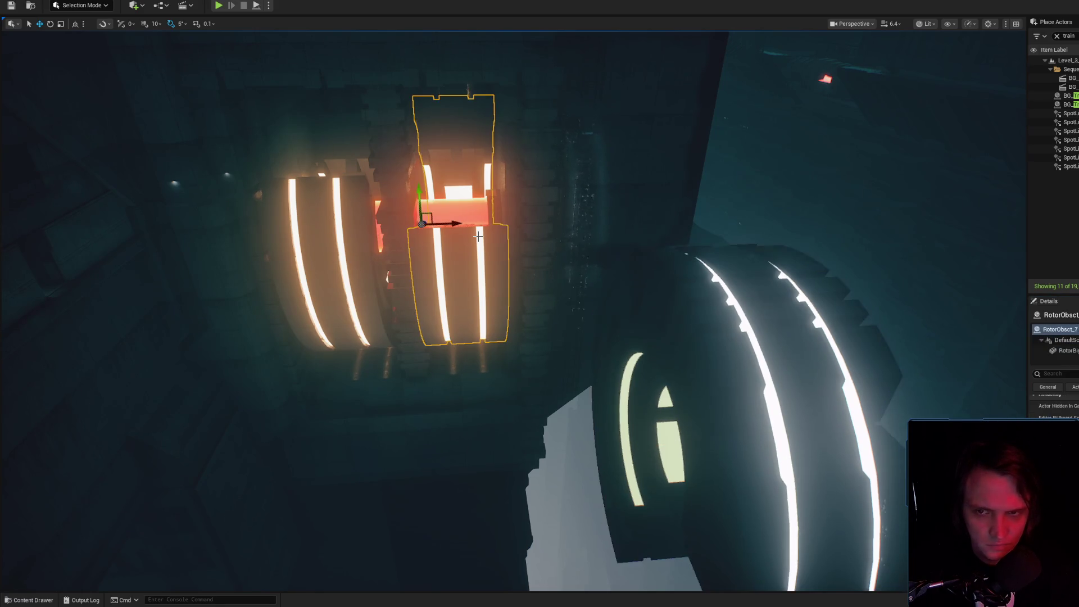
click(855, 349)
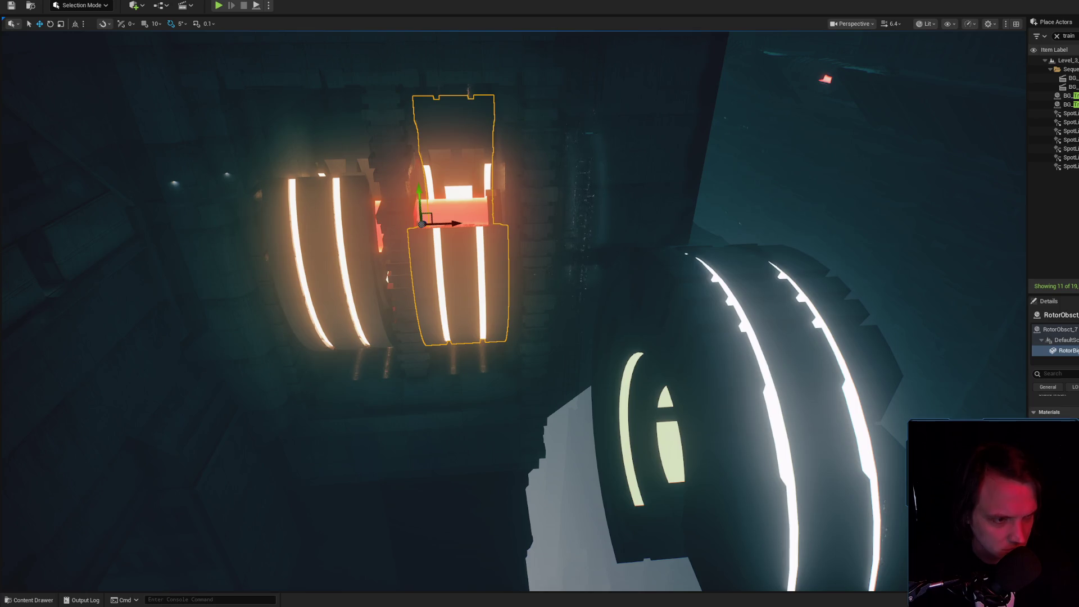
key(ctrl+space)
click(728, 291)
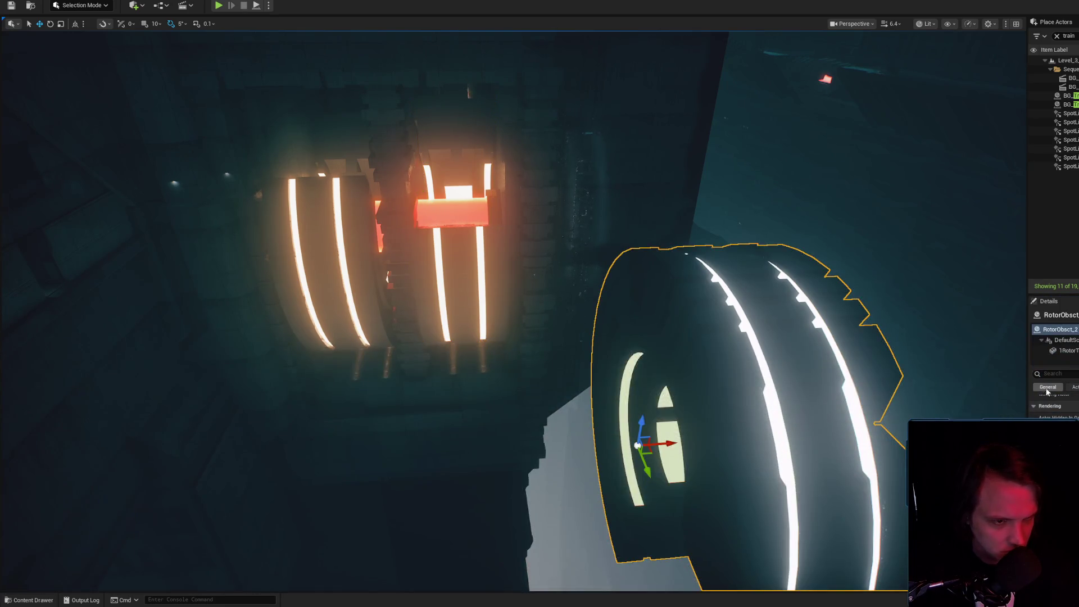
key(ctrl+e)
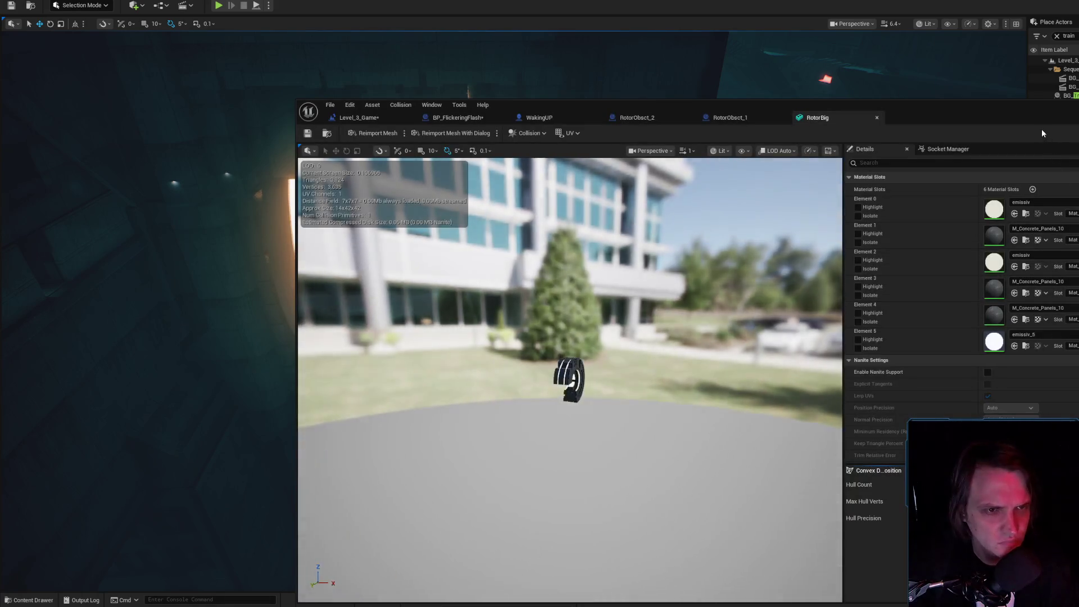
- Assign MI_RC_Rotor_01 to RotorBig's Elements 1, 3 and 4, then return to the level
drag(1035, 123, 944, 109)
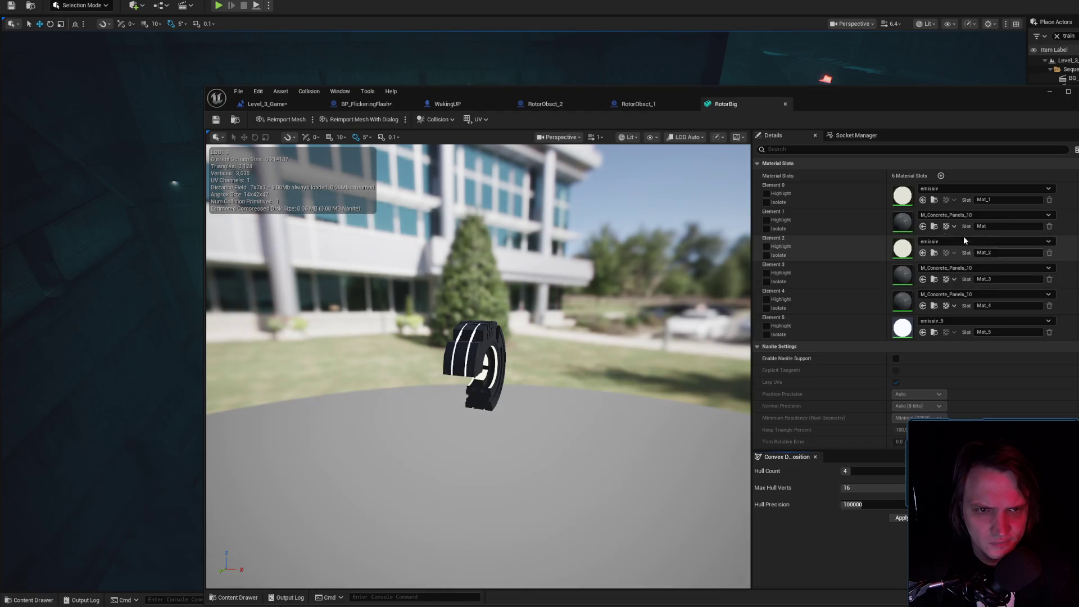
click(922, 226)
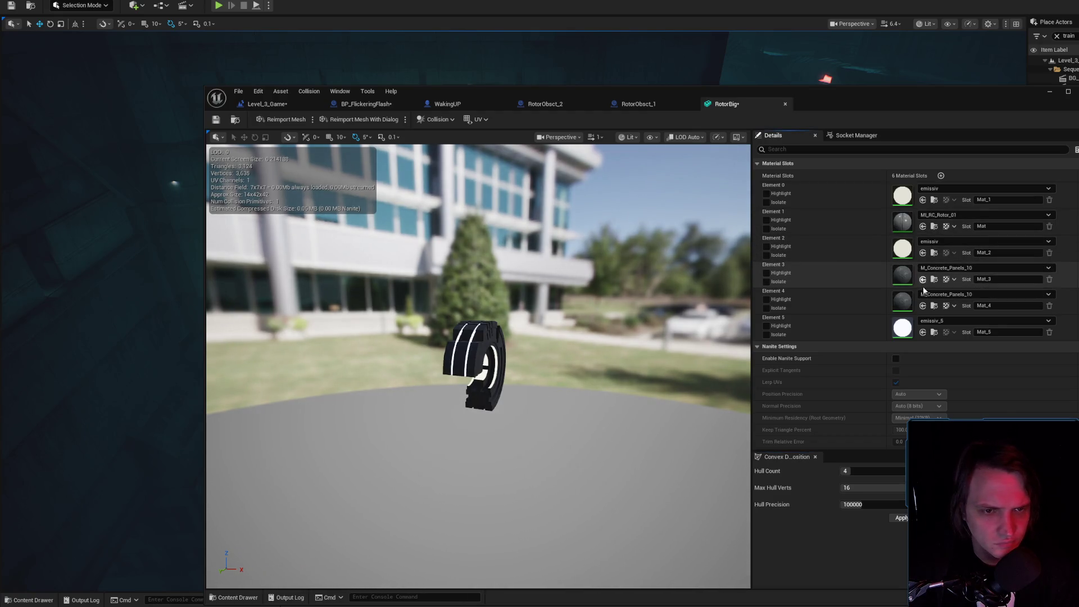
click(922, 280)
click(922, 306)
scroll(479, 366, down, 3)
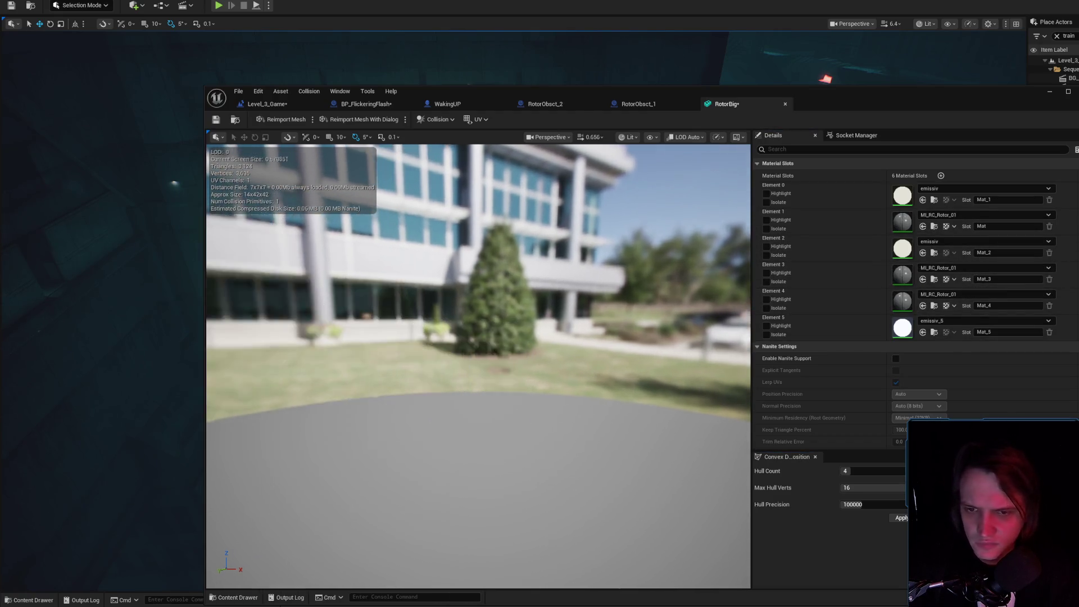
scroll(478, 366, down, 2)
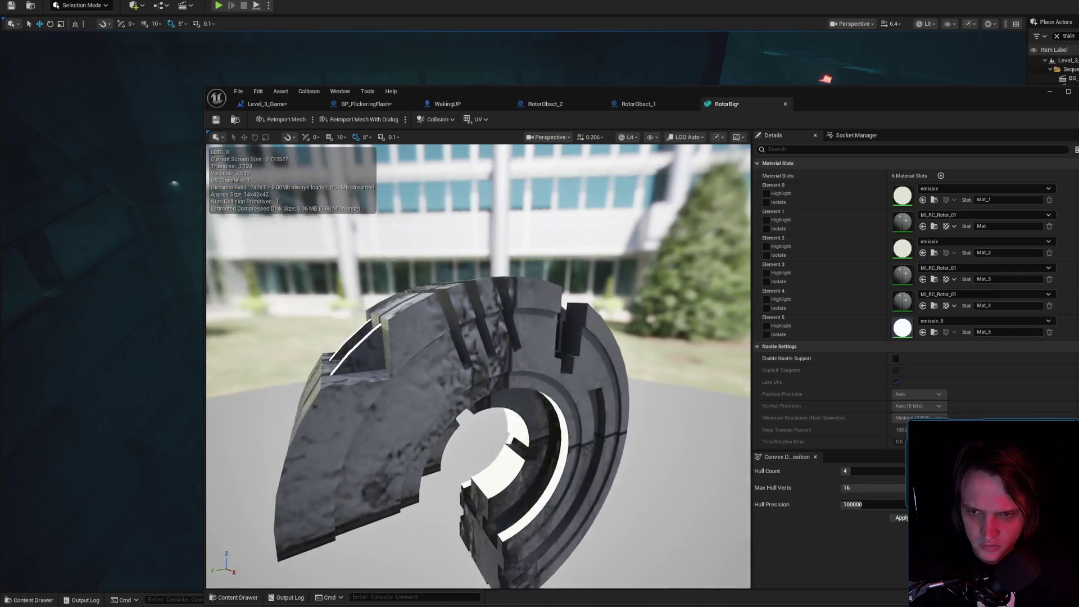
drag(478, 365, 435, 366)
scroll(479, 366, down, 1)
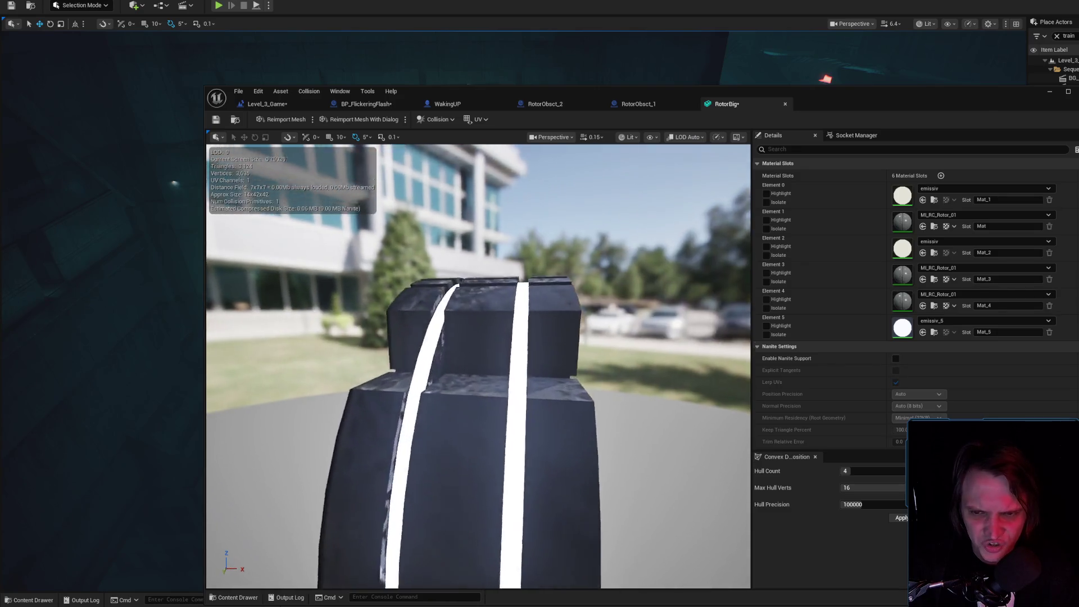
click(101, 303)
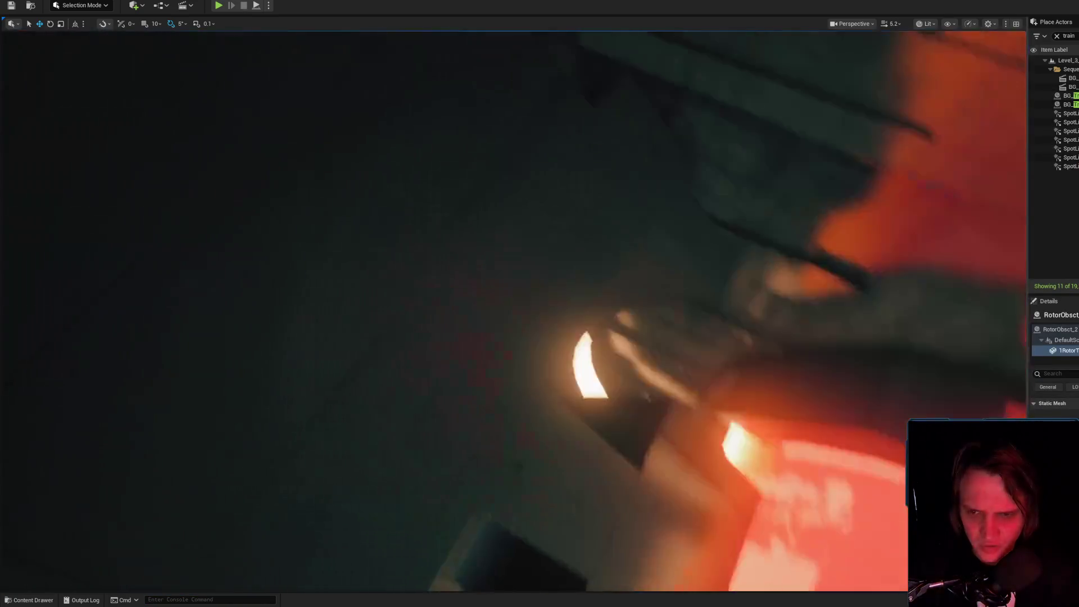
- Compare the RotorBig mesh components on rotors RotorObsct_2 and RotorObsct_8
click(477, 315)
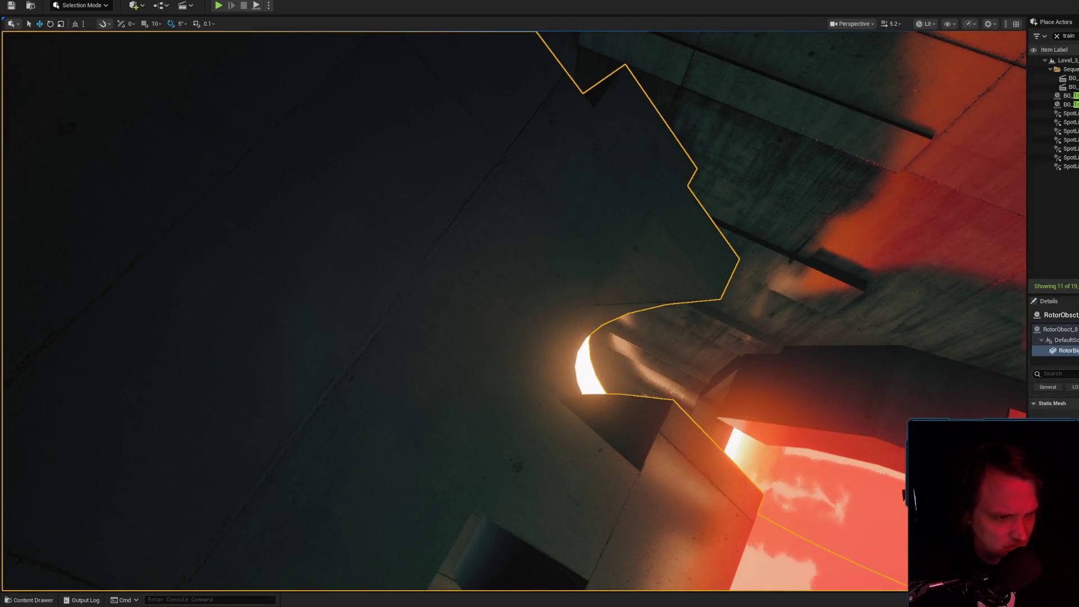
key(ctrl+space)
click(523, 158)
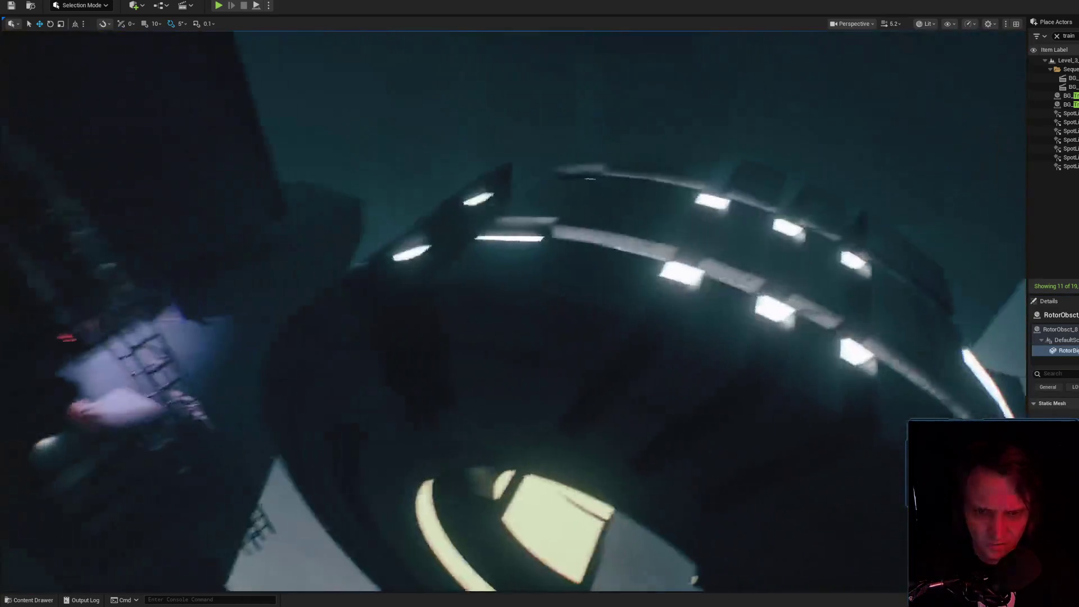
scroll(512, 309, down, 2)
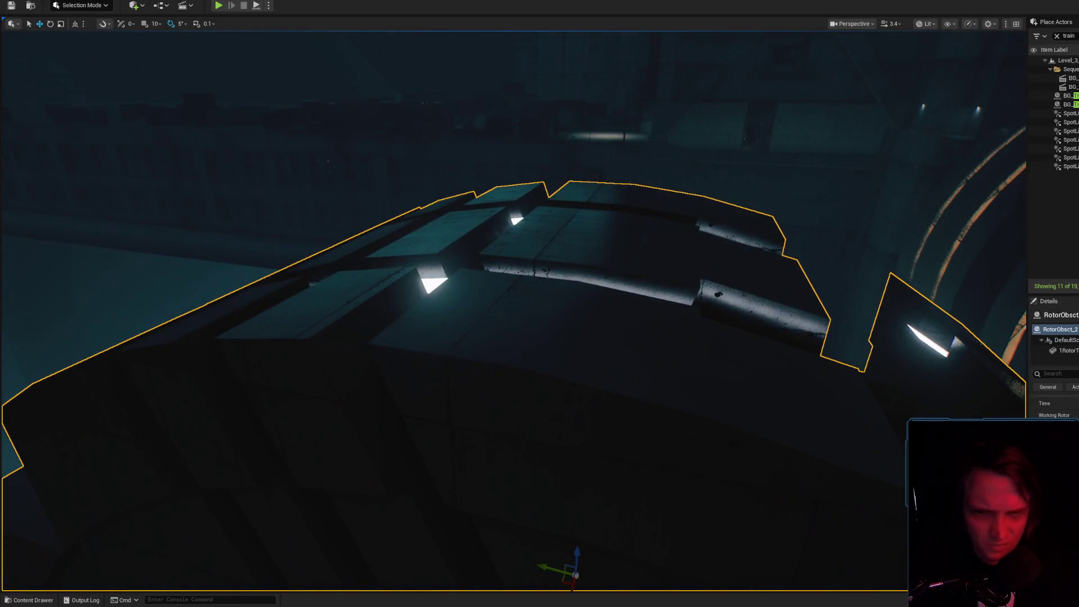
click(1064, 350)
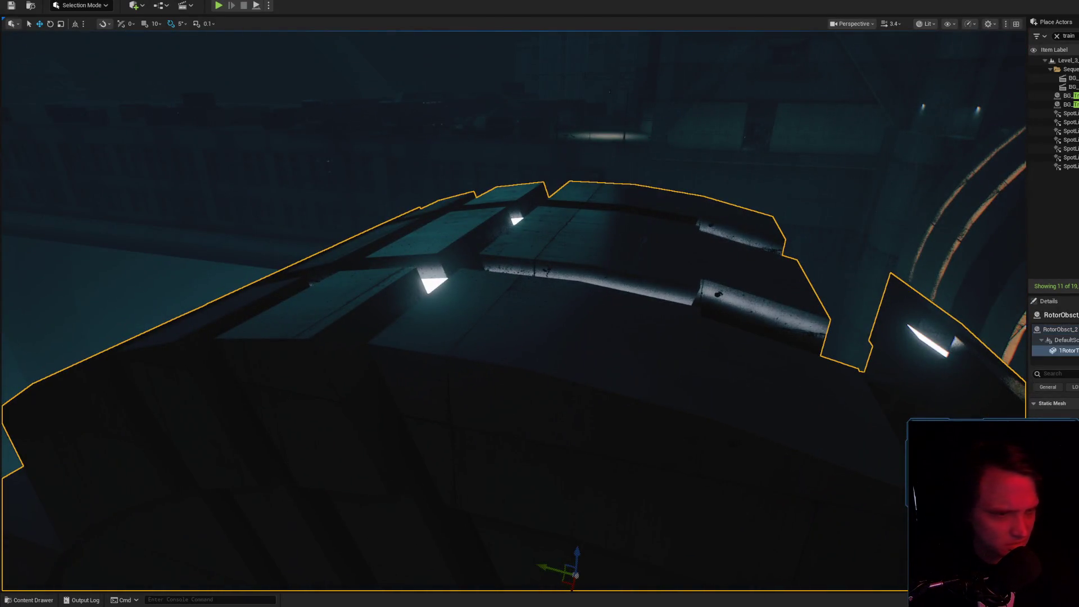
click(610, 326)
key(f)
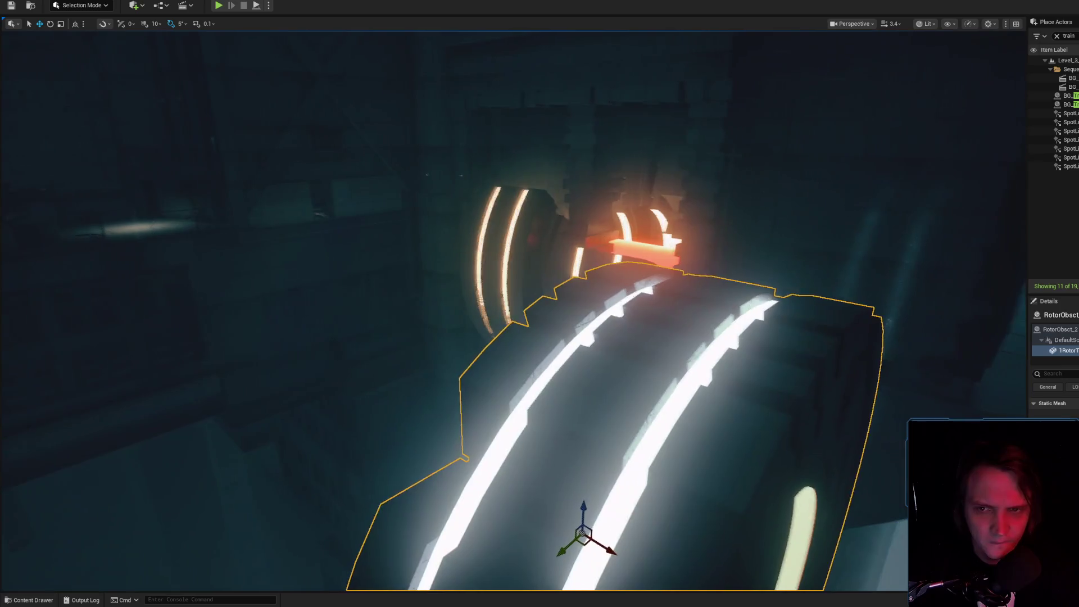
click(1065, 350)
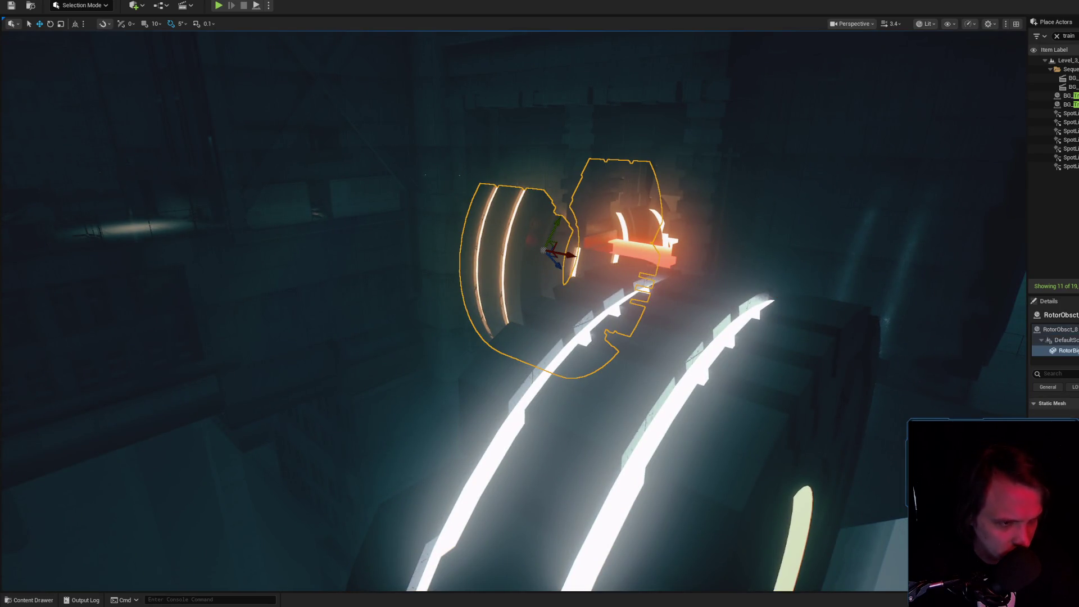
- Reselect the large rotor RotorObsct_2 and open its Blueprint editor
key(ctrl+space)
click(796, 356)
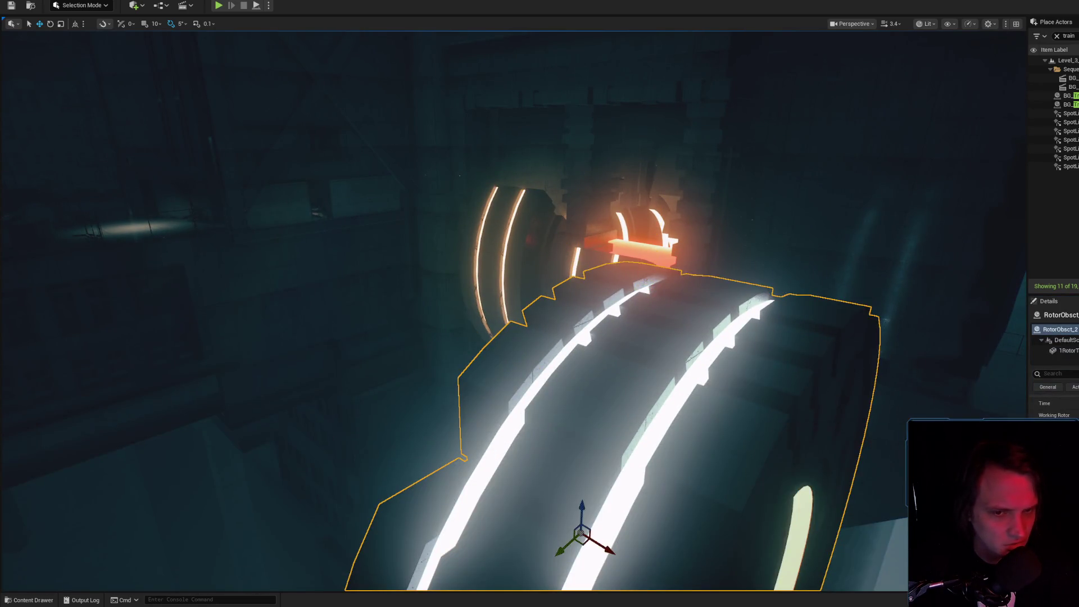
key(ctrl+e)
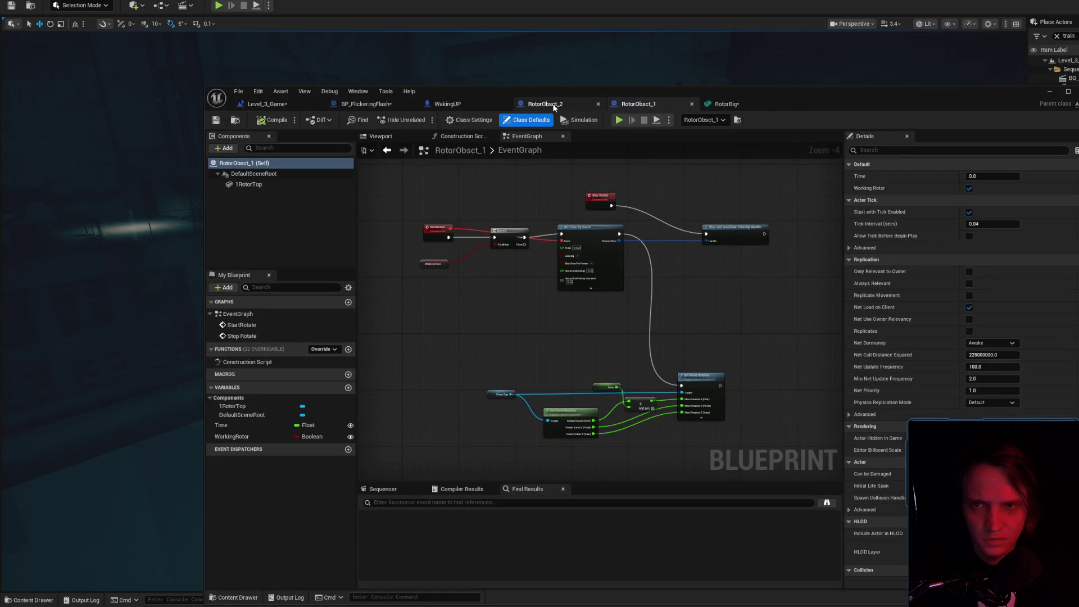
- Inspect the RotorBig mesh preview from several angles, then close the editors back to the level
click(704, 105)
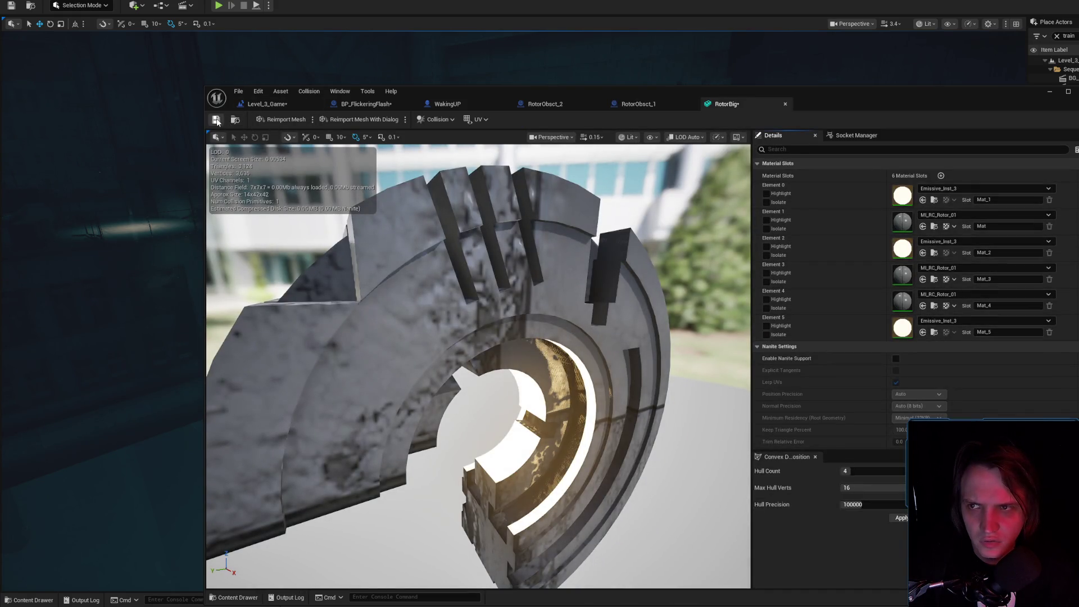
scroll(478, 365, down, 5)
scroll(477, 365, up, 8)
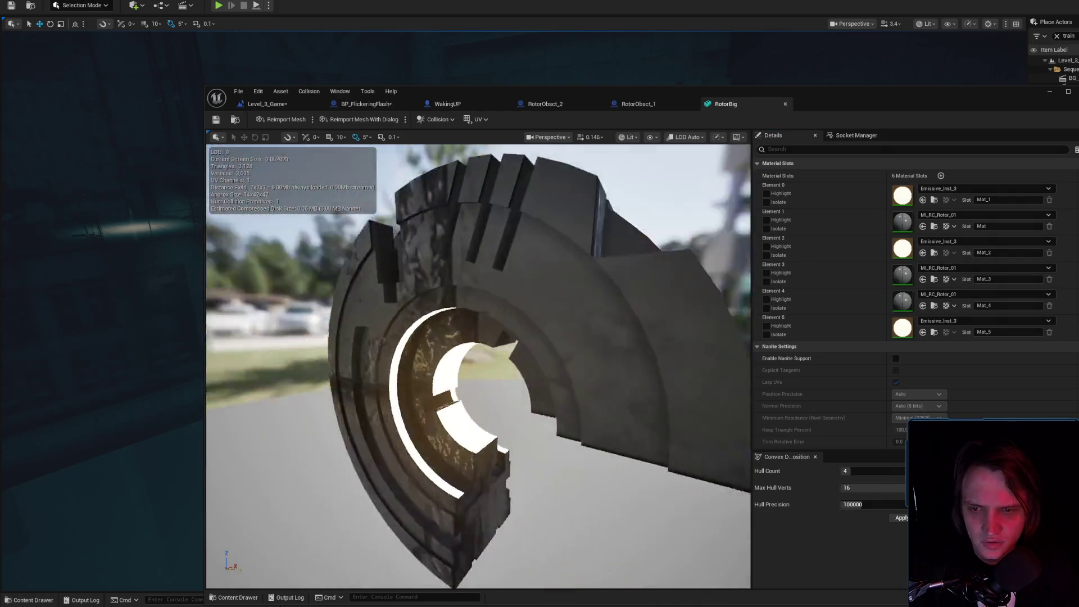
drag(478, 365, 534, 360)
scroll(478, 366, down, 3)
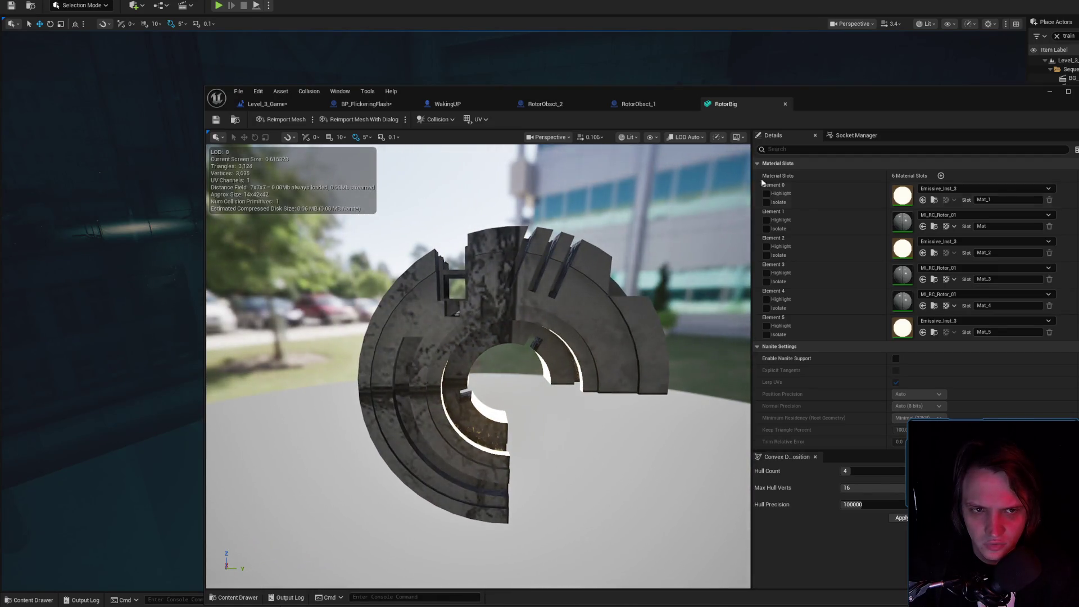
drag(624, 167, 632, 228)
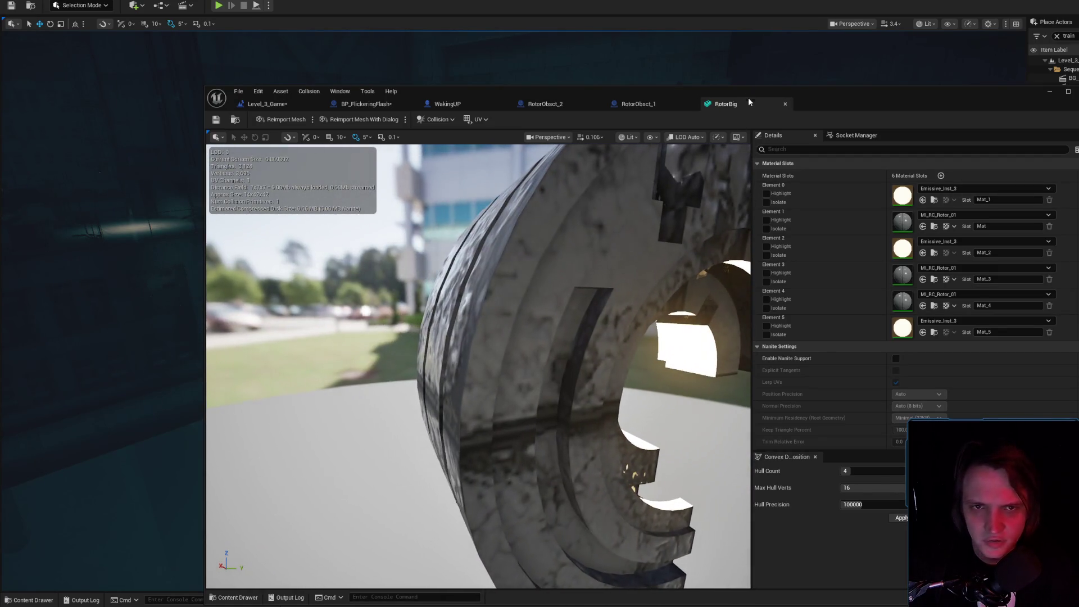
mouse_move(643, 275)
mouse_down()
mouse_move(641, 315)
mouse_move(746, 111)
mouse_up()
click(1049, 91)
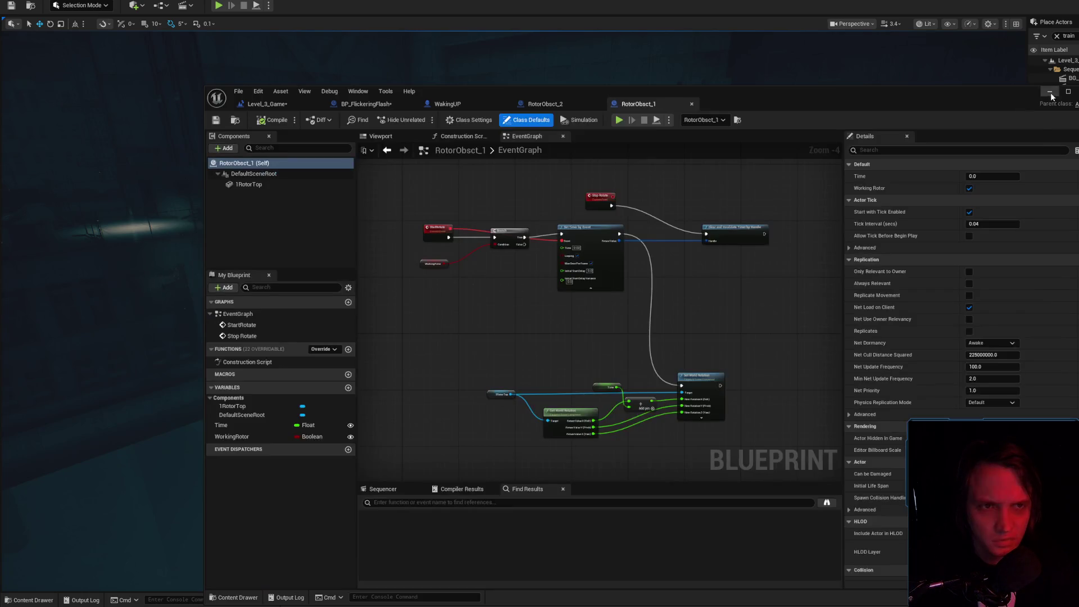
drag(558, 322, 583, 294)
scroll(478, 282, down, 3)
- Toggle the selection between the farther rotor RotorObsct_7 and the near rotor RotorObsct_2
click(478, 281)
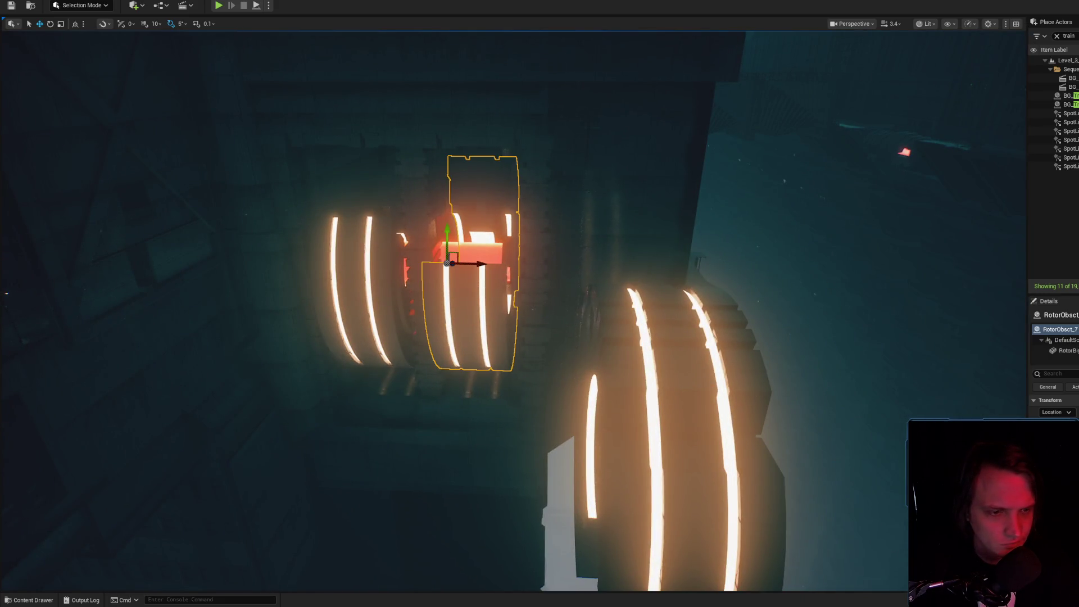
key(ctrl+z)
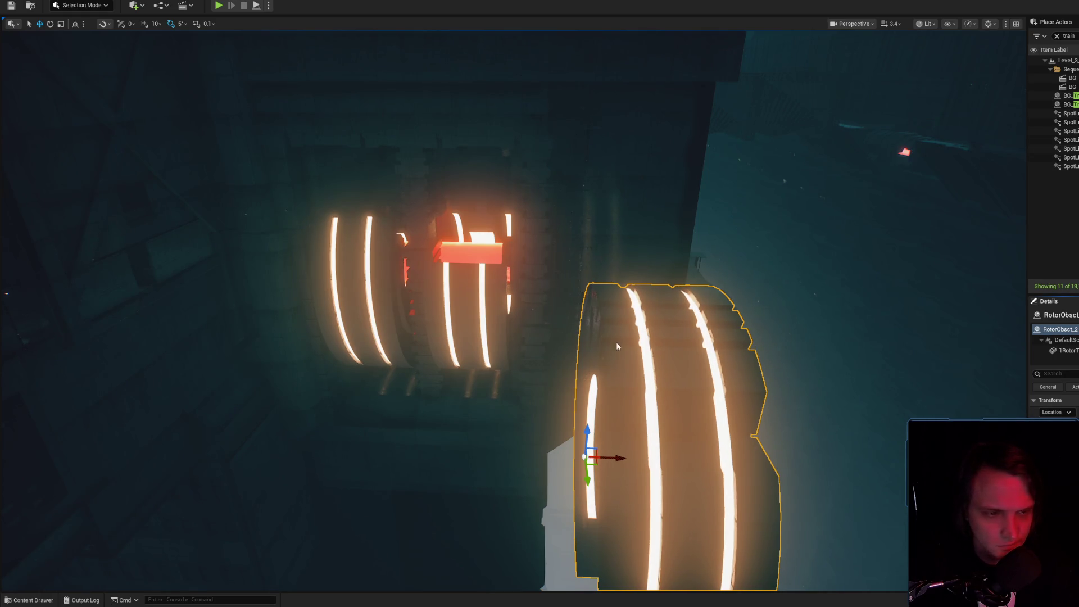
key(ctrl+y)
key(ctrl+z)
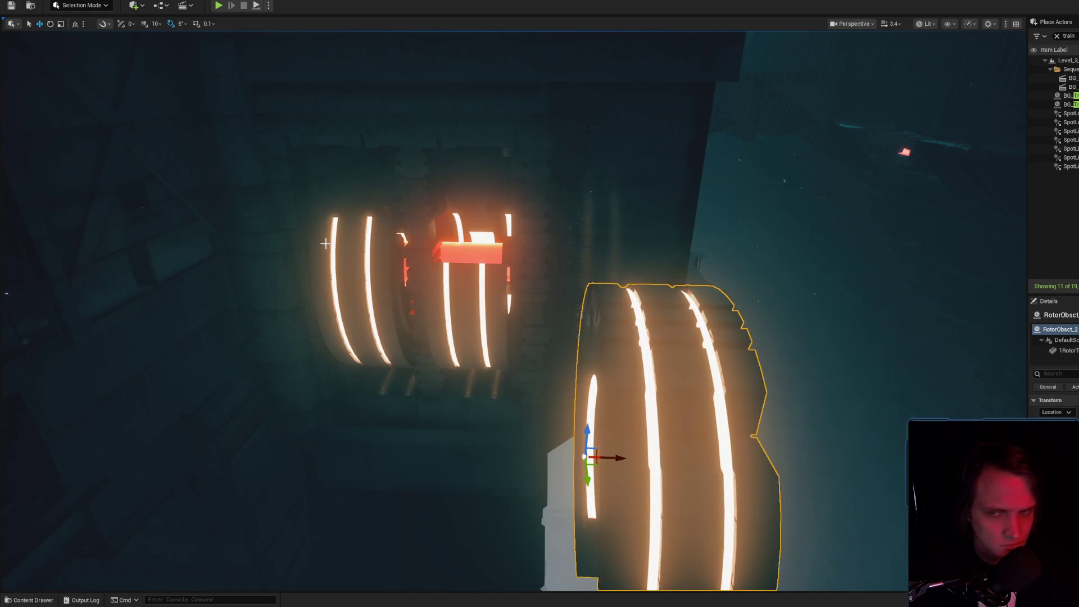
key(ctrl+y)
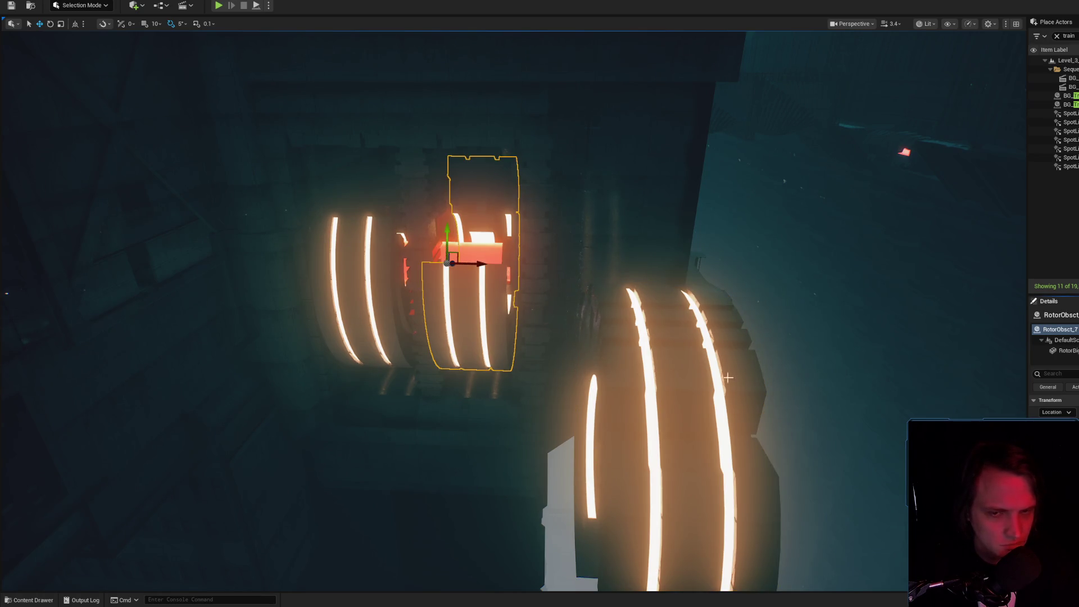
key(ctrl+z)
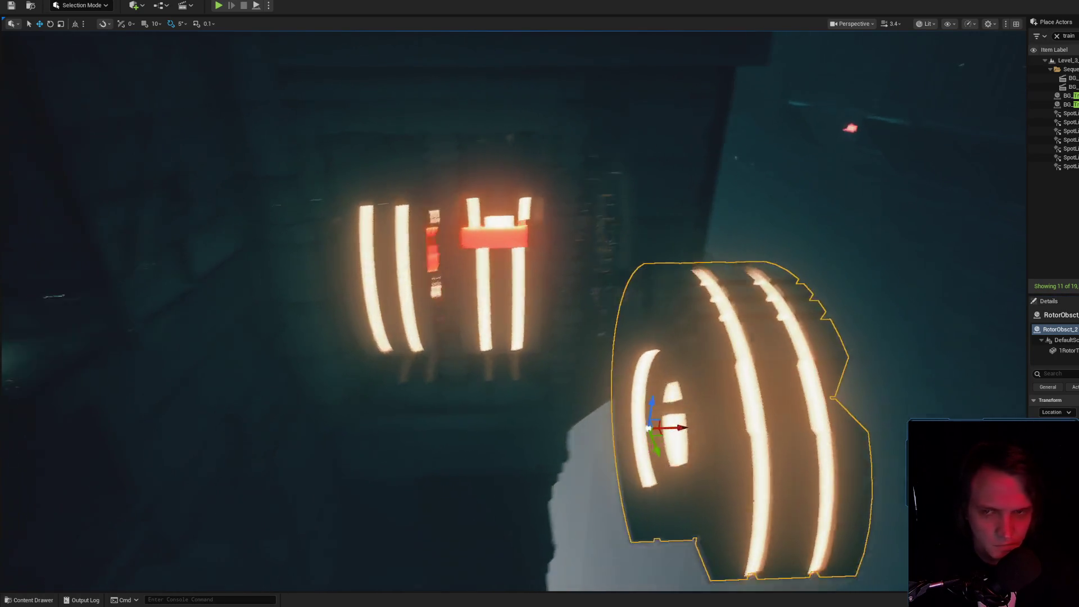
key(ctrl+y)
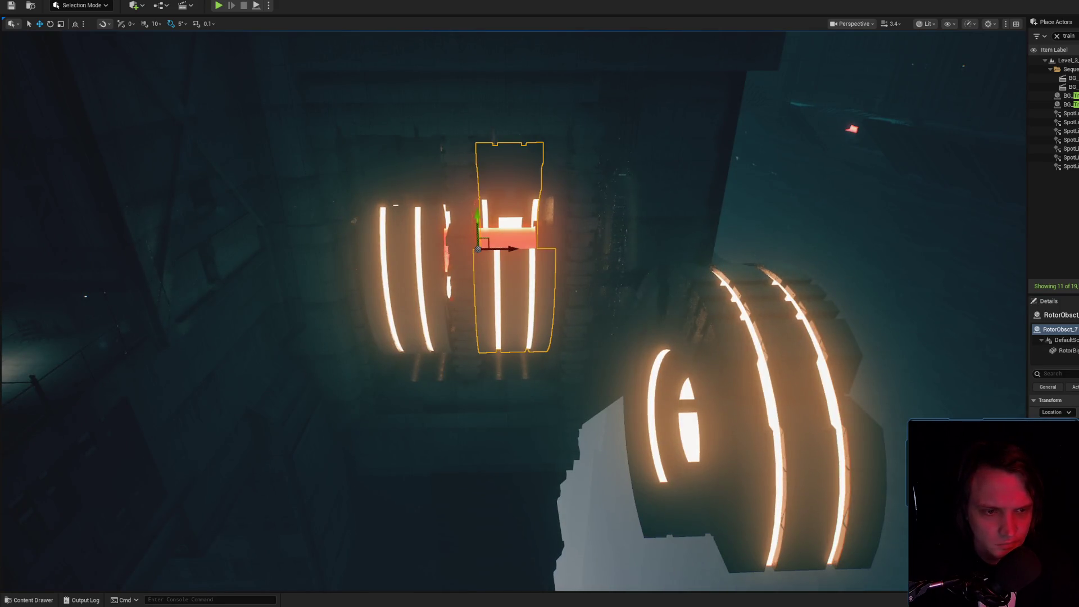
- Frame the big rotor RotorObsct_2 and spin it 270 degrees around its axis
click(731, 356)
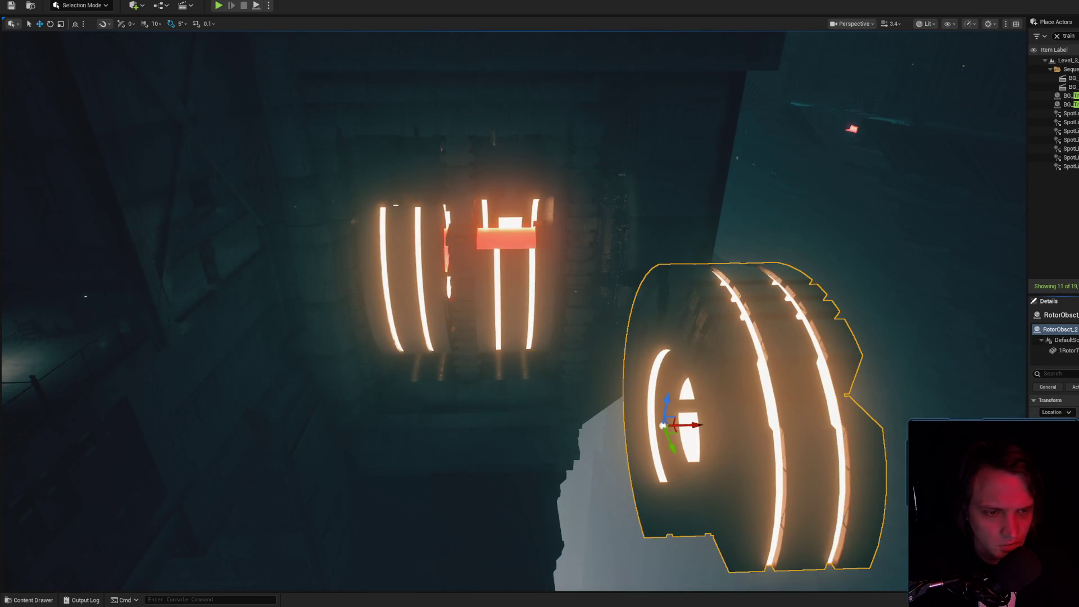
key(f)
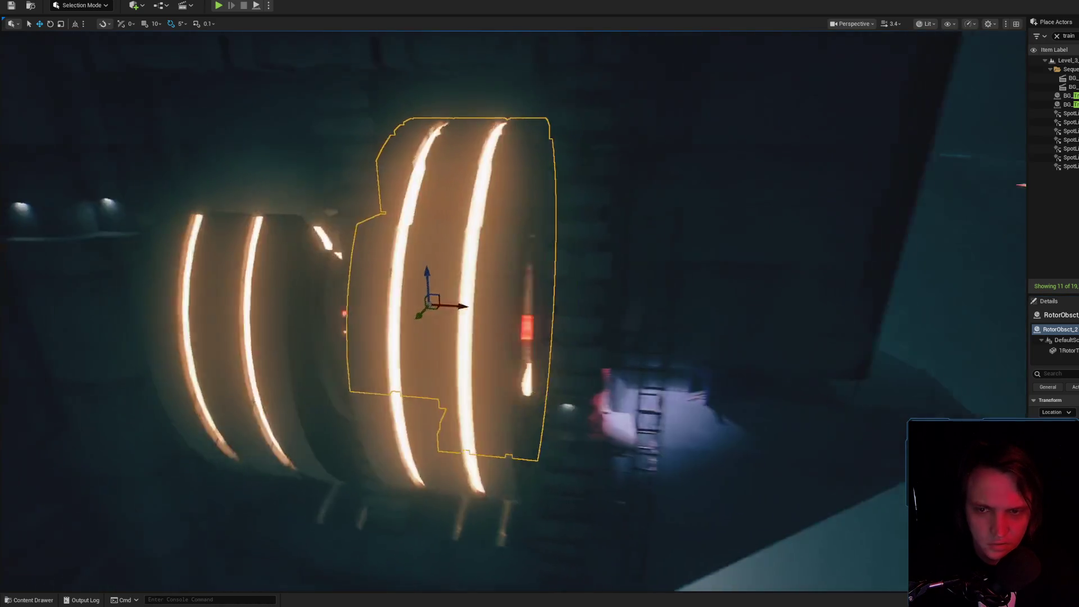
mouse_move(528, 288)
mouse_down()
mouse_move(506, 298)
mouse_move(528, 289)
mouse_up()
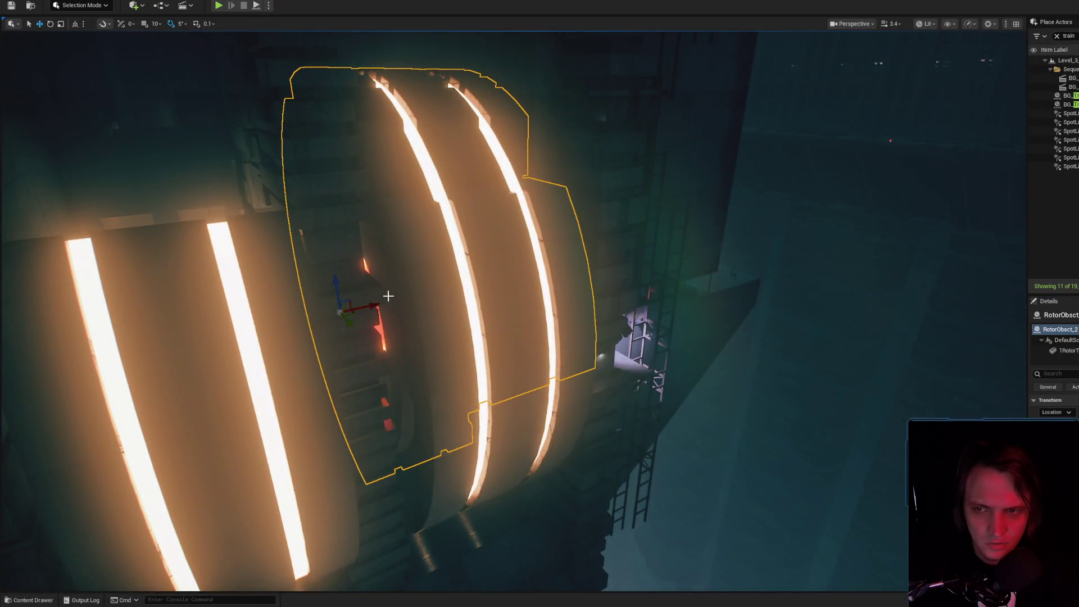
mouse_move(349, 306)
mouse_down()
mouse_move(348, 393)
mouse_move(326, 302)
mouse_move(327, 314)
mouse_up()
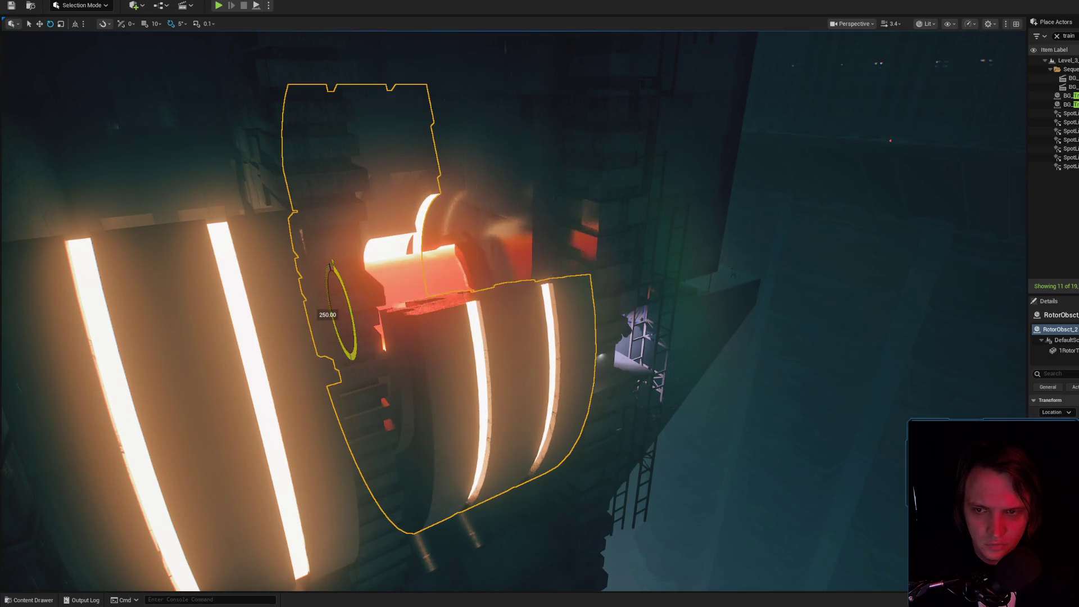
click(458, 313)
click(476, 325)
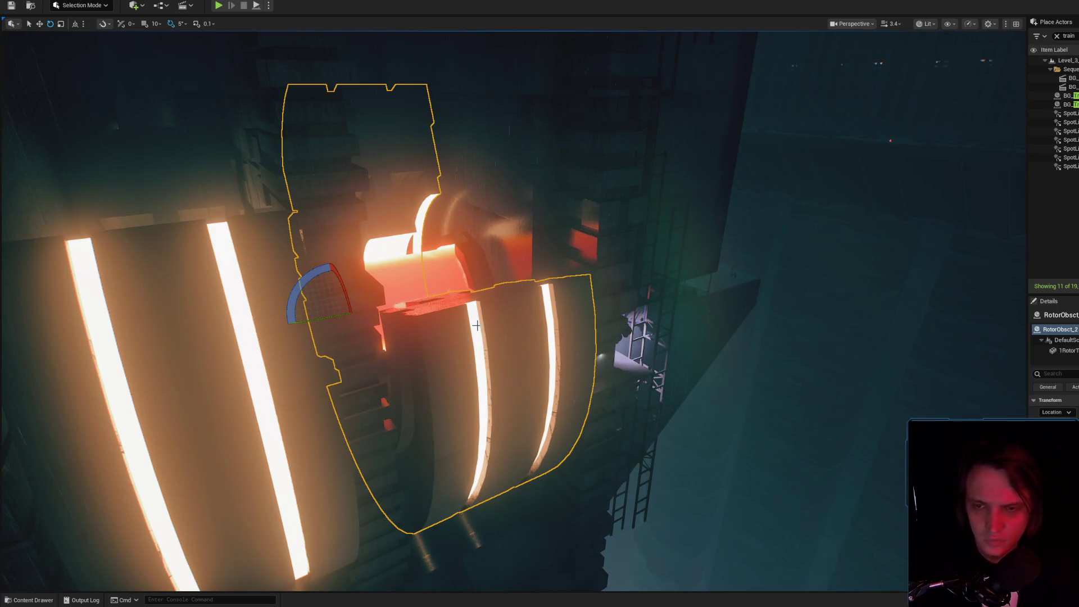
click(477, 325)
click(477, 326)
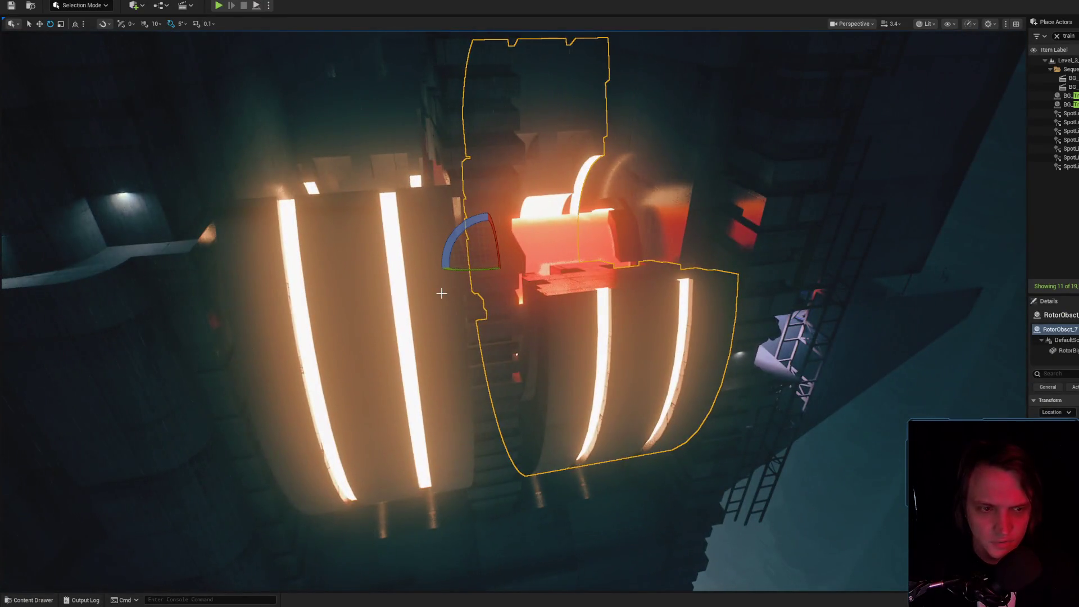
click(442, 292)
click(571, 312)
key(Delete)
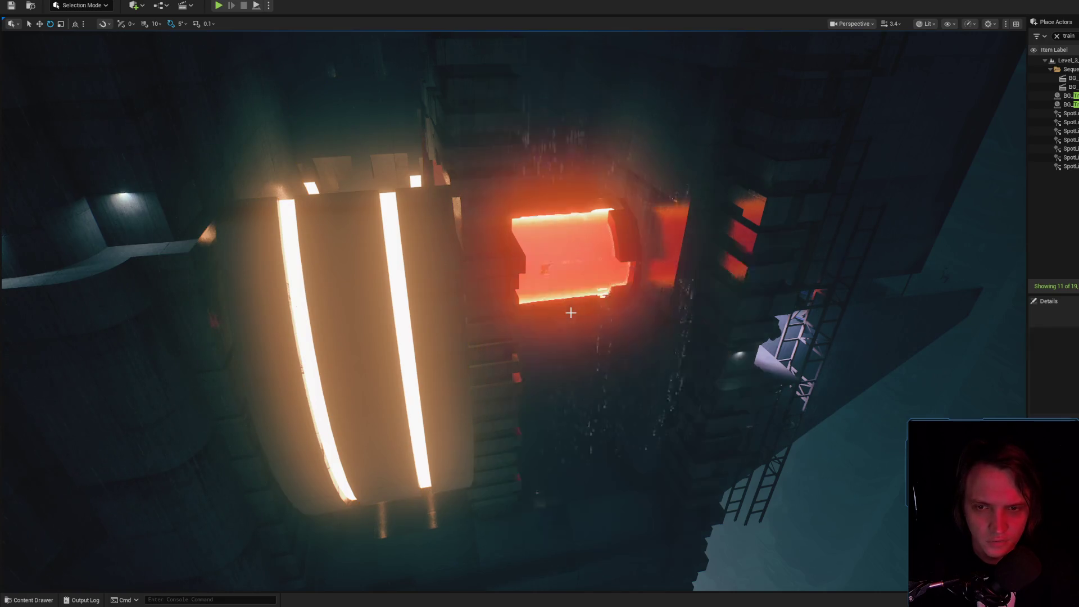
key(ctrl+z)
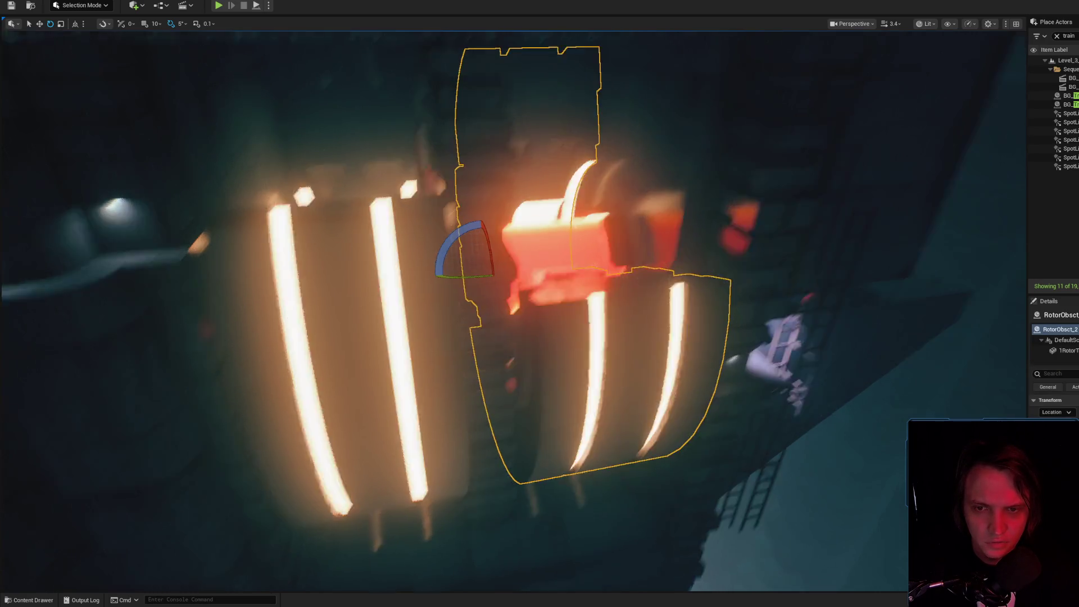
key(Delete)
key(ctrl+z)
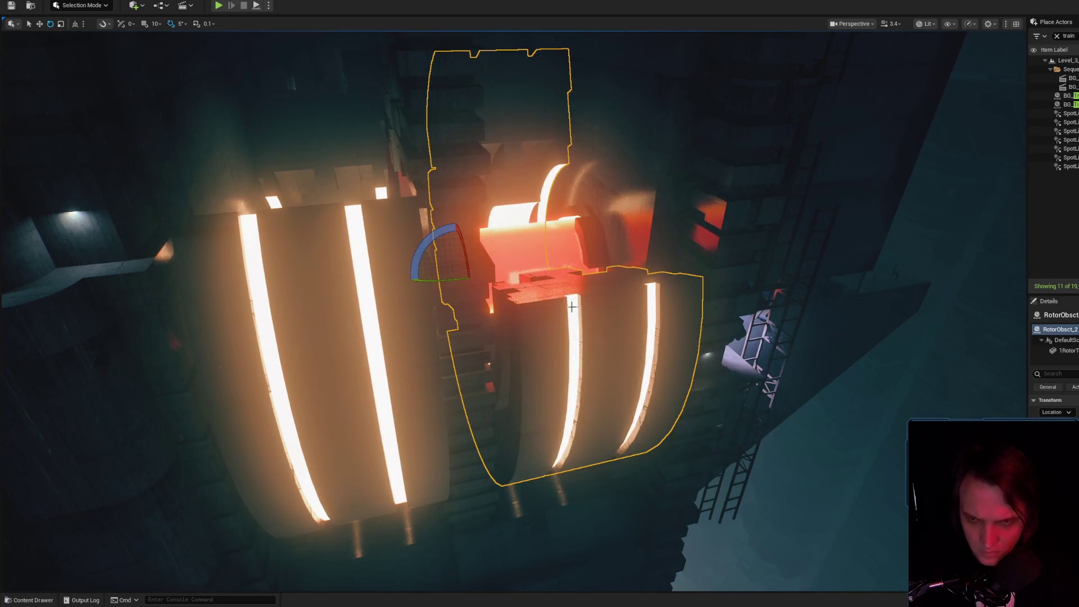
key(Delete)
click(592, 321)
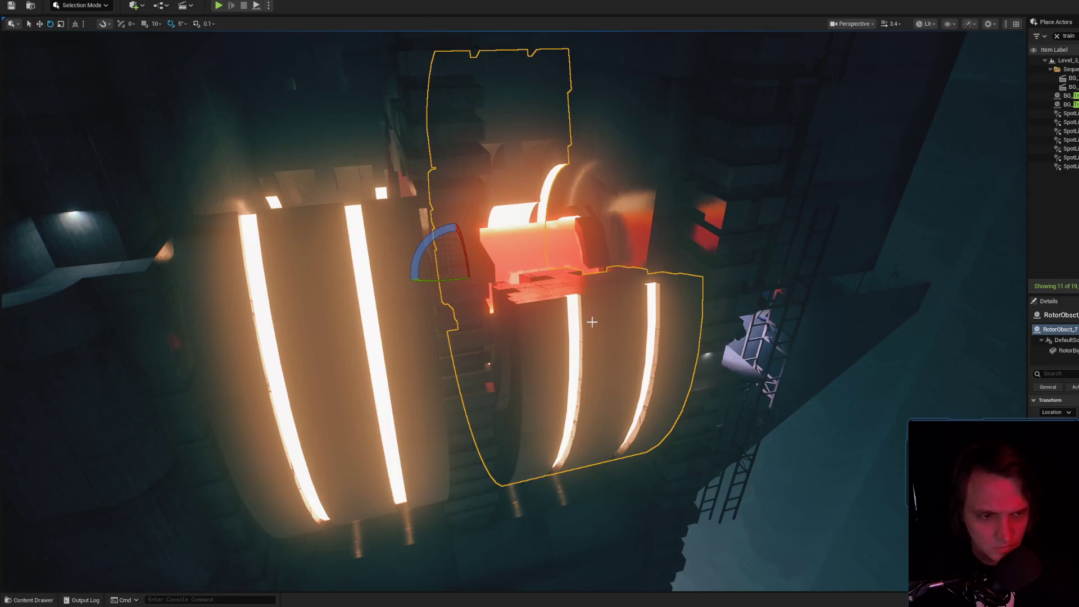
key(Delete)
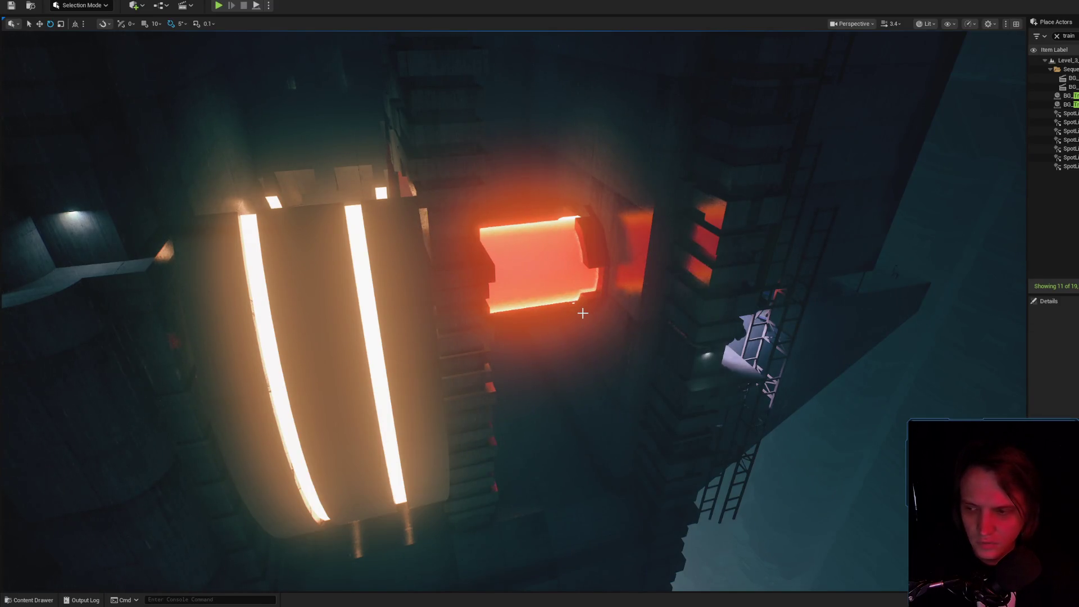
key(ctrl+z)
key(ctrl+z)
key(f)
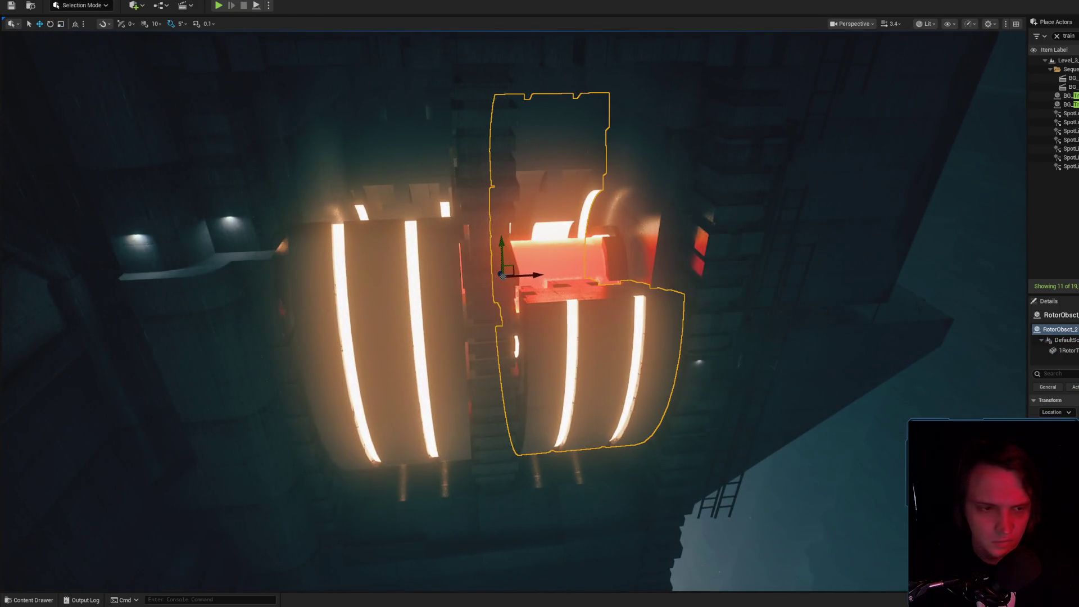
key(ctrl+z)
key(ctrl+z)
key(ctrl+z)
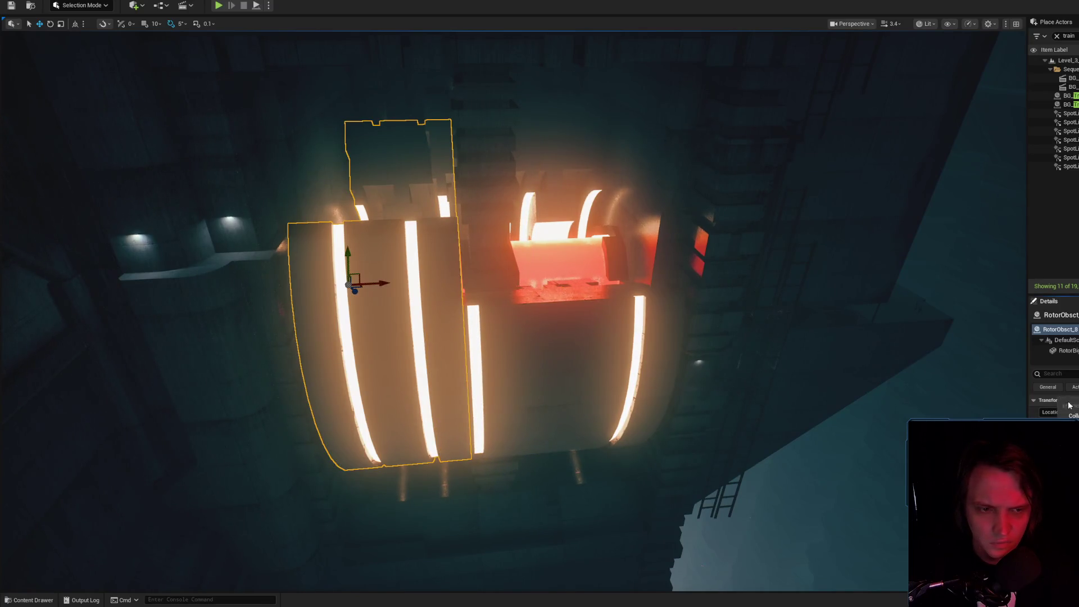
key(ctrl+z)
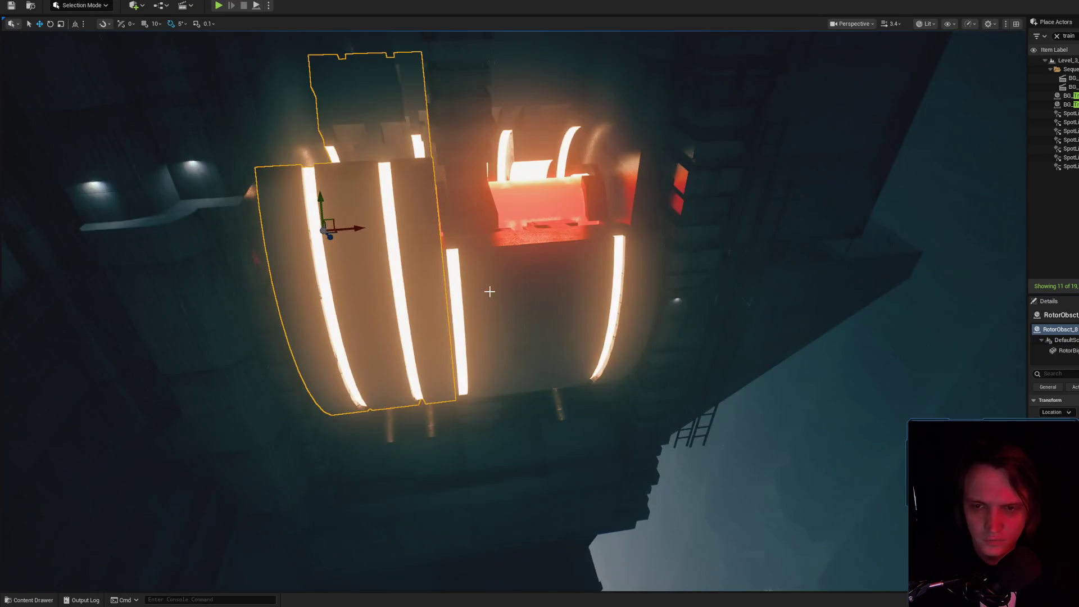
key(f)
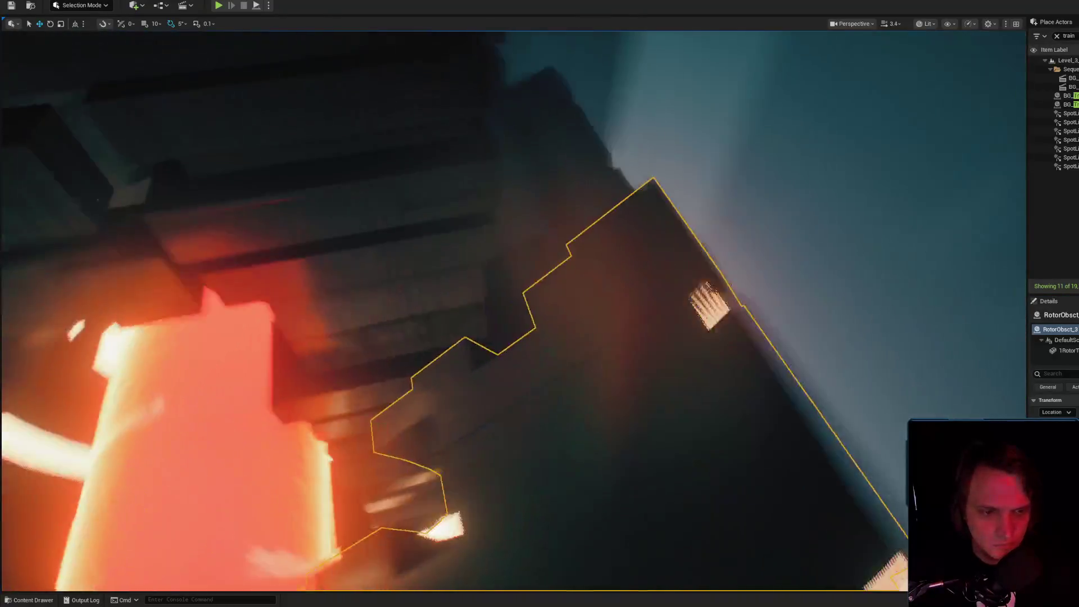
key(ctrl+z)
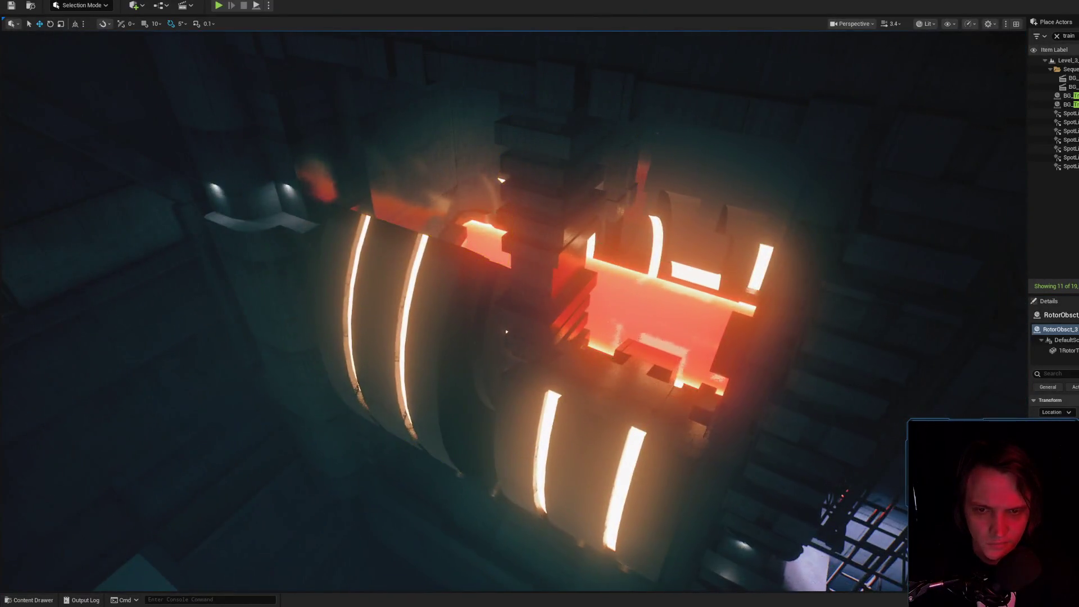
key(f)
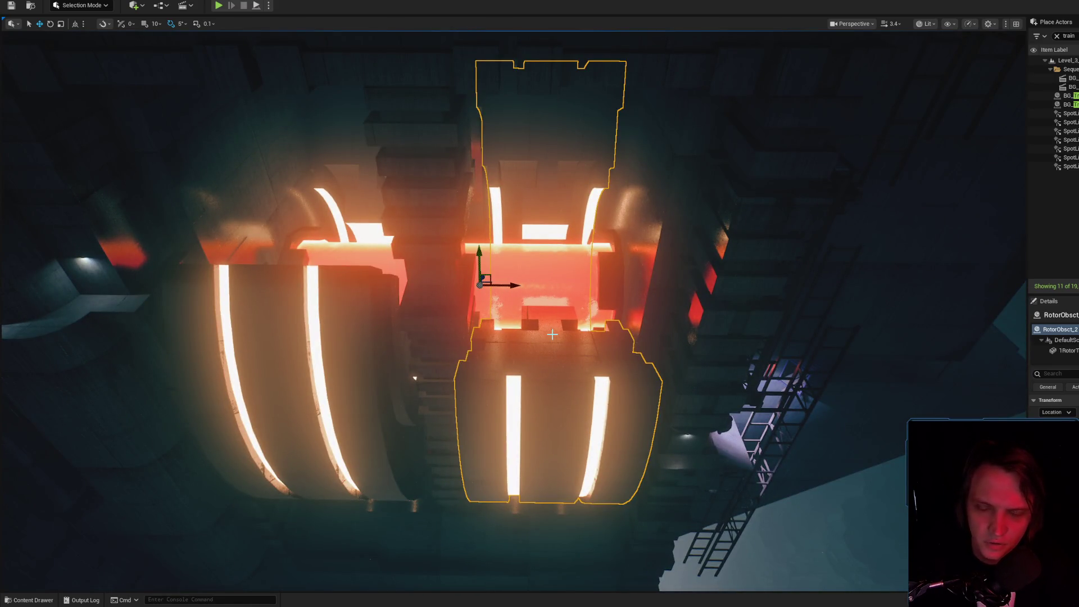
- Simulate the level, zoom the camera around the rotor, then stop simulating
key(alt+s)
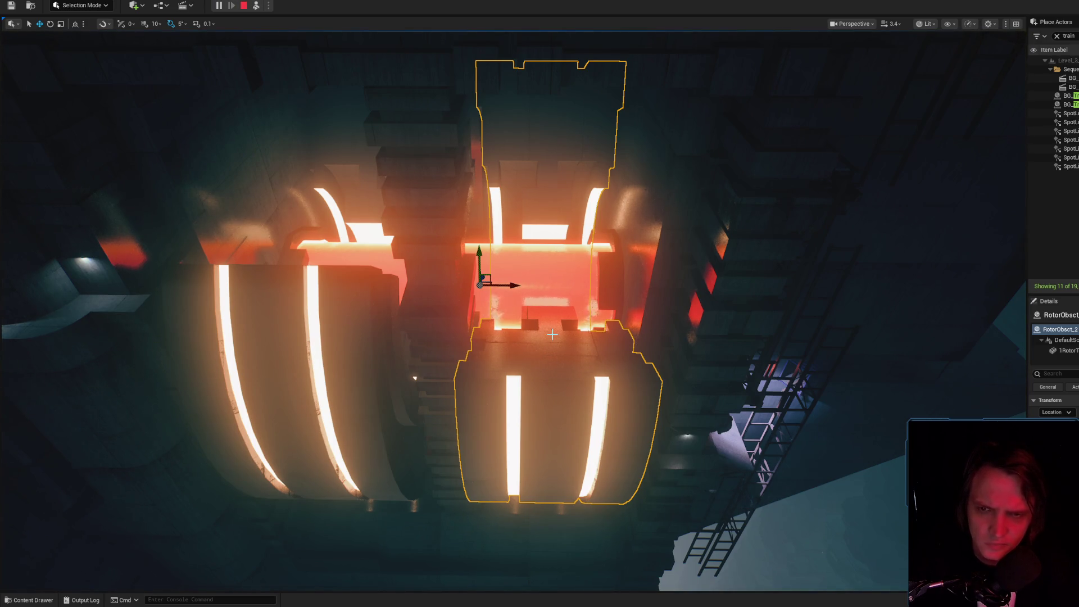
scroll(550, 334, up, 5)
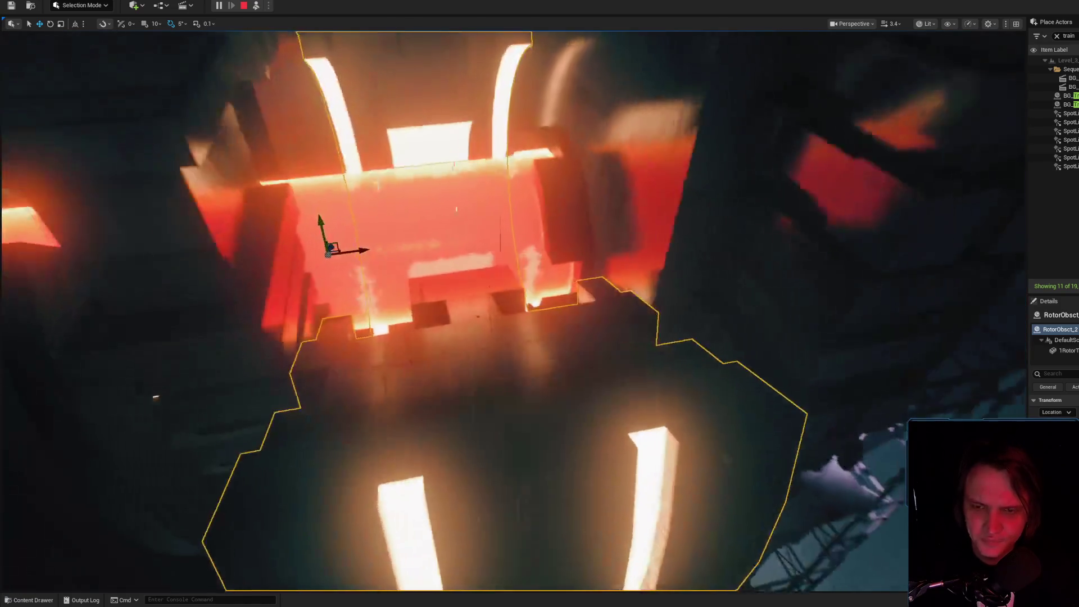
scroll(550, 333, up, 1)
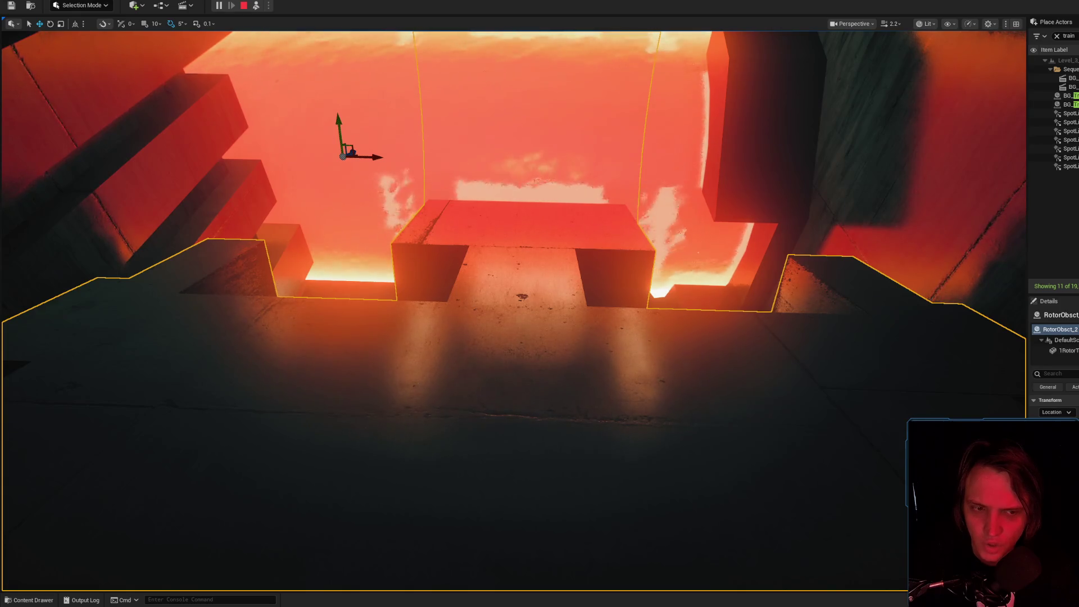
scroll(549, 333, down, 5)
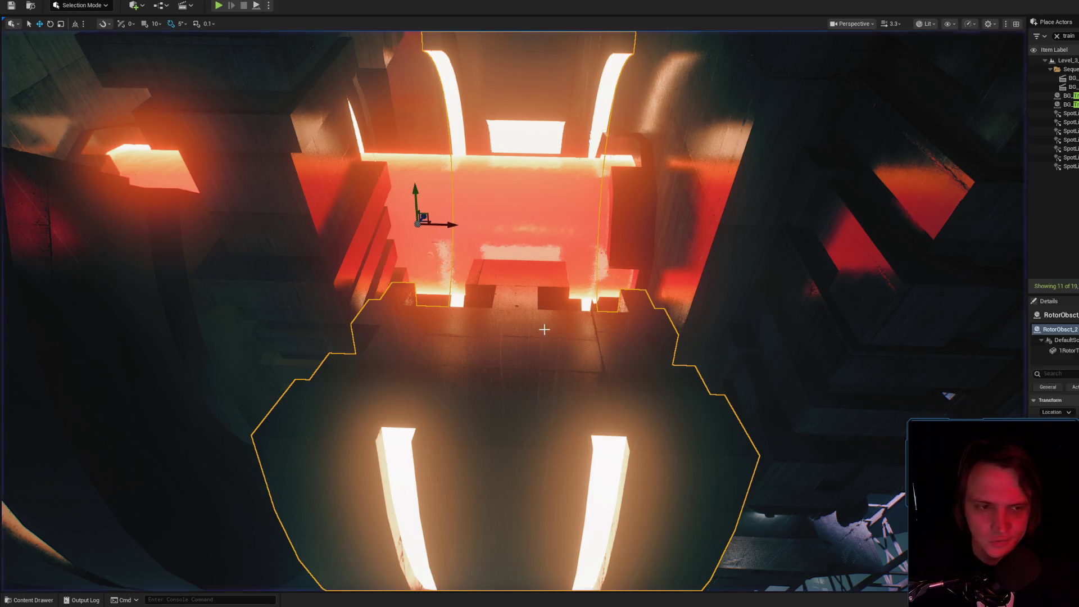
key(Escape)
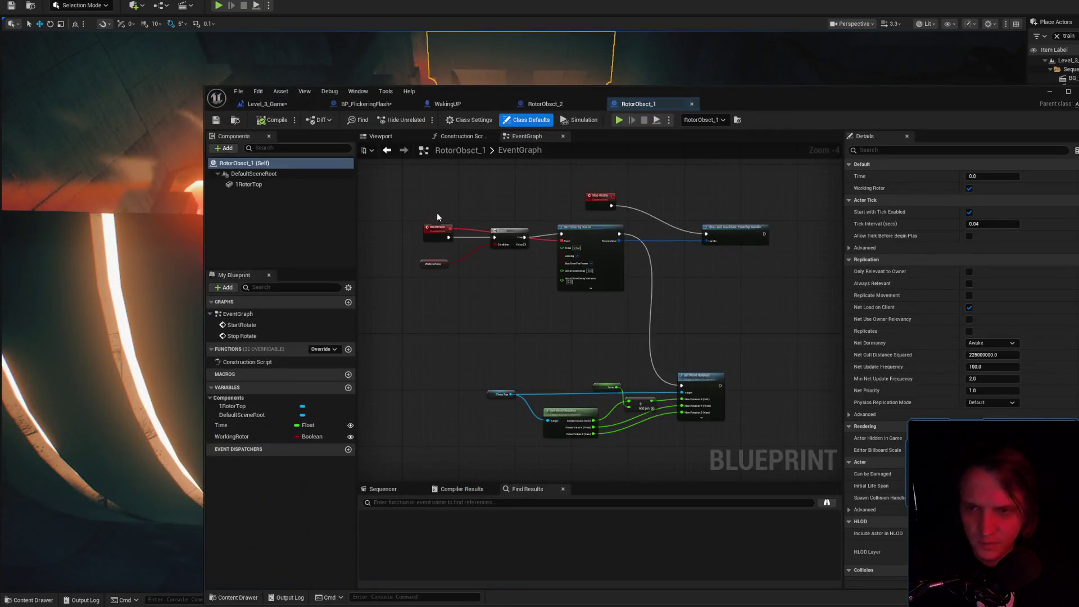
- Minimize the Blueprint editor and select the RotorObsct_3 rotor, facing it head-on
drag(433, 236, 436, 238)
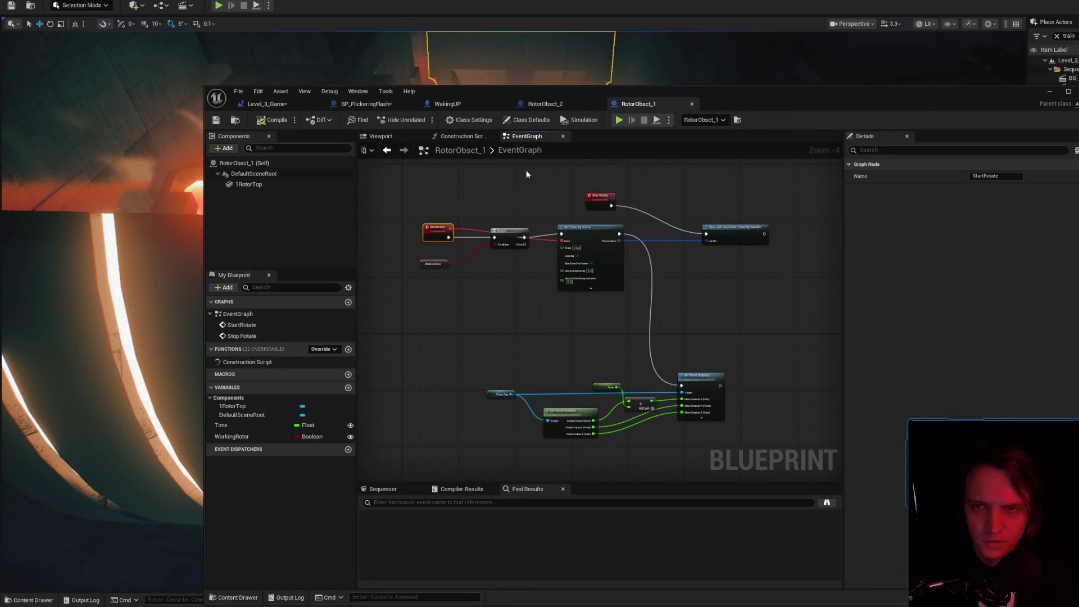
click(1049, 93)
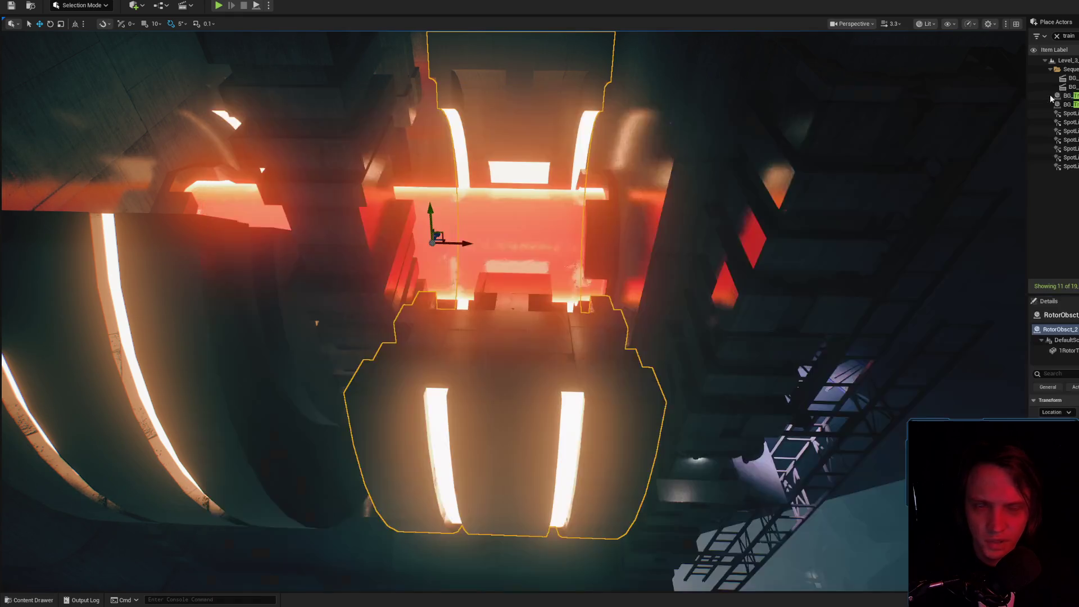
scroll(526, 353, up, 3)
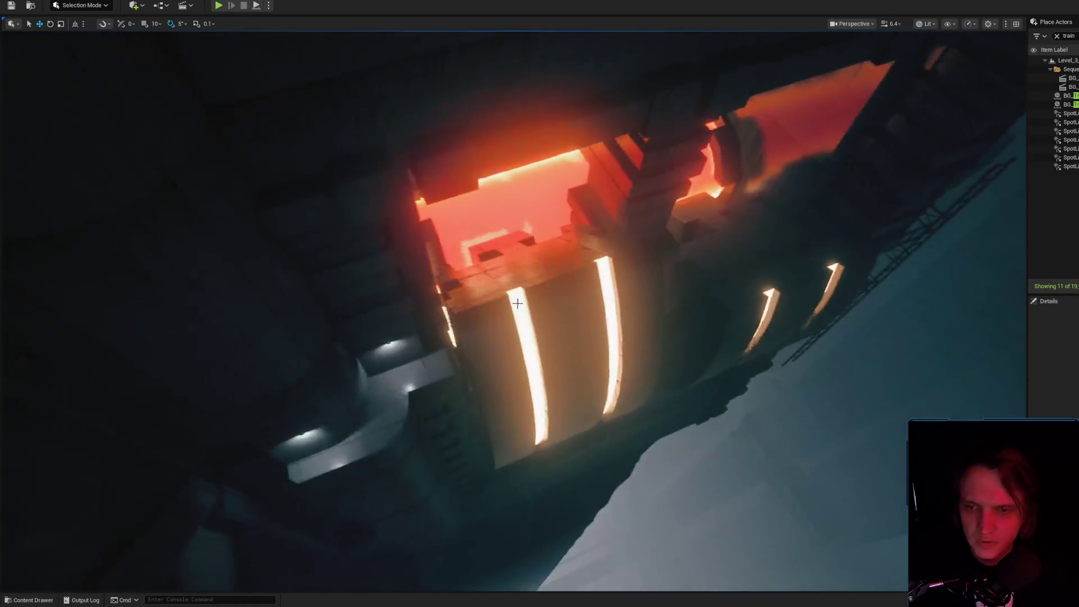
click(536, 310)
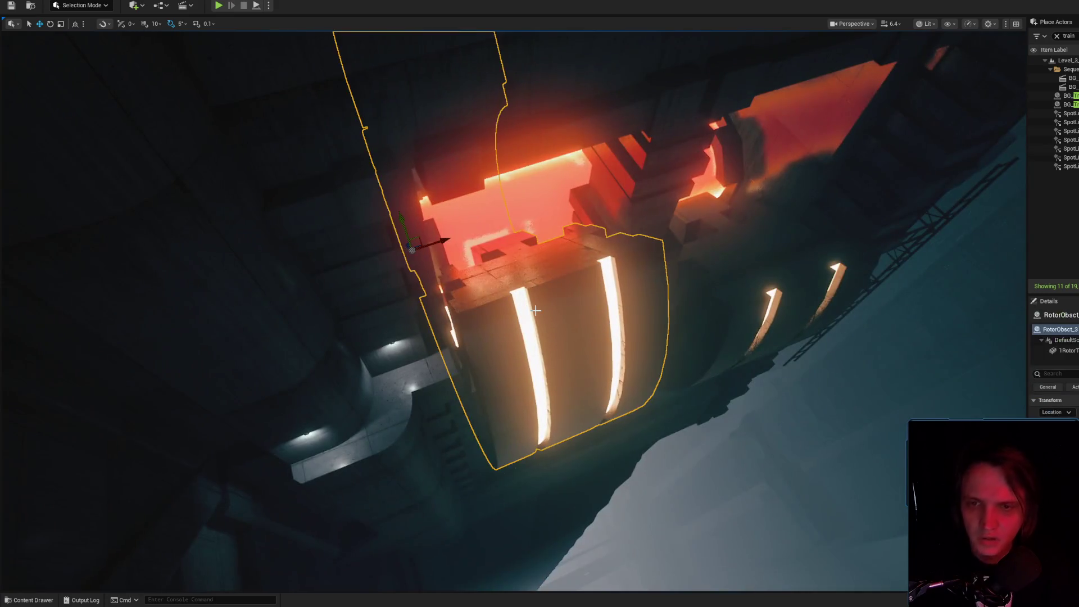
mouse_move(535, 310)
mouse_down()
mouse_move(478, 332)
mouse_move(544, 314)
mouse_up()
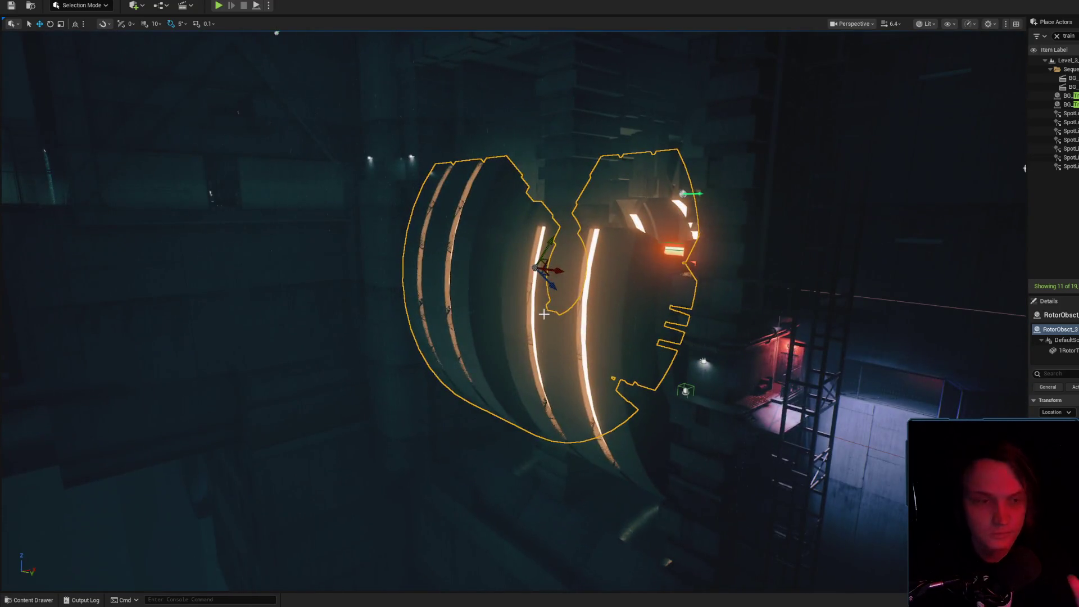
- Switch to Game View and save the Level_3_Game map
key(g)
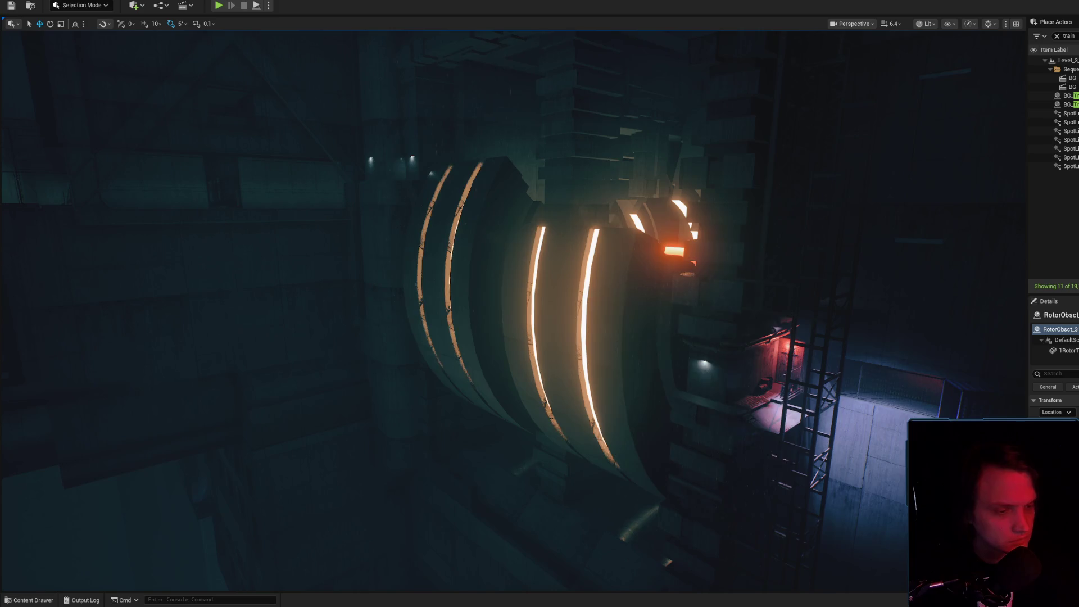
key(ctrl+shift+s)
click(798, 391)
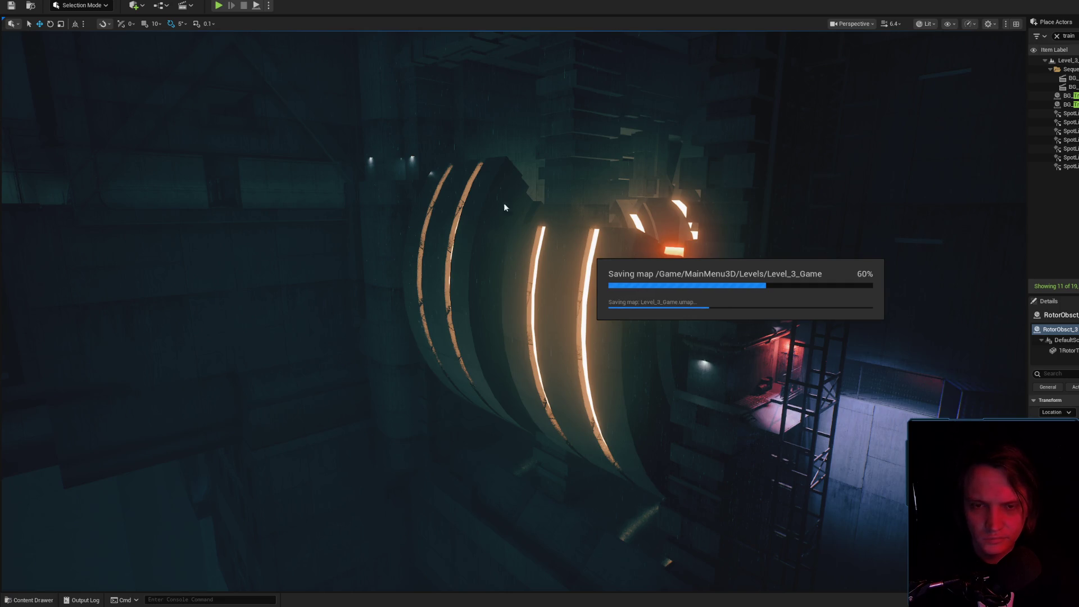
- Force-delete the RotorObsct_2 blueprint from the Objects folder
key(g)
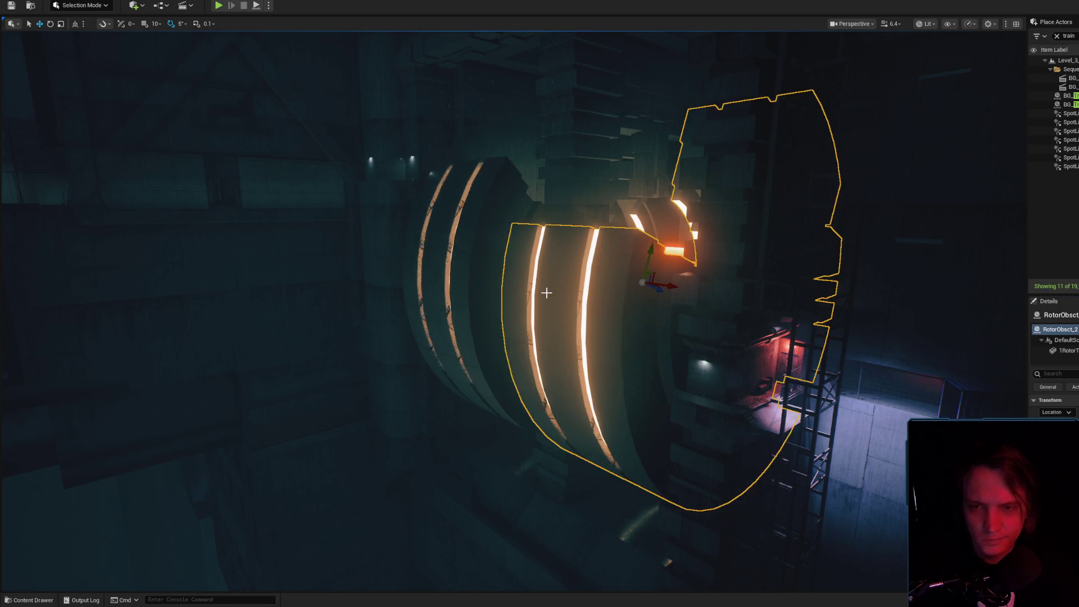
key(ctrl+space)
key(Right)
key(Delete)
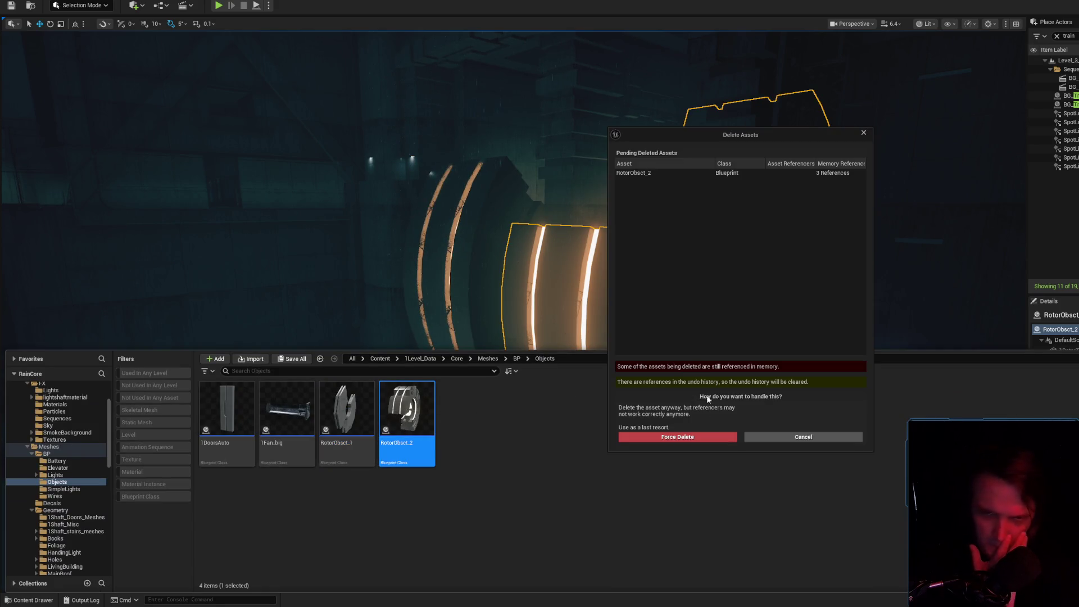
click(710, 436)
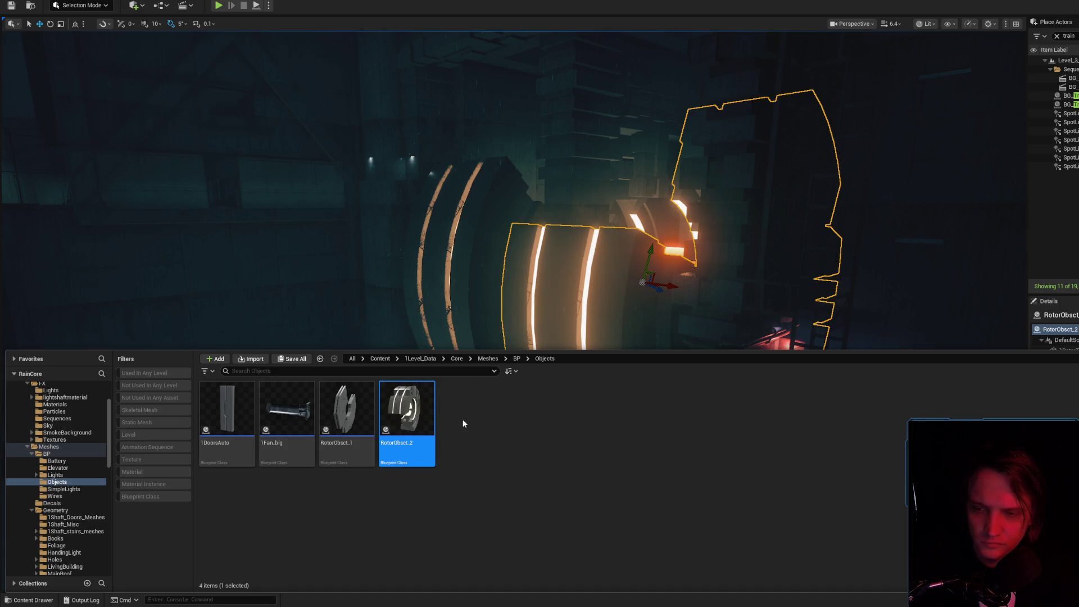
- Open the 1Fan_big blueprint from the Content Drawer
key(ctrl+space)
click(33, 600)
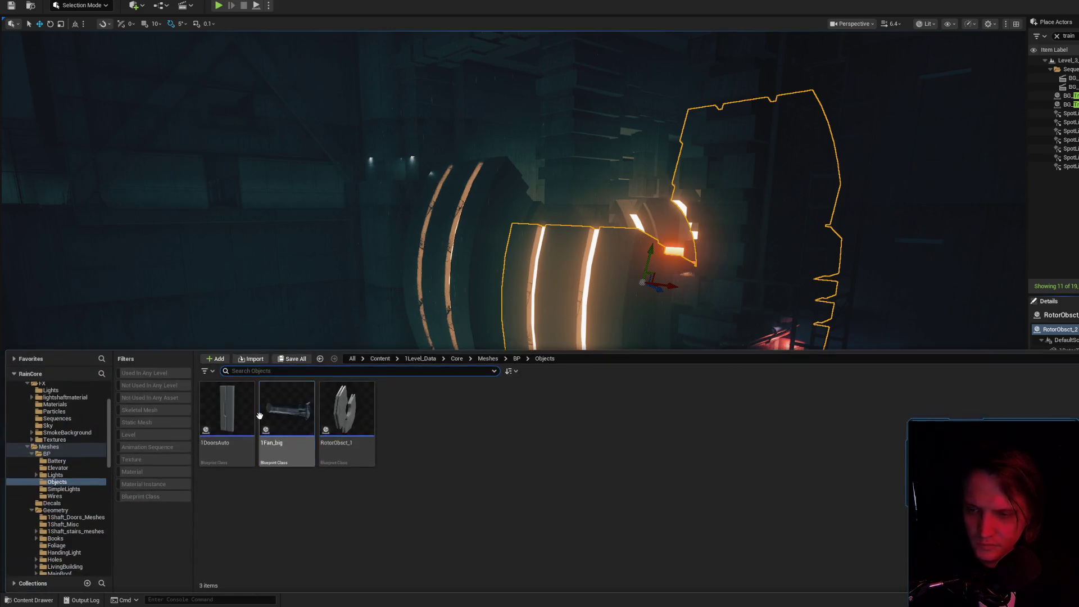
double_click(286, 418)
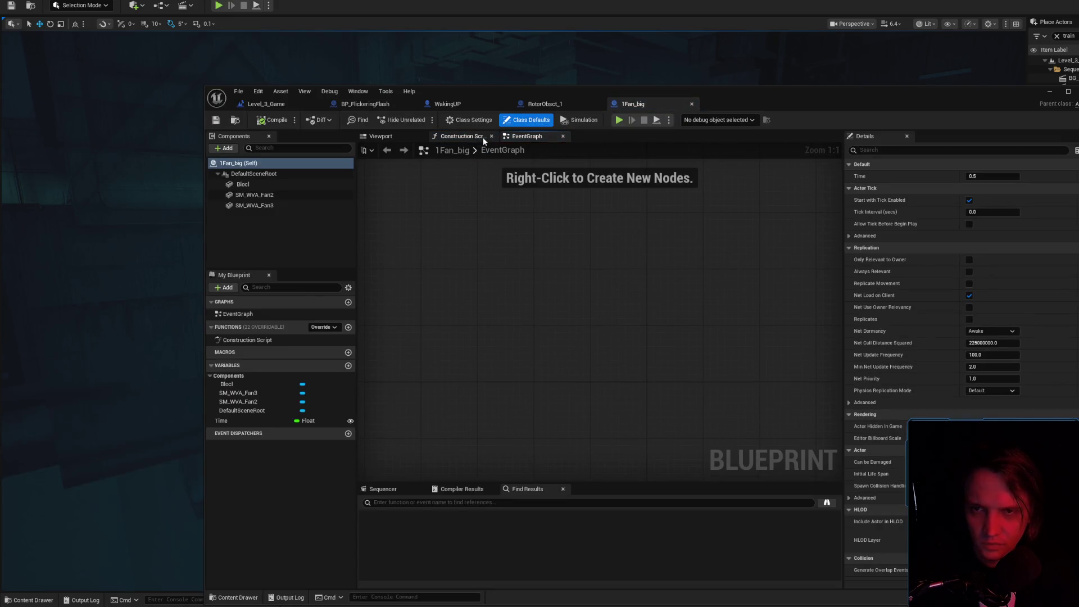
- Delete the unused Time variable from 1Fan_big, close its tab and minimize the editor
click(461, 137)
click(516, 136)
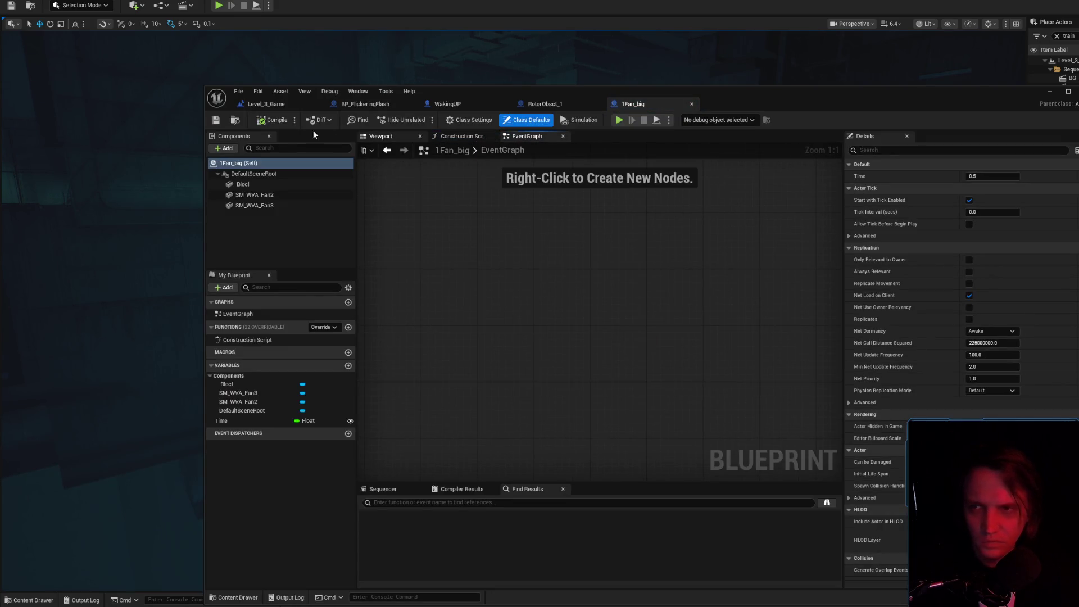
click(953, 149)
text(ick)
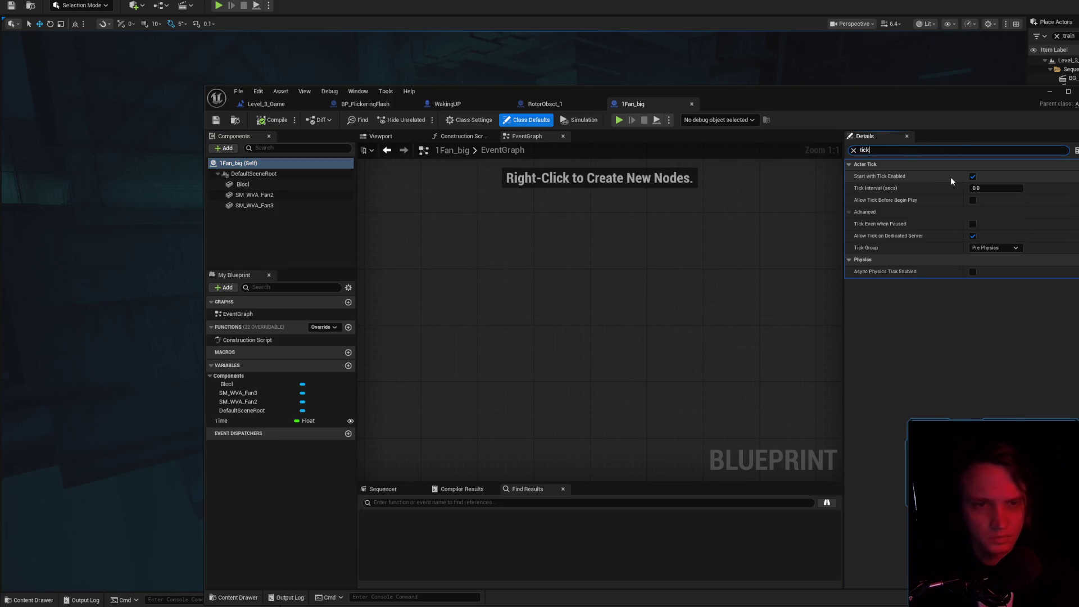
click(284, 420)
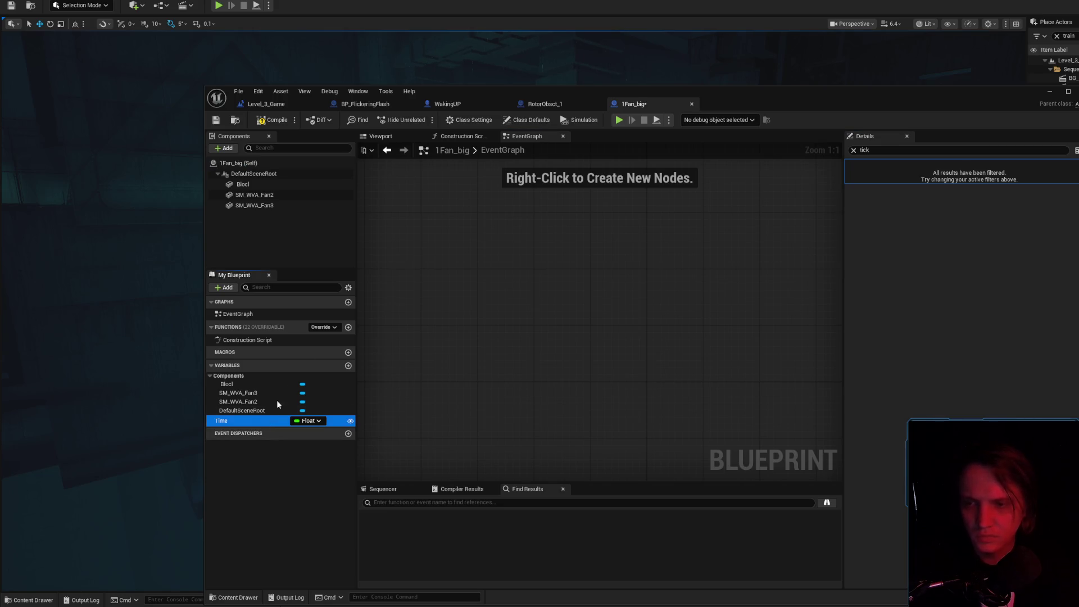
key(Delete)
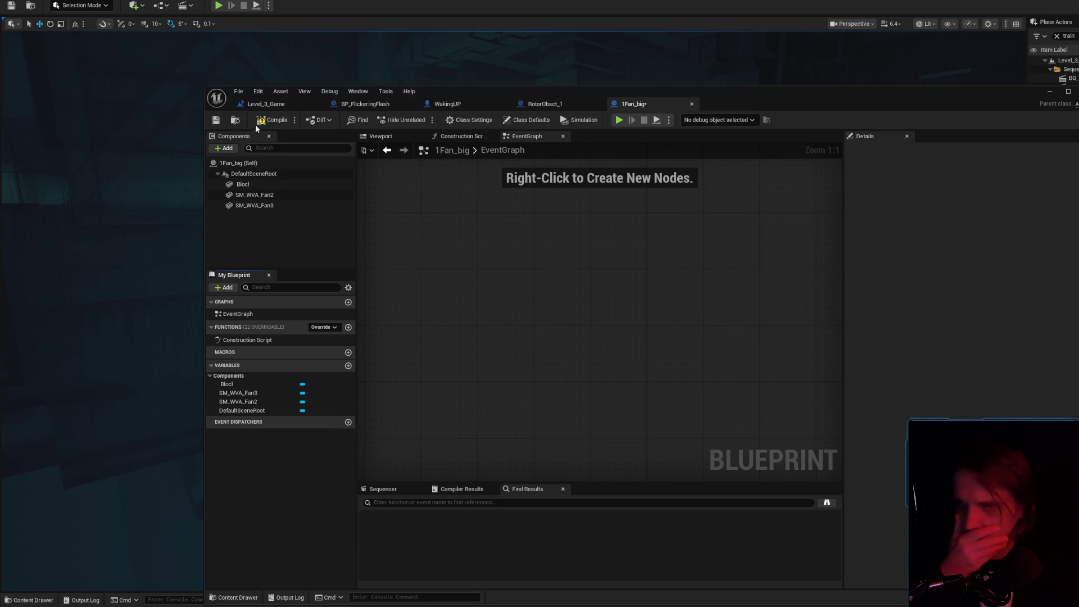
middle_click(649, 102)
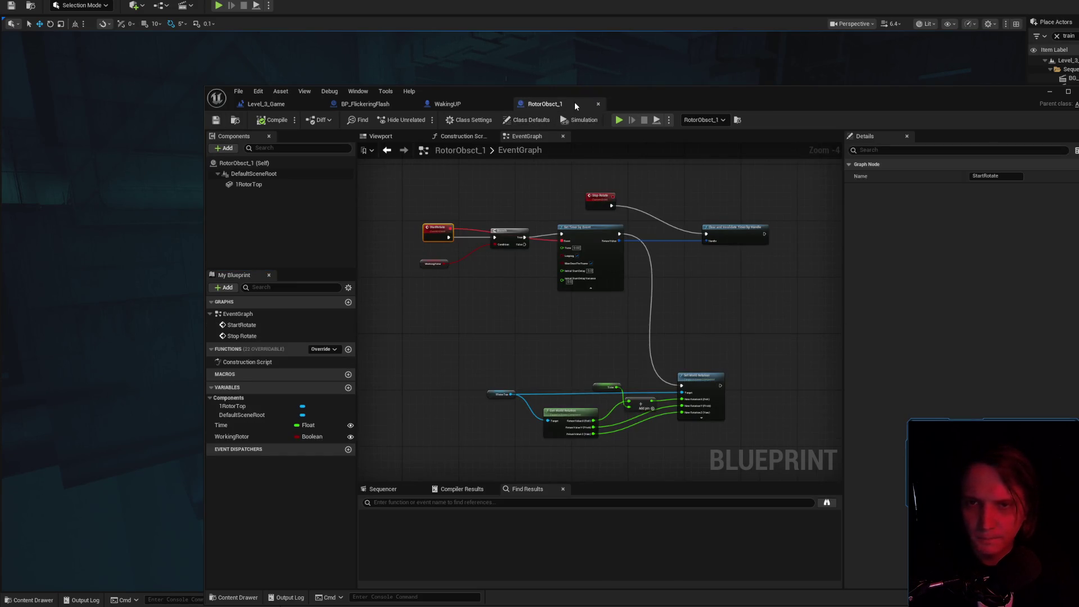
click(1050, 92)
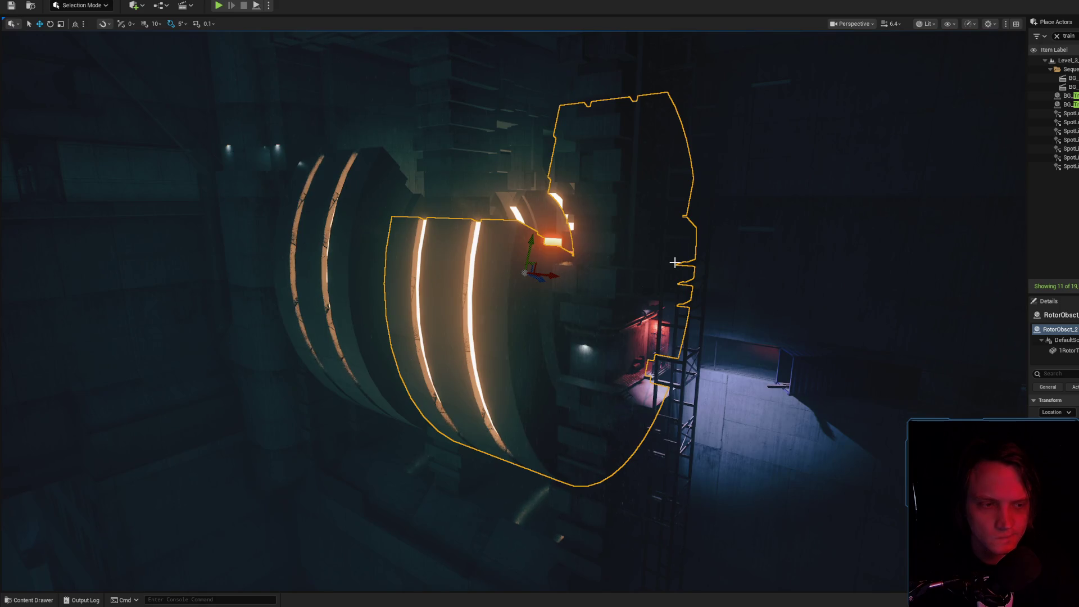
- Clear the Outliner 'train' filter and frame the large rotor in the viewport
drag(674, 263, 674, 262)
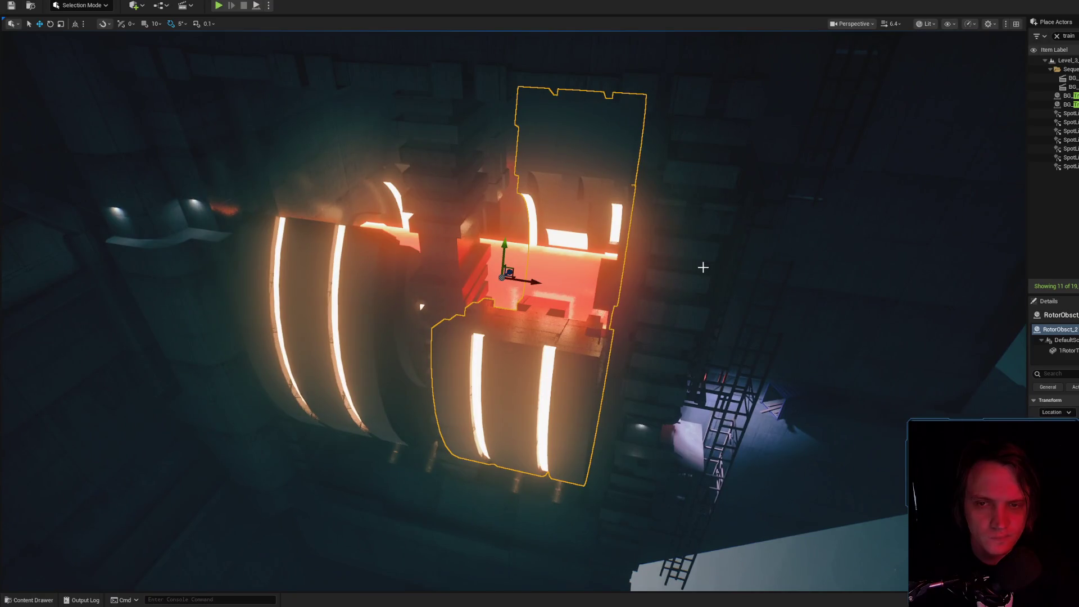
click(161, 5)
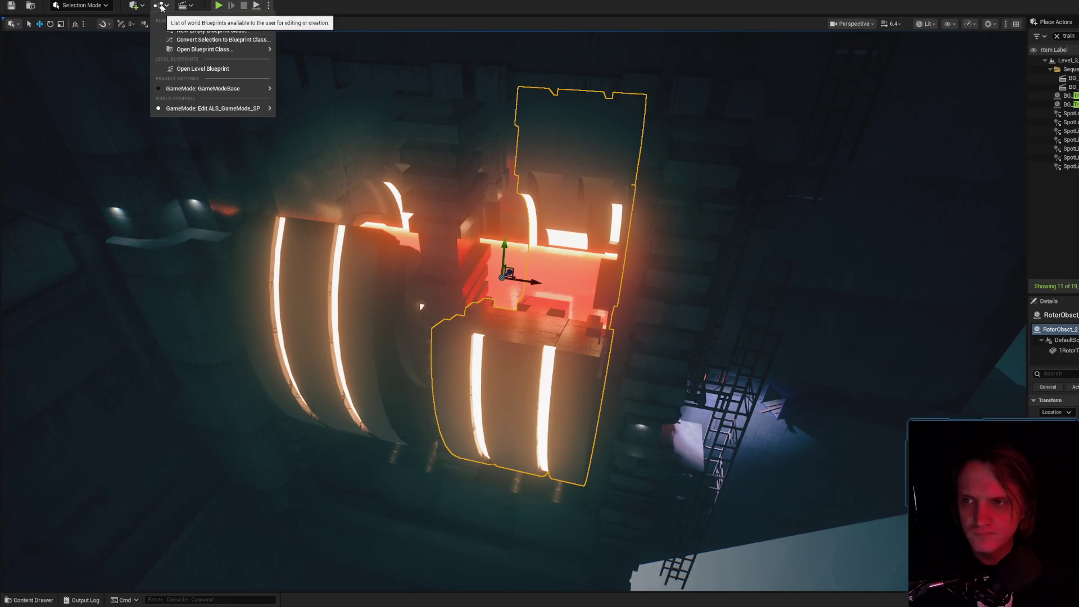
drag(257, 38, 257, 39)
drag(944, 50, 943, 50)
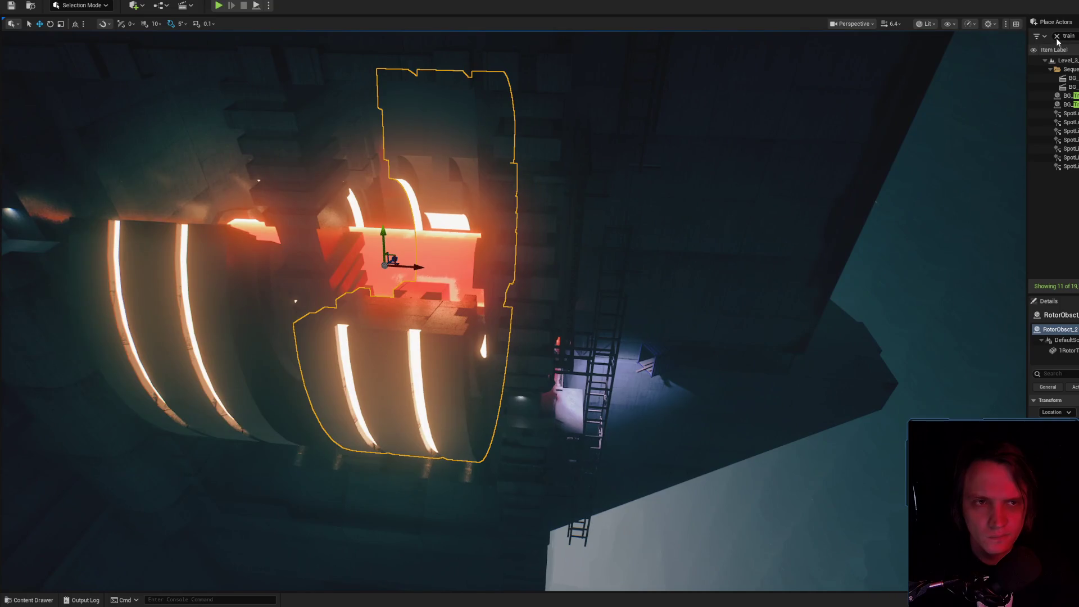
click(1056, 36)
drag(579, 229, 578, 229)
scroll(578, 229, up, 5)
key(f)
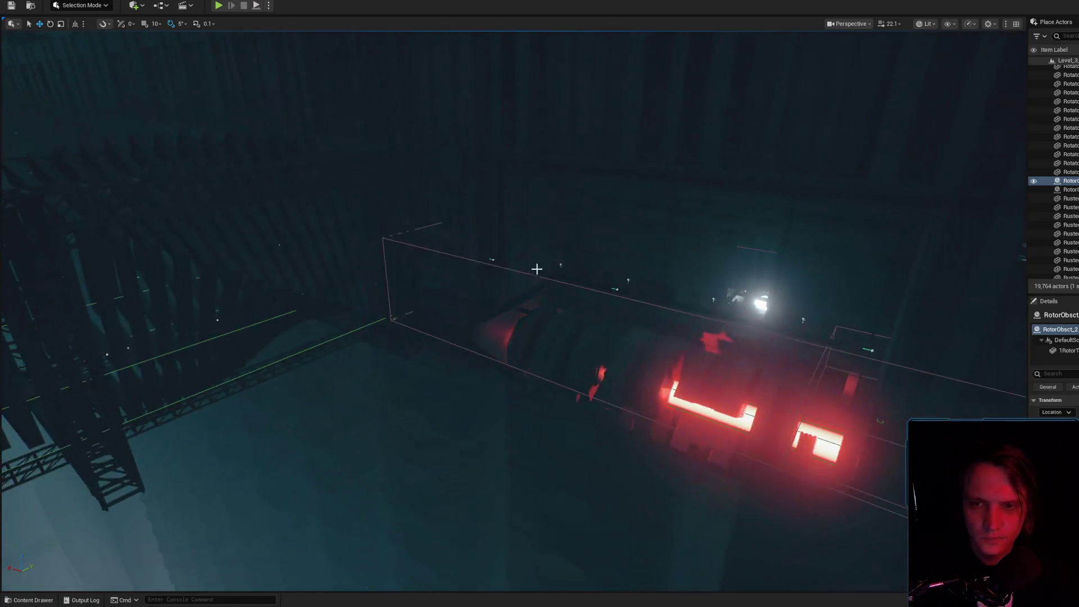
- Select TriggerBox3 and move it down beside the big rotor
scroll(500, 265, down, 2)
mouse_move(493, 262)
mouse_down()
mouse_move(523, 275)
mouse_move(675, 264)
mouse_move(783, 287)
mouse_move(542, 221)
mouse_move(841, 287)
mouse_move(457, 341)
mouse_up()
click(530, 242)
mouse_move(386, 308)
mouse_down()
mouse_move(513, 313)
mouse_move(494, 414)
mouse_move(574, 434)
mouse_move(545, 351)
mouse_move(409, 340)
mouse_move(357, 421)
mouse_up()
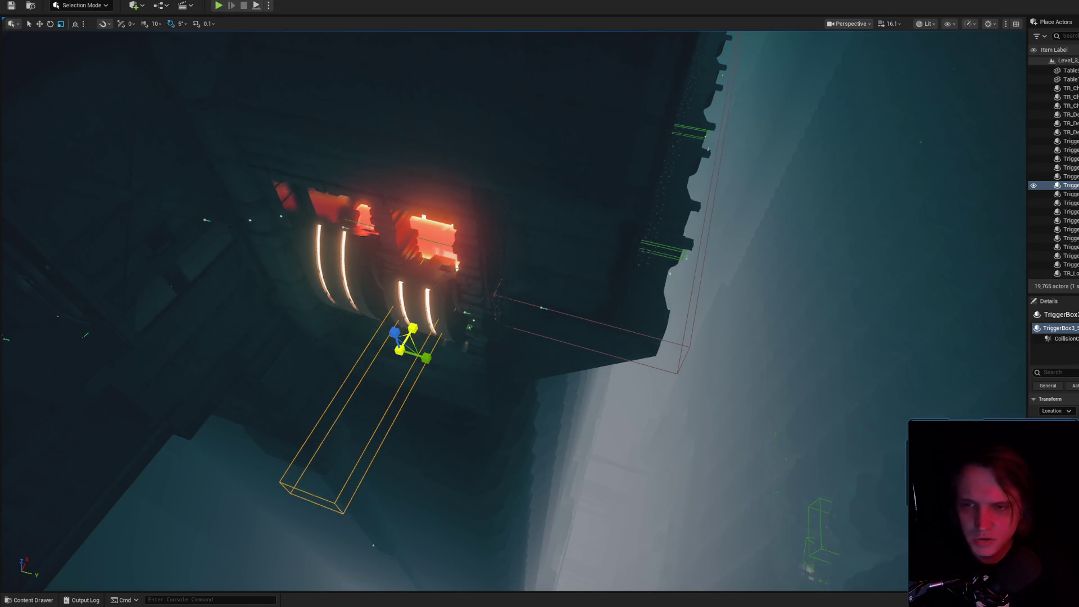
- Scale up TriggerBox3 to cover the walkway near the rotor
drag(425, 359, 534, 375)
drag(398, 326, 369, 312)
scroll(393, 303, down, 2)
key(a)
key(a)
key(a)
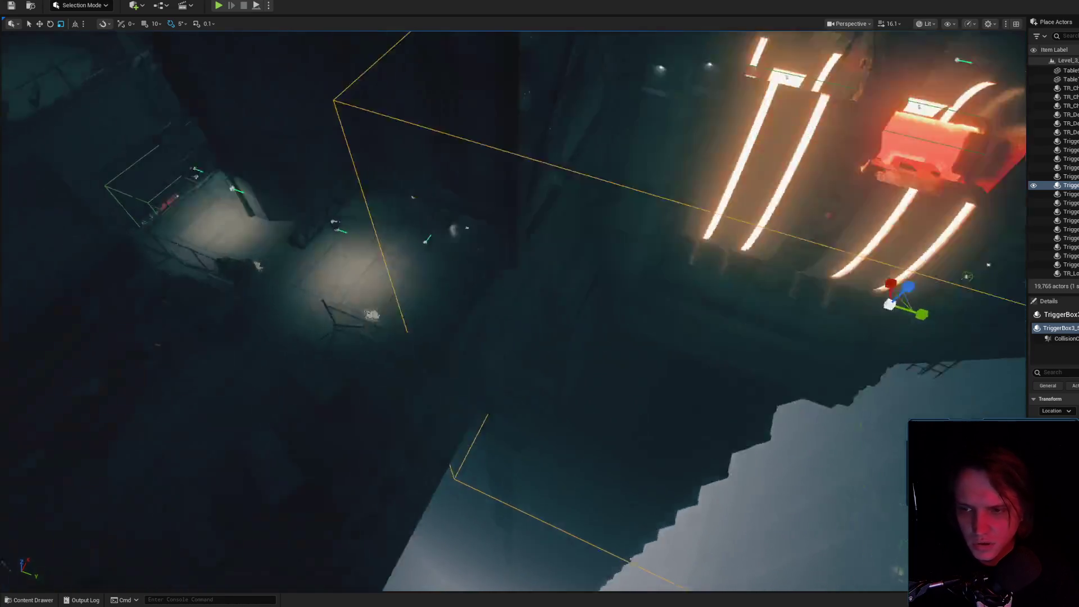
key(w)
key(w)
key(w)
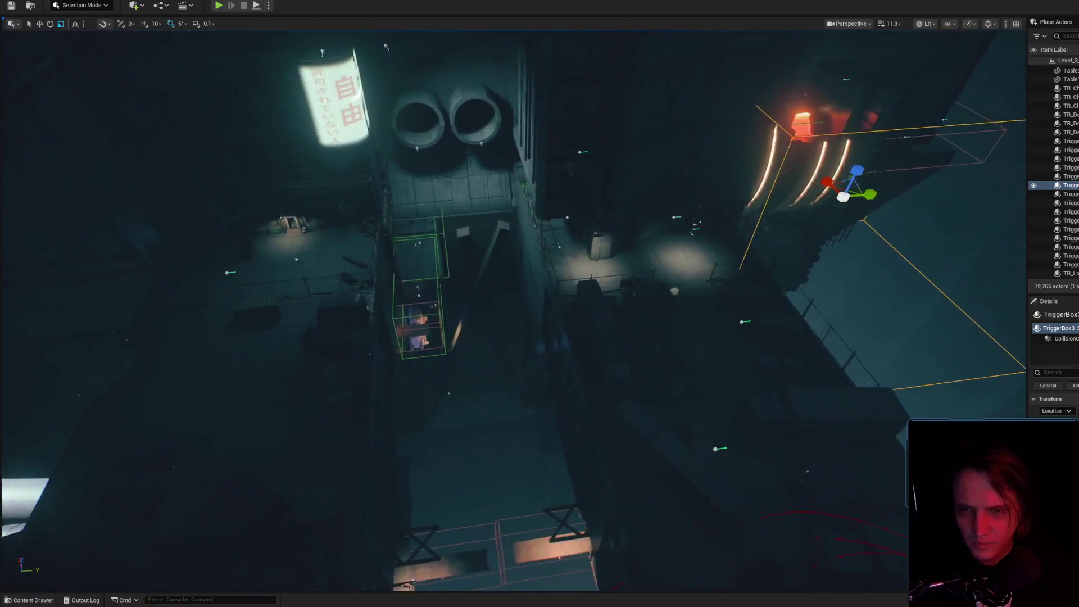
key(f)
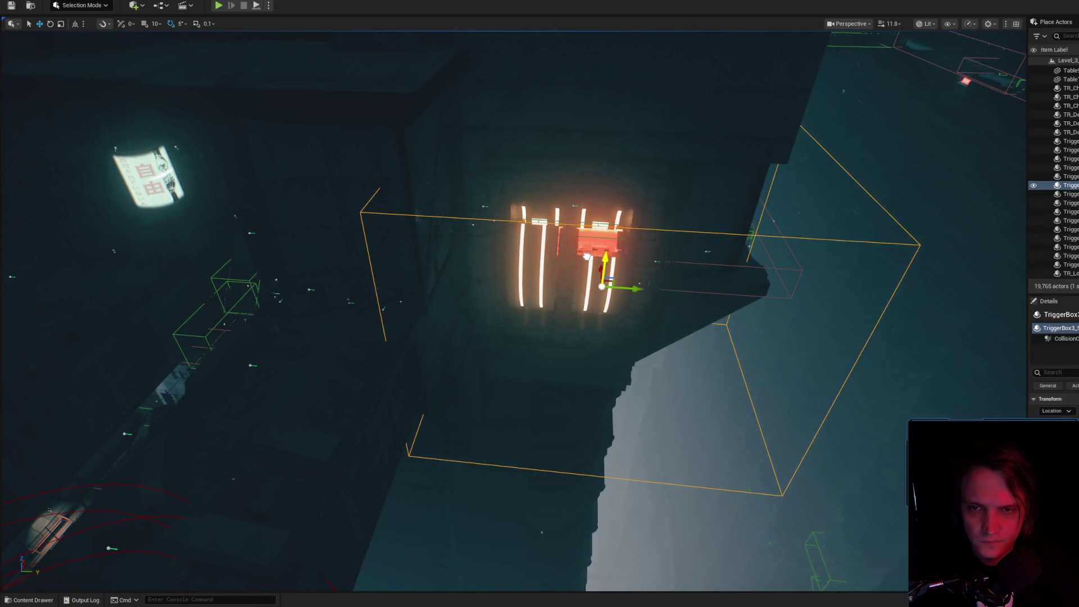
- Slide TriggerBox3 left along Y and widen it along X
drag(635, 305, 527, 273)
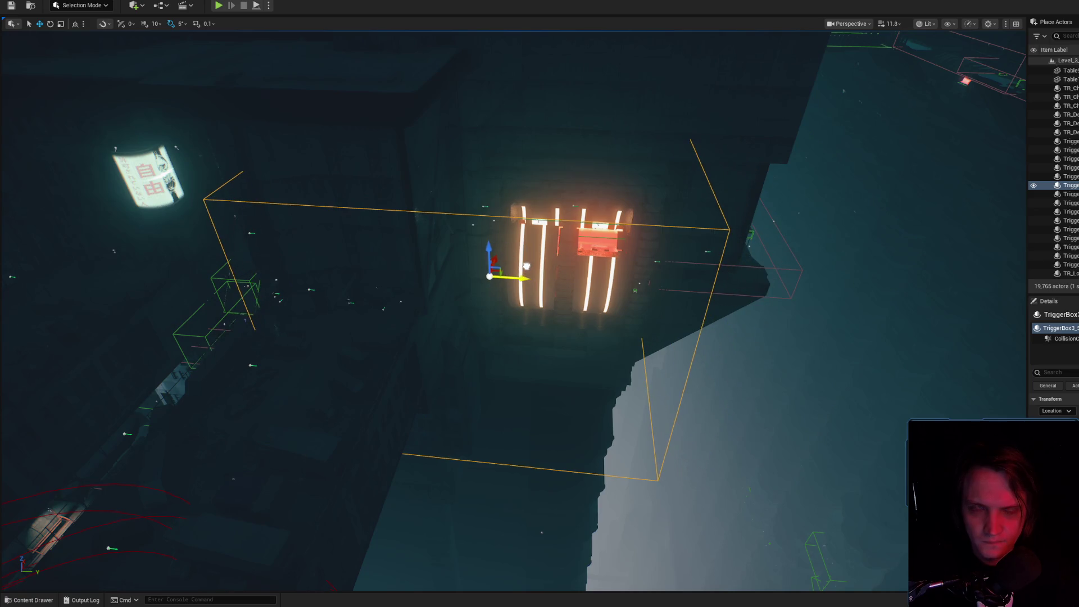
key(w)
key(w)
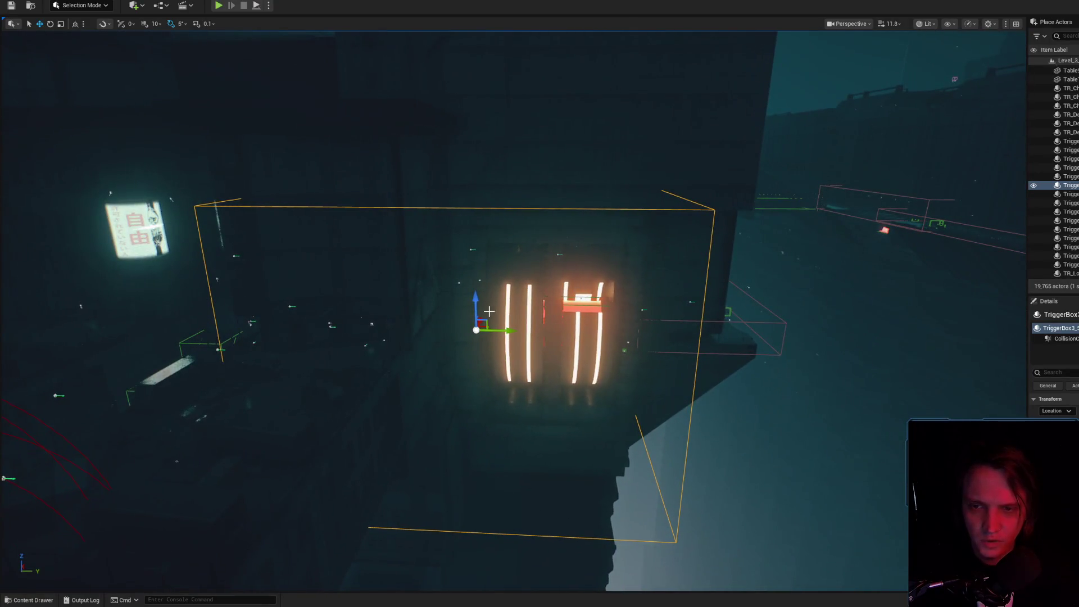
key(a)
mouse_move(711, 318)
mouse_down()
mouse_move(689, 317)
mouse_move(683, 348)
mouse_up()
key(r)
mouse_move(373, 248)
mouse_down()
mouse_move(321, 250)
mouse_move(536, 257)
mouse_move(534, 284)
mouse_move(506, 292)
mouse_up()
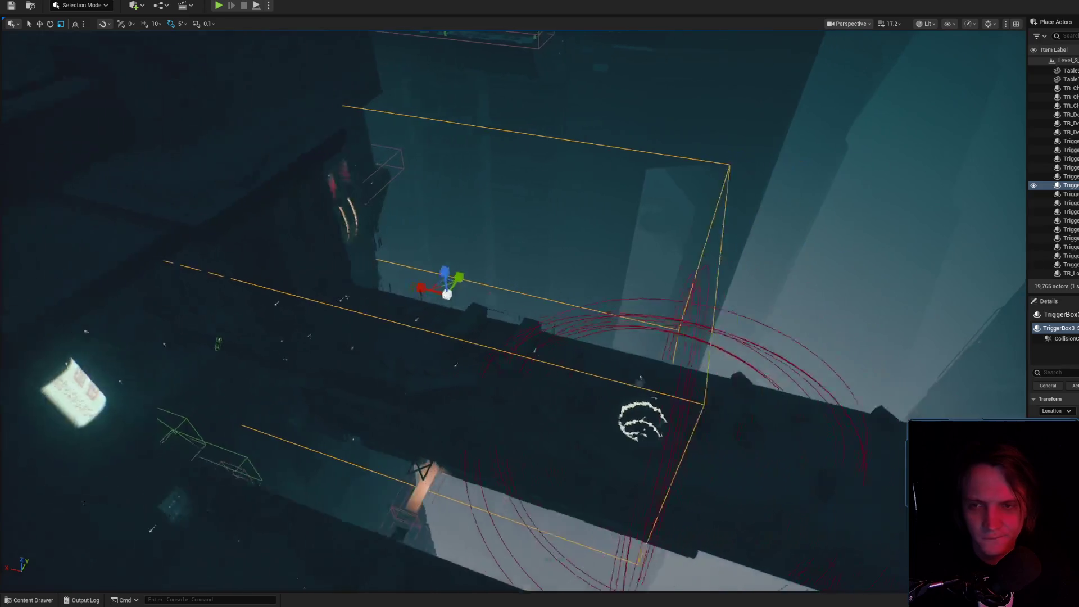
key(w)
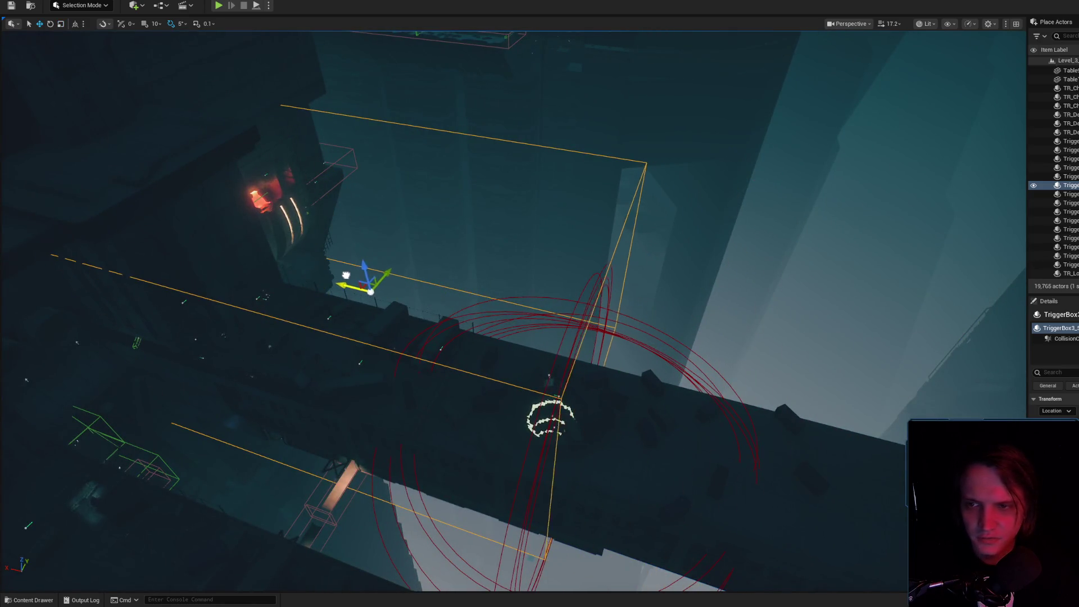
- Rescale the trigger box and nudge it right along Y to span the shaft
key(r)
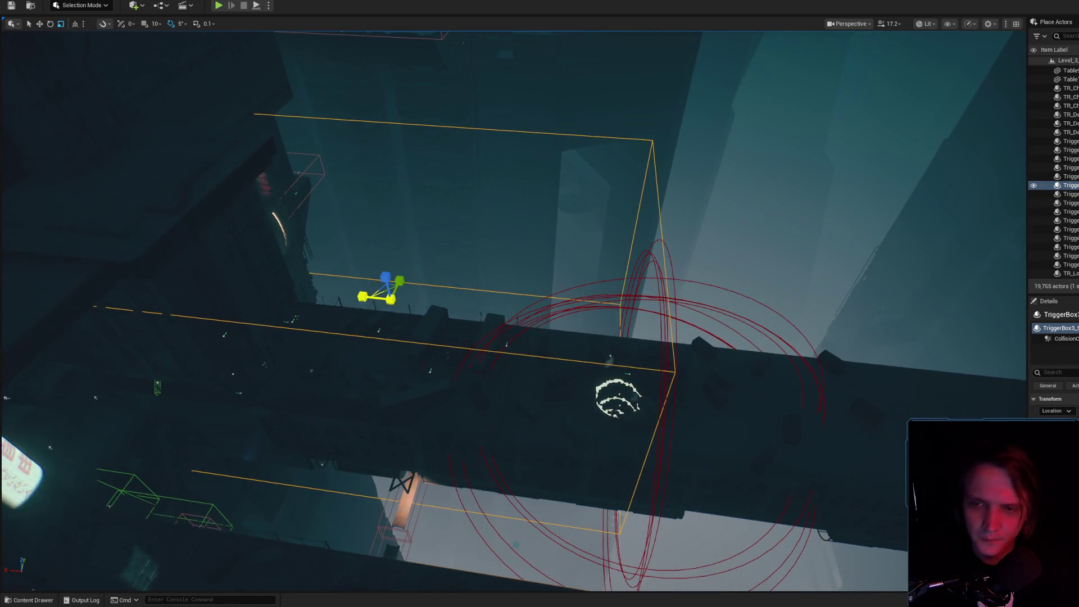
mouse_move(717, 289)
mouse_down()
mouse_move(391, 285)
mouse_move(388, 304)
mouse_move(337, 343)
mouse_move(405, 264)
mouse_move(393, 256)
mouse_move(410, 281)
mouse_up()
mouse_move(538, 319)
mouse_down()
mouse_move(531, 309)
mouse_move(538, 319)
mouse_move(604, 299)
mouse_move(658, 305)
mouse_up()
drag(590, 299, 596, 299)
scroll(595, 298, down, 2)
scroll(595, 300, down, 2)
scroll(596, 298, down, 2)
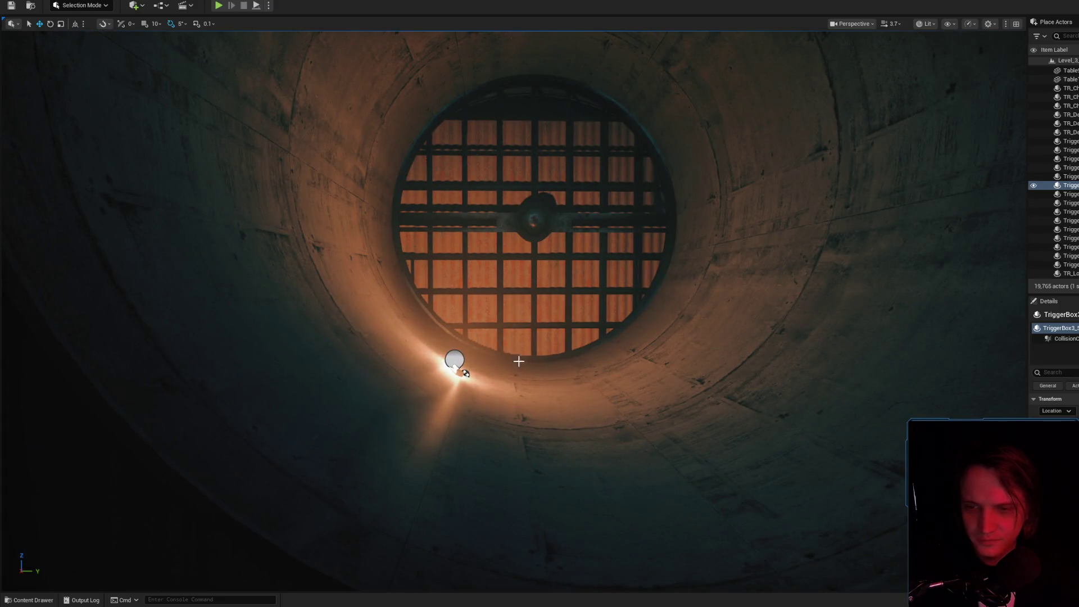
- Select and focus PointLight57 by the grate, then save the Level_3_Game map
click(464, 371)
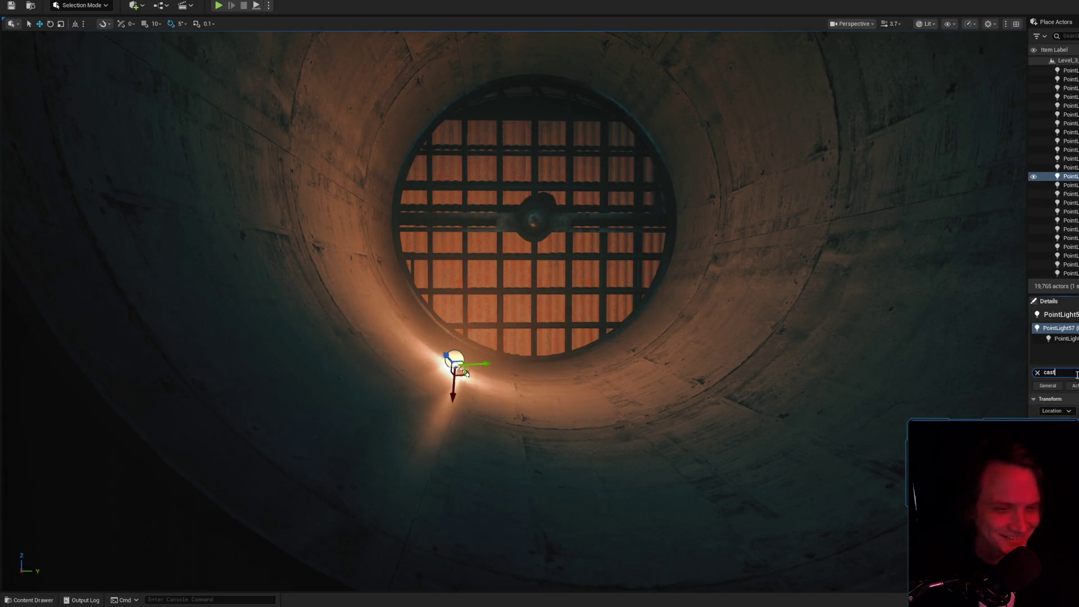
key(f)
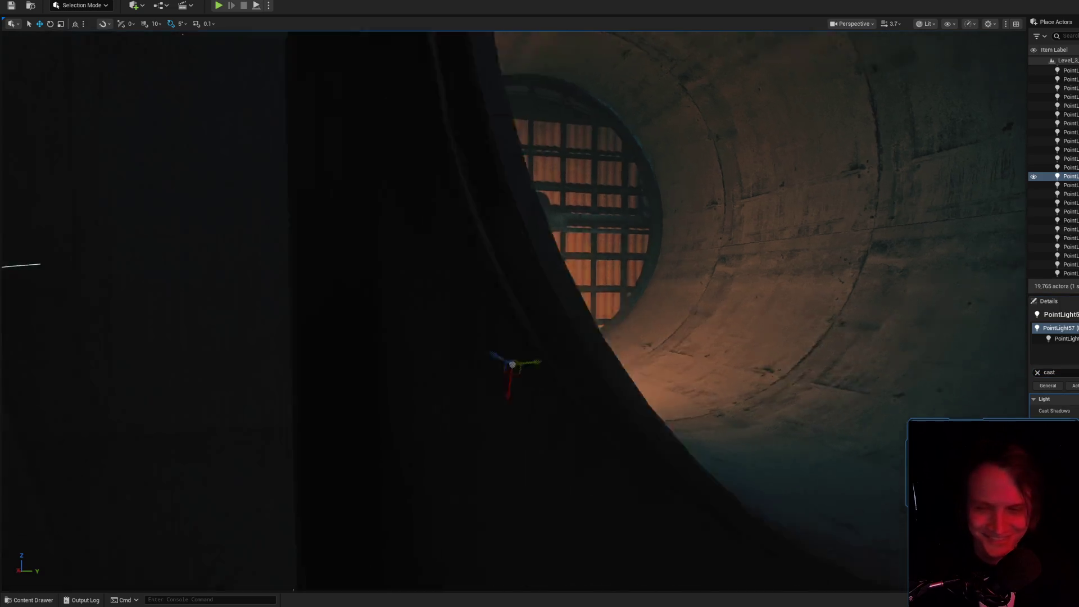
key(ctrl+s)
click(809, 393)
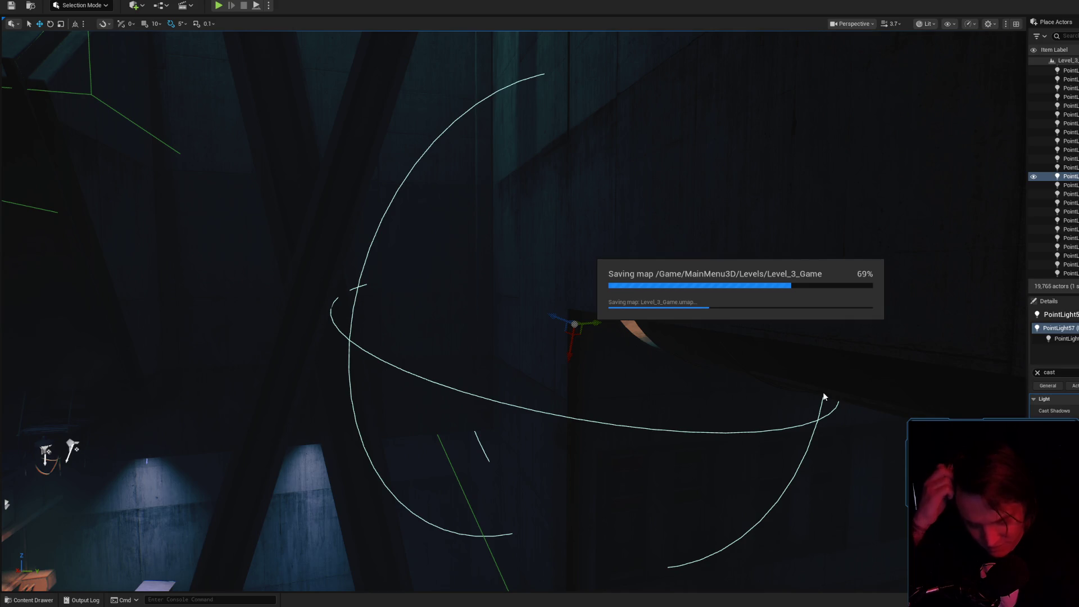
mouse_move(788, 344)
mouse_down()
mouse_move(776, 281)
mouse_move(755, 259)
mouse_move(633, 306)
mouse_move(621, 281)
mouse_move(708, 251)
mouse_up()
scroll(663, 264, up, 2)
- Select TriggerBox3 and fly around the level, past the concrete rings, back to the trigger box
click(702, 250)
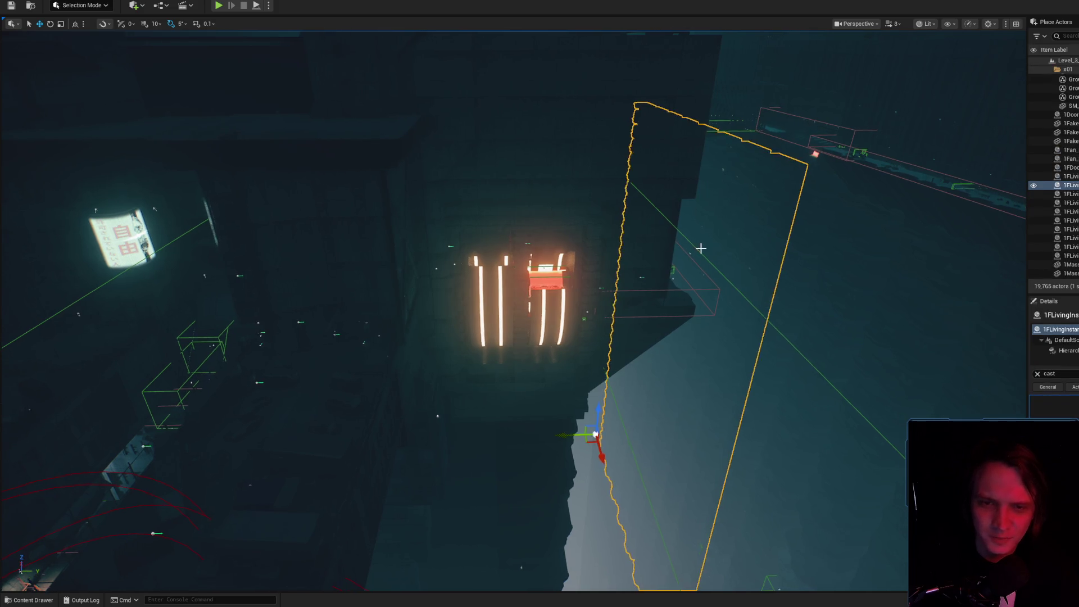
scroll(698, 245, down, 3)
drag(699, 245, 647, 261)
scroll(690, 249, up, 2)
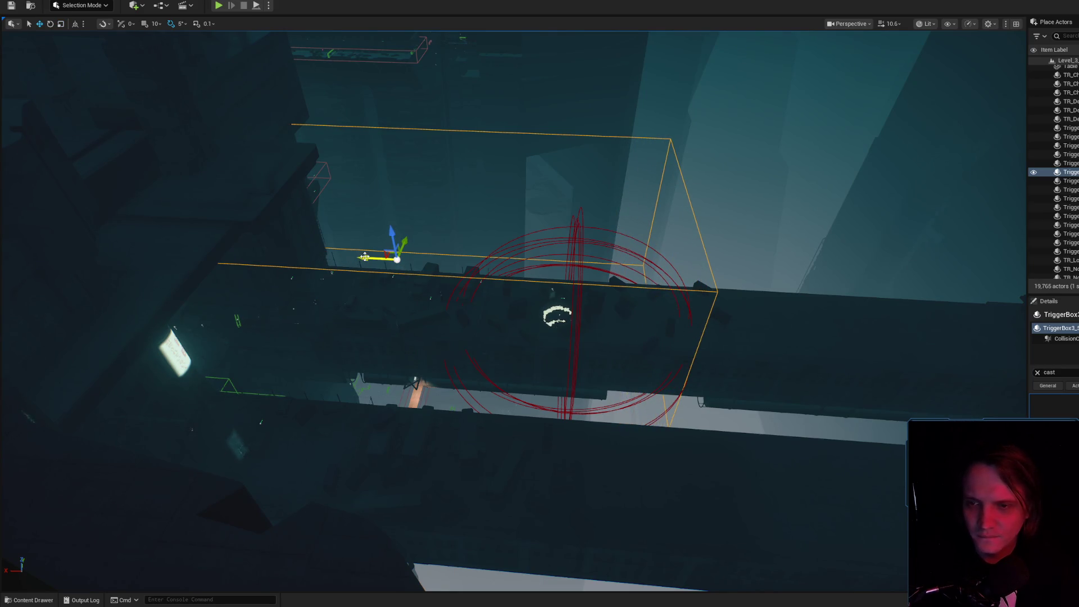
drag(646, 262, 576, 298)
scroll(640, 264, up, 2)
scroll(613, 278, down, 3)
scroll(596, 287, down, 1)
scroll(584, 294, up, 2)
drag(426, 275, 426, 275)
scroll(427, 275, down, 3)
scroll(426, 275, down, 1)
scroll(426, 275, down, 2)
scroll(426, 275, up, 3)
scroll(427, 275, down, 1)
scroll(427, 275, down, 1)
scroll(426, 274, up, 1)
scroll(426, 275, down, 1)
scroll(488, 319, down, 3)
drag(488, 320, 489, 320)
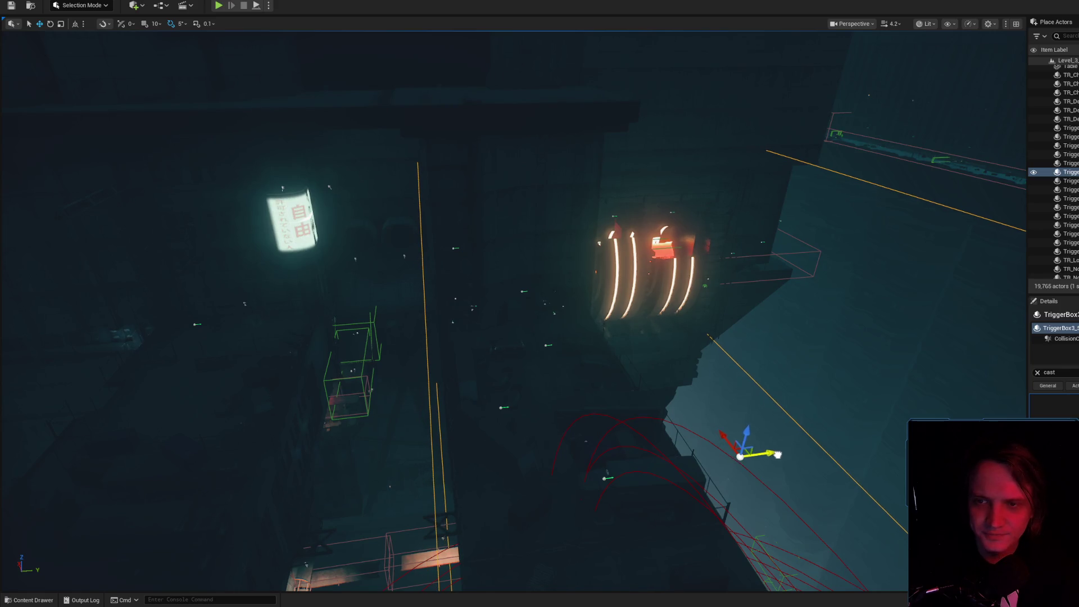
scroll(711, 382, down, 2)
drag(712, 382, 711, 381)
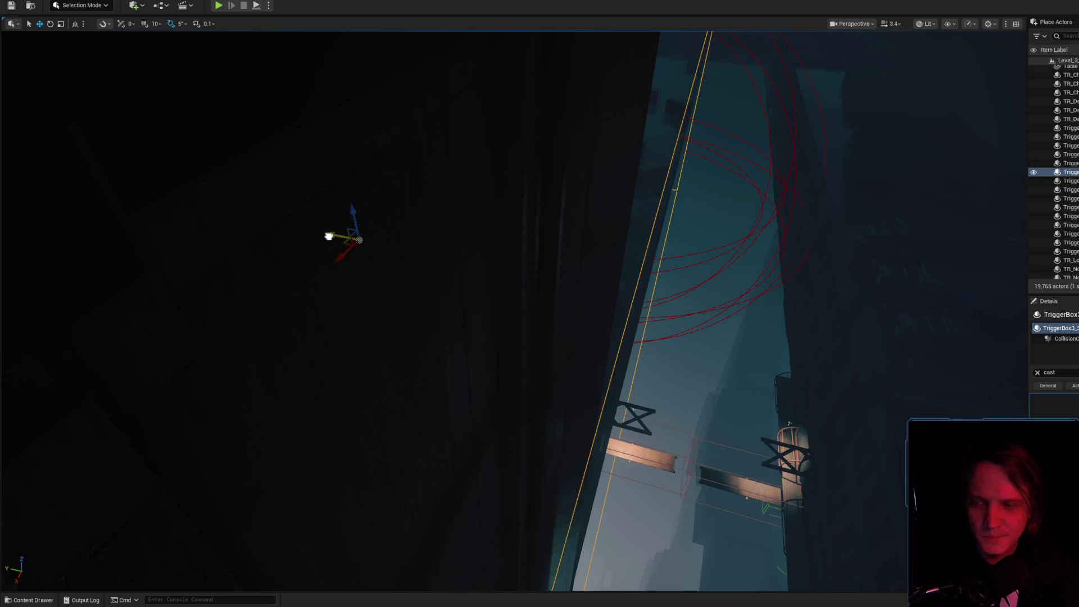
drag(589, 254, 588, 254)
scroll(588, 255, up, 3)
drag(535, 297, 535, 296)
scroll(535, 297, up, 1)
scroll(535, 297, down, 2)
scroll(535, 297, down, 2)
scroll(535, 297, up, 2)
scroll(790, 331, up, 3)
drag(791, 331, 791, 332)
- Give TriggerBox3 its new name and open the Level Blueprint
key(e)
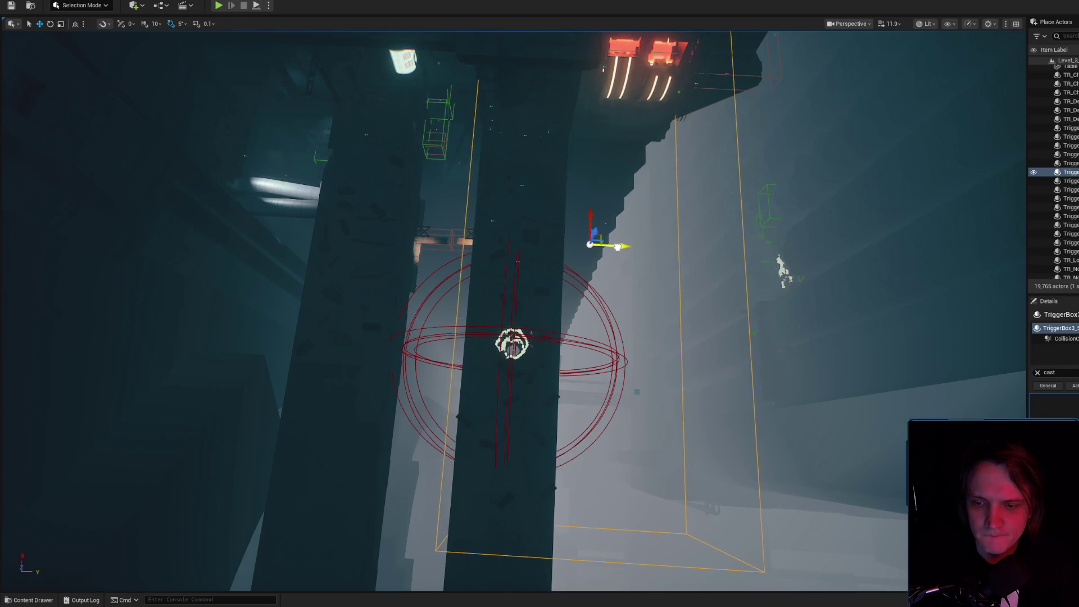
drag(513, 310, 513, 311)
scroll(513, 310, down, 2)
scroll(512, 310, down, 2)
scroll(513, 311, up, 2)
drag(1026, 301, 1026, 301)
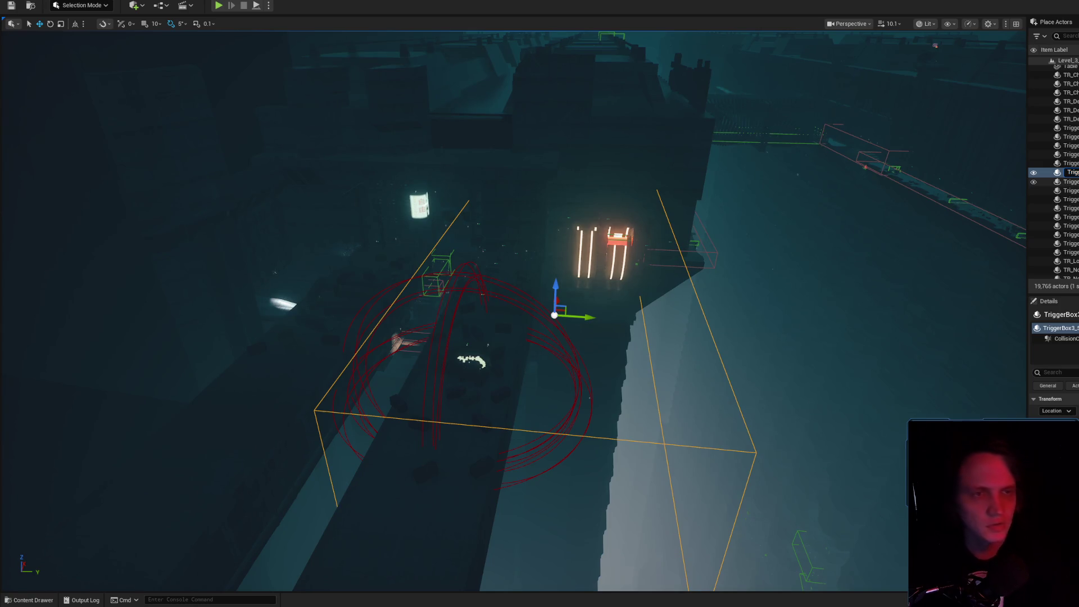
key(Return)
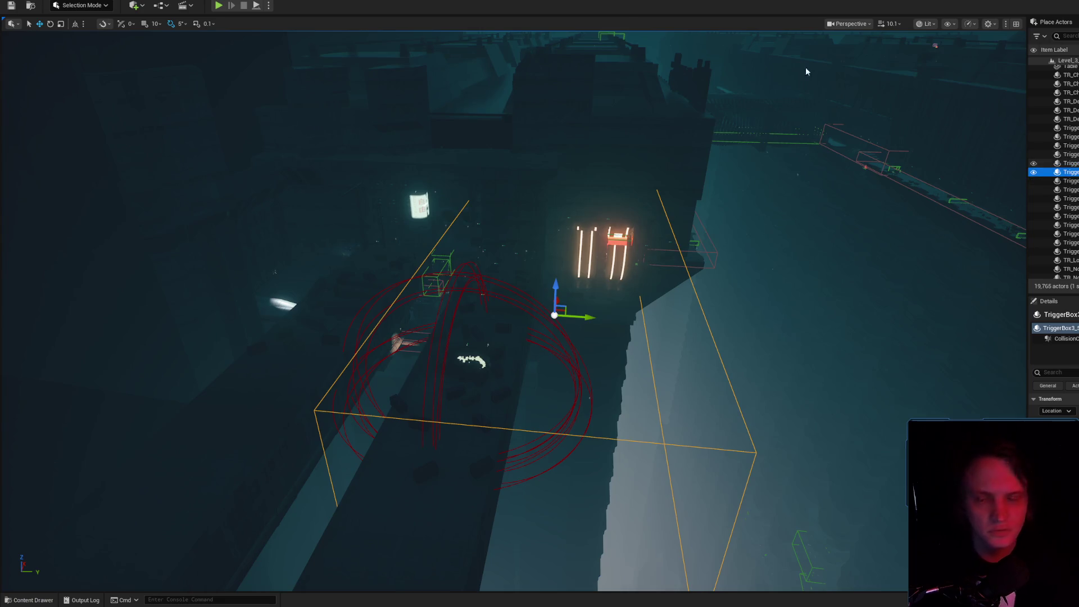
click(167, 8)
click(202, 109)
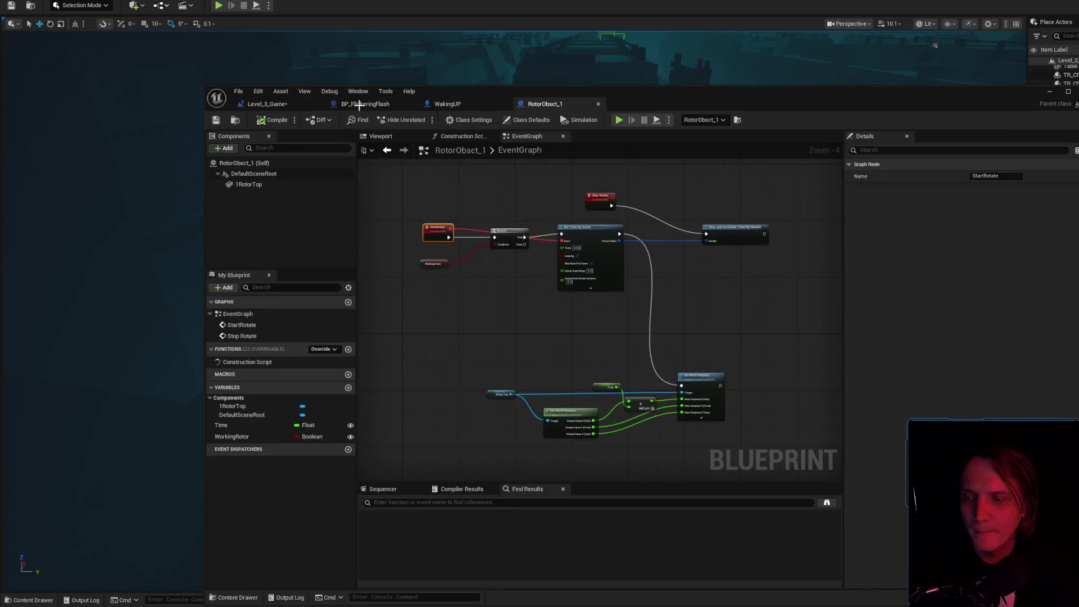
- Add begin- and end-overlap events for TriggerBox3 and place them below the ROTATE ROTOR group
scroll(594, 256, up, 3)
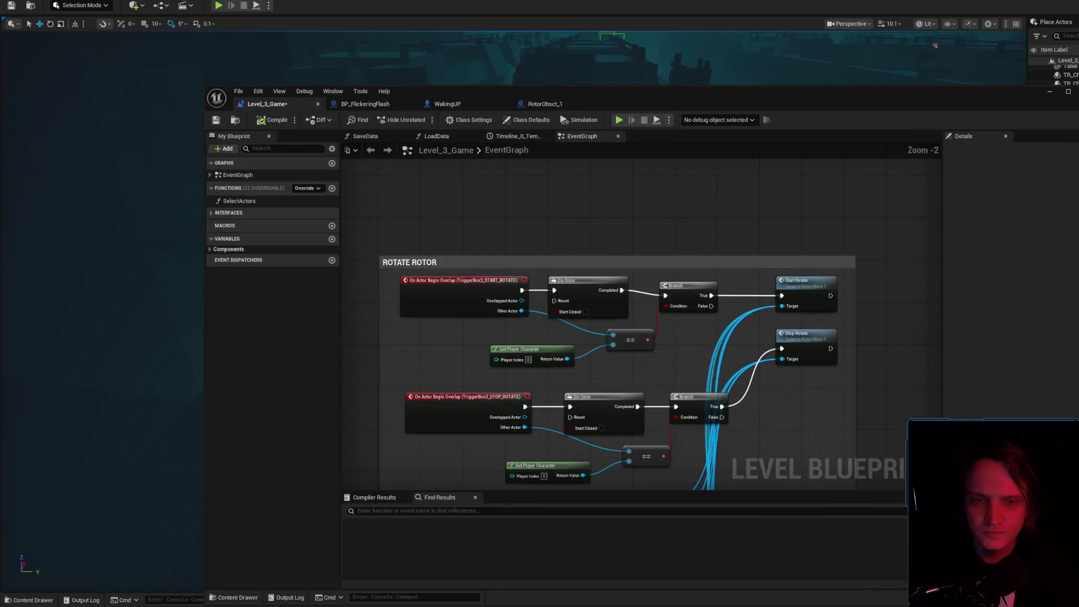
drag(973, 233, 796, 96)
scroll(845, 175, down, 1)
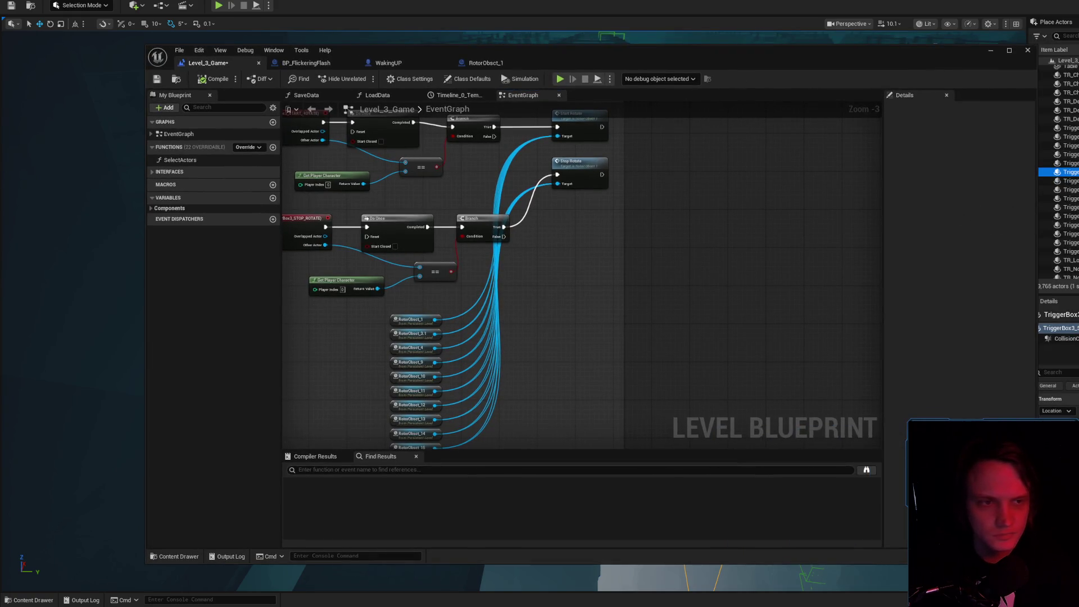
right_click(728, 222)
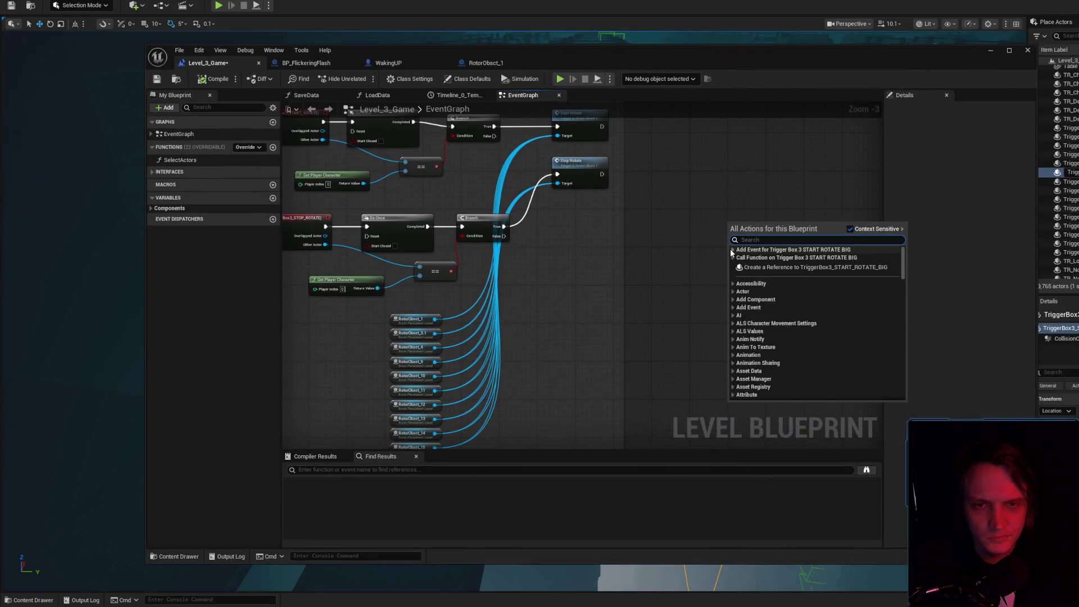
click(751, 258)
click(764, 267)
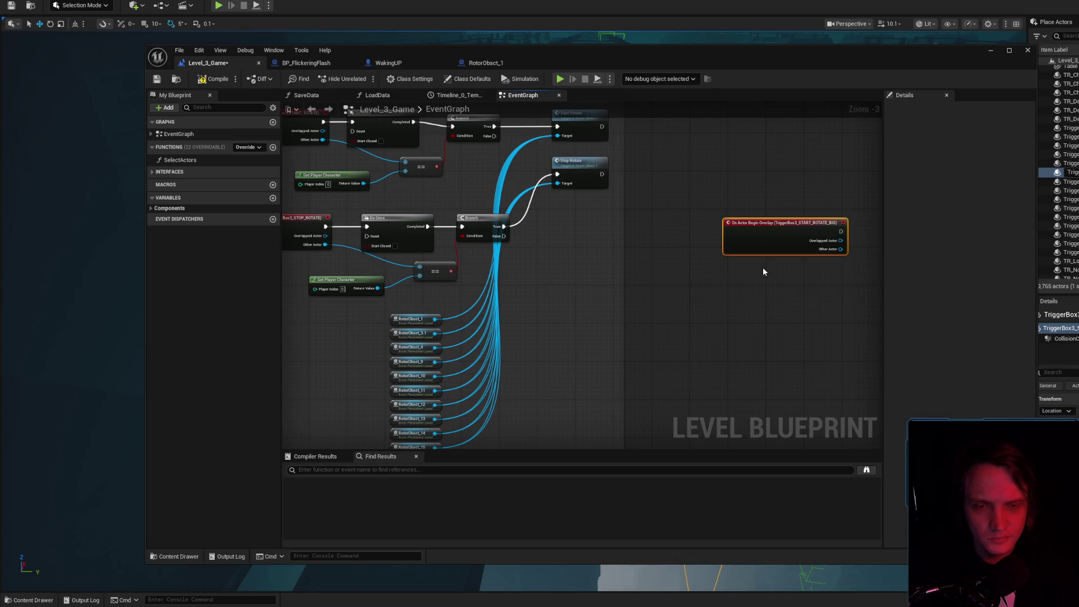
drag(767, 224, 709, 204)
right_click(705, 258)
click(730, 294)
click(752, 314)
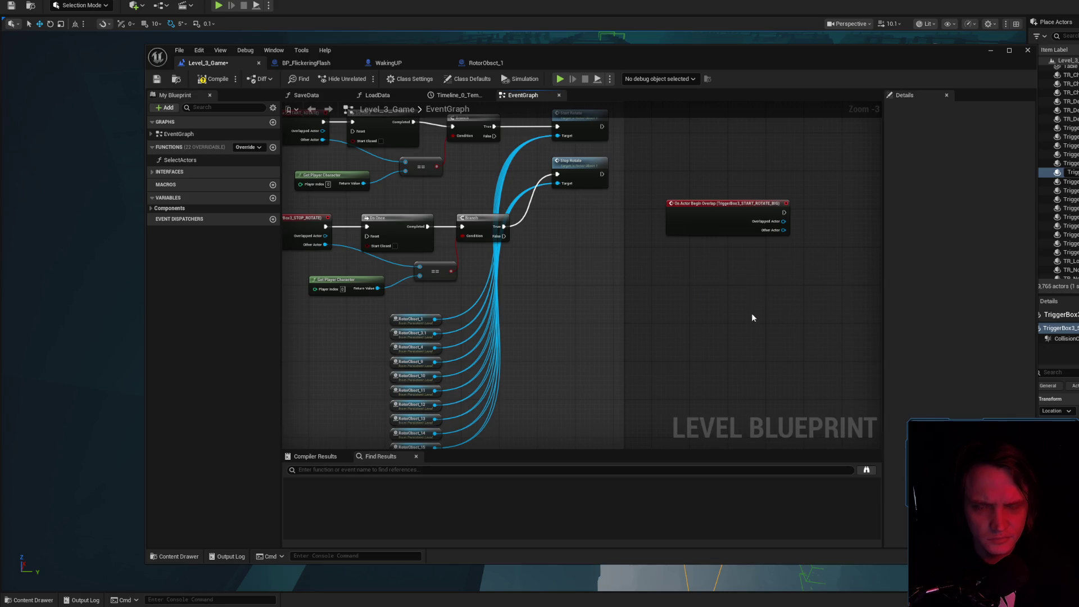
scroll(726, 261, down, 2)
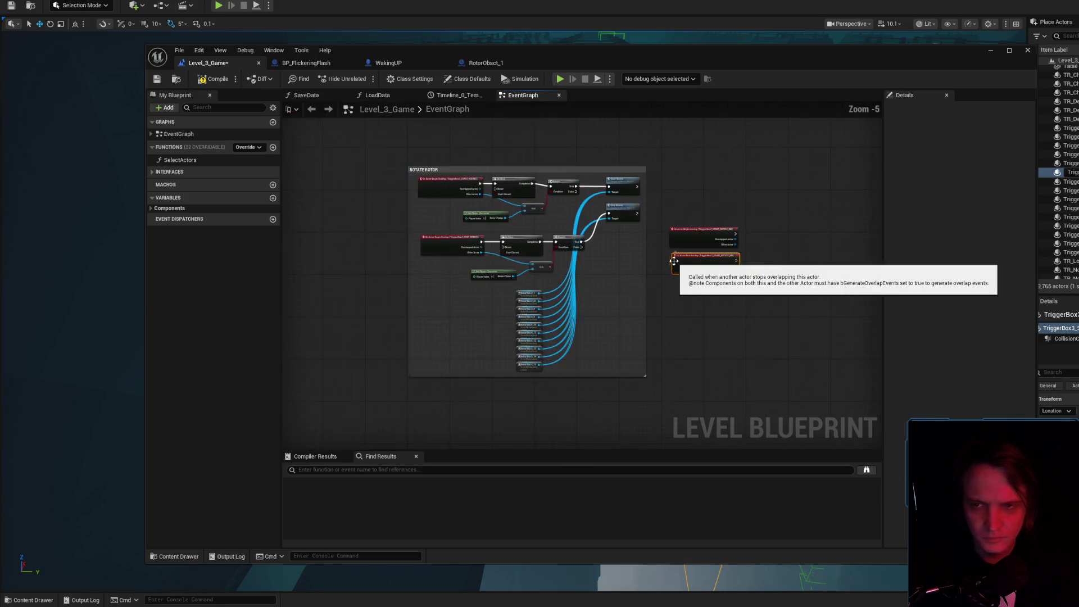
mouse_move(703, 265)
mouse_down()
mouse_move(562, 394)
mouse_move(484, 438)
mouse_up()
- Rename the ROTATE ROTOR comment to ROTATE ROTOR_1
scroll(426, 159, up, 4)
double_click(425, 161)
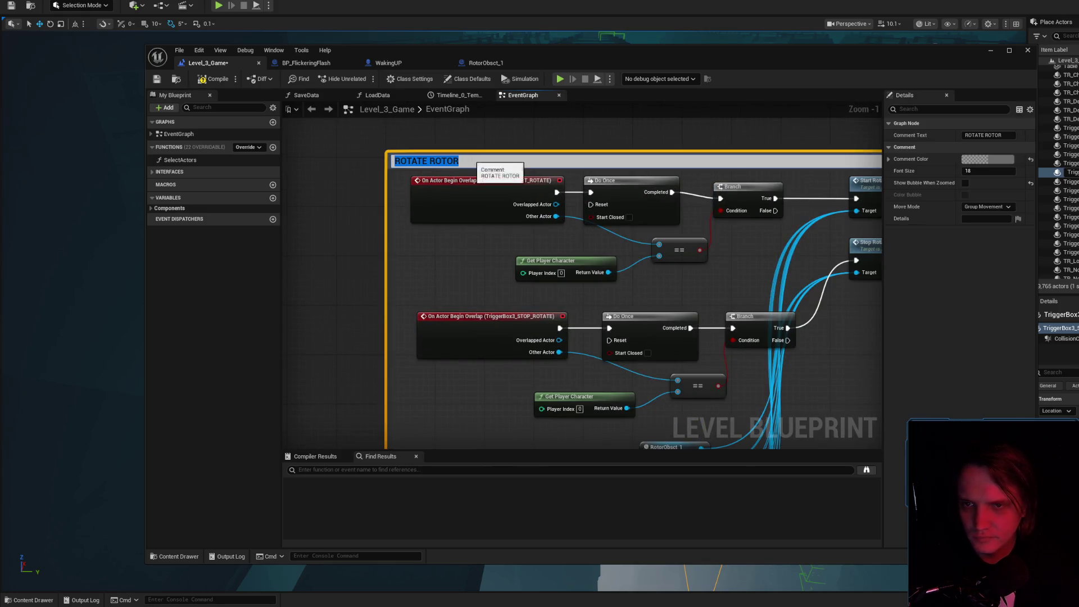
text(_1)
key(Return)
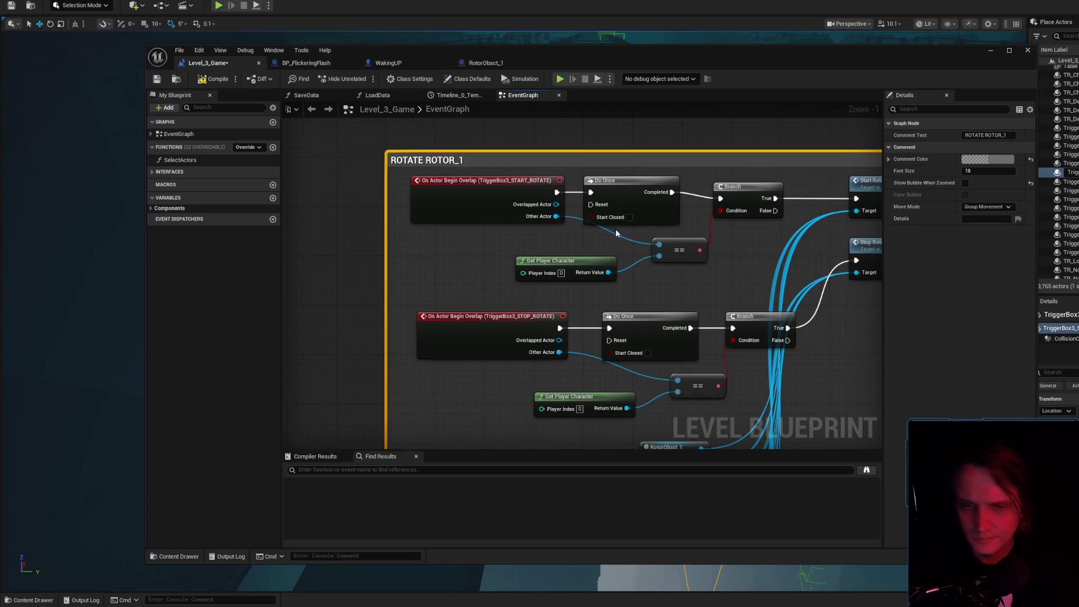
- Select both overlap events and move the Blueprint window aside to show the level
scroll(531, 161, down, 4)
click(502, 317)
shift+click(534, 342)
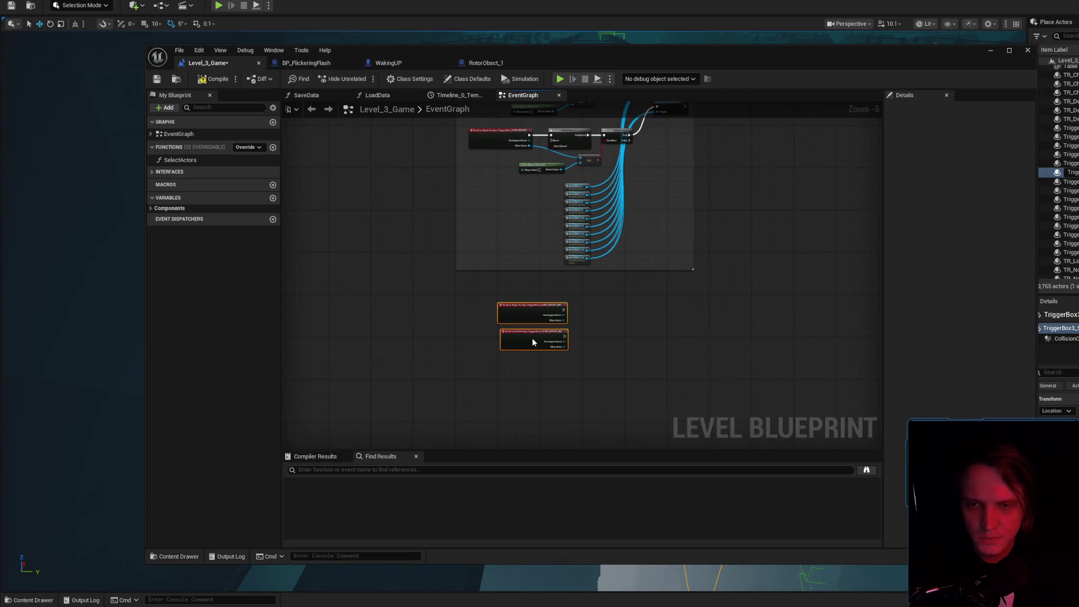
mouse_move(692, 63)
mouse_down()
mouse_move(738, 80)
mouse_move(1076, 80)
mouse_up()
scroll(437, 268, up, 5)
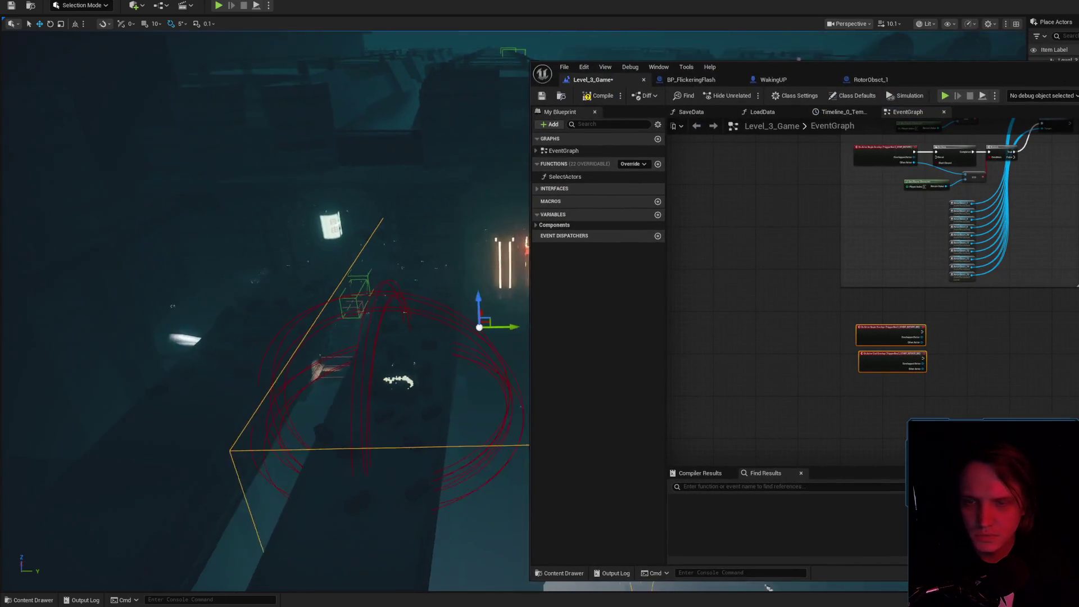
- Select the rotor actors and paste their references into the level blueprint
click(437, 268)
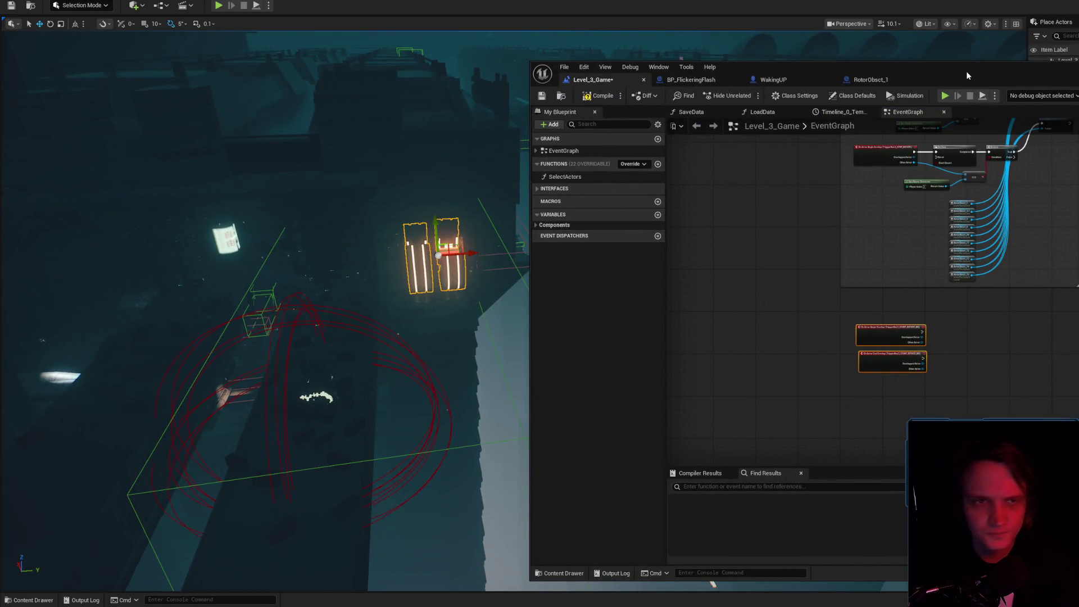
double_click(966, 71)
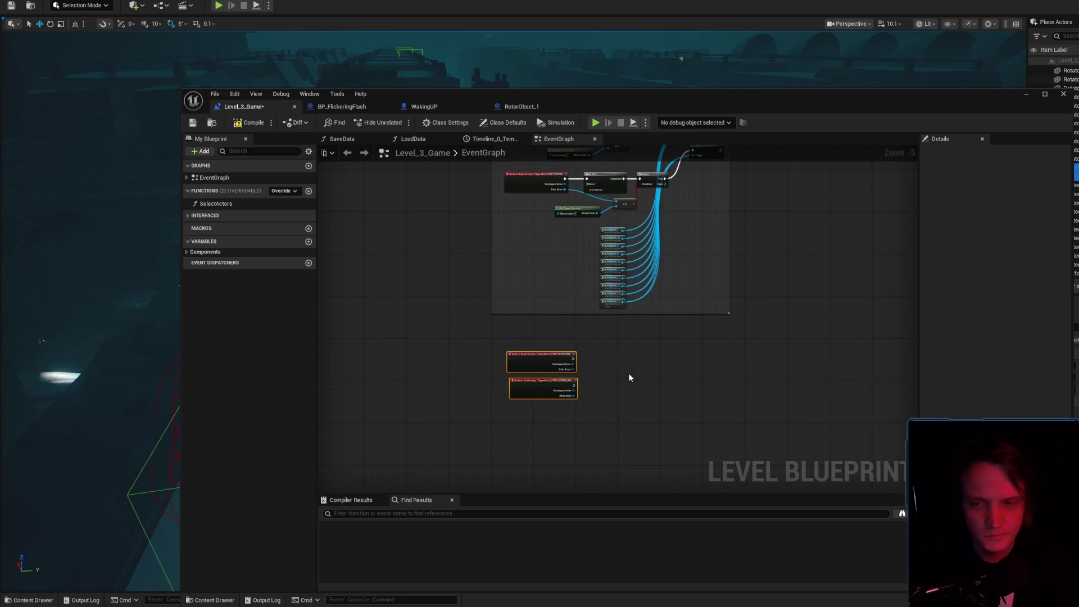
scroll(629, 377, up, 3)
key(ctrl+v)
scroll(592, 453, up, 5)
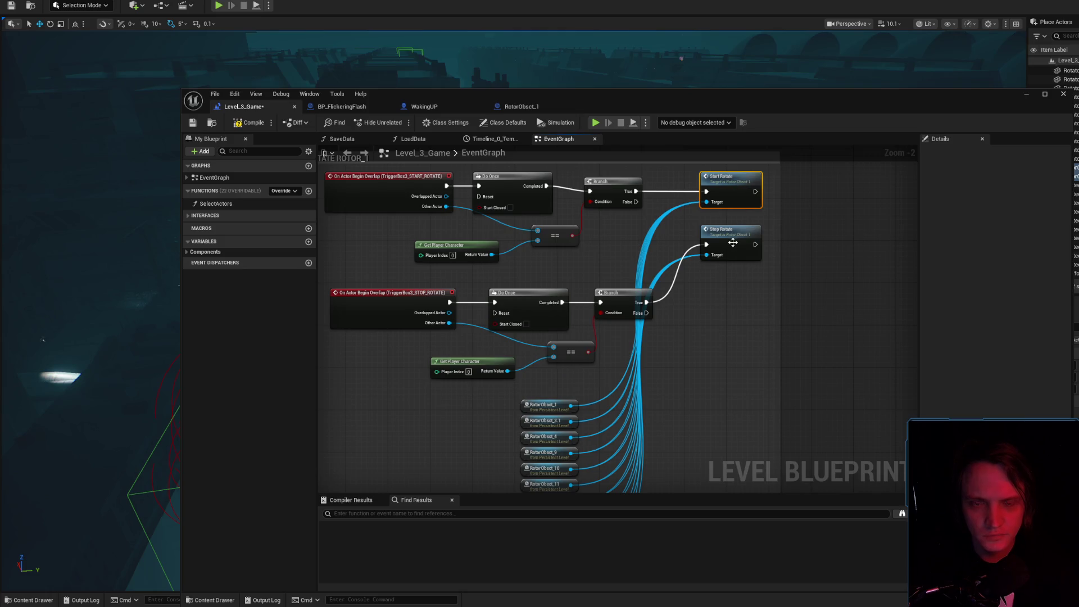
scroll(632, 384, down, 5)
- Paste Start Rotate and Stop Rotate, wiring RotorObsct_3 and RotorObsct_2 into their Target pins
key(ctrl+v)
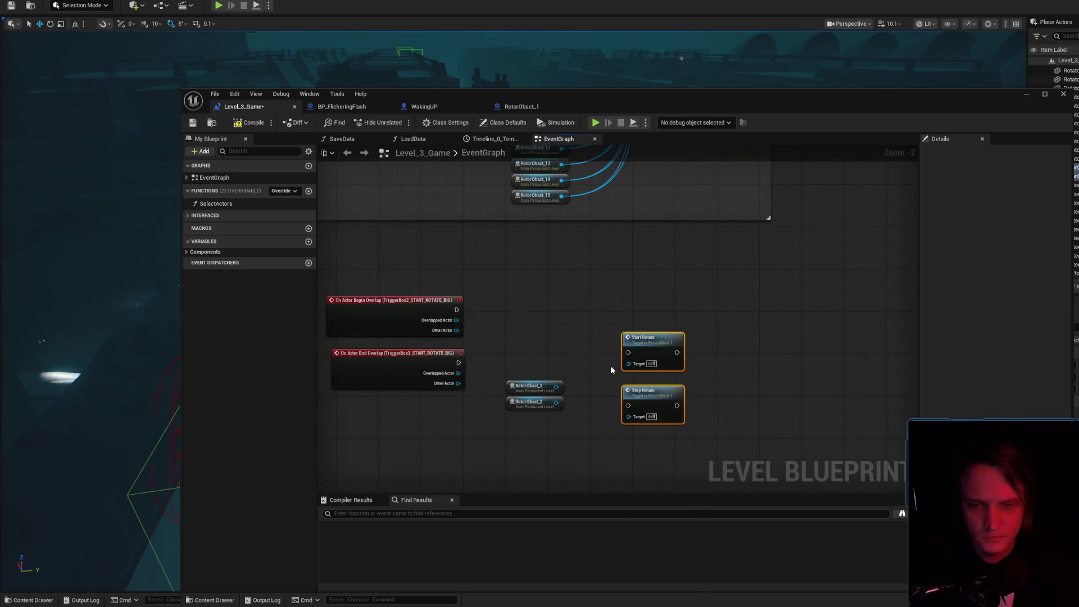
scroll(573, 394, up, 2)
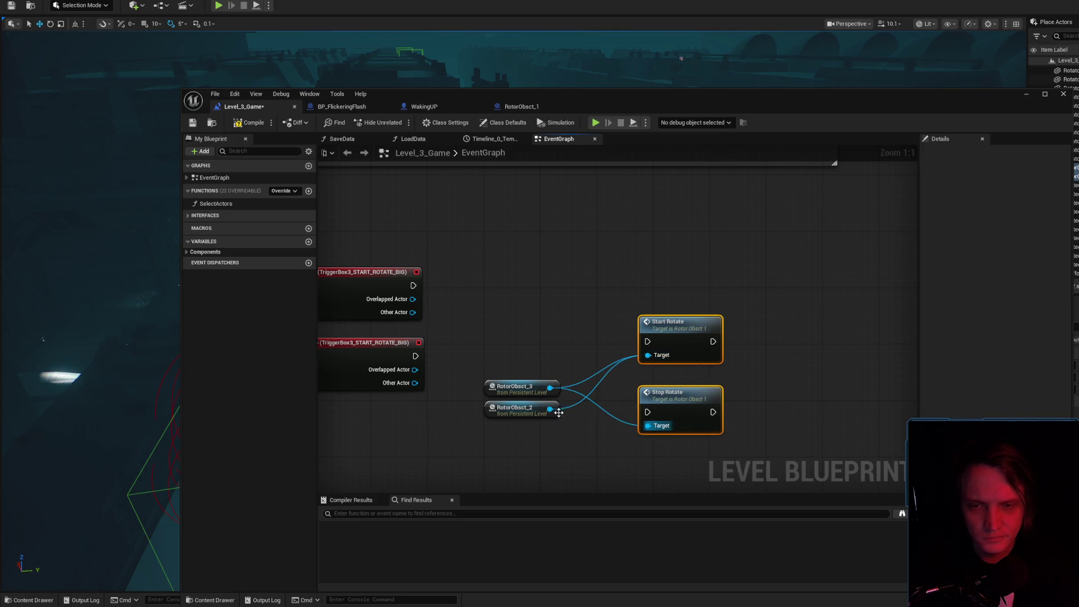
drag(650, 430, 649, 427)
scroll(573, 331, down, 2)
drag(576, 335, 669, 351)
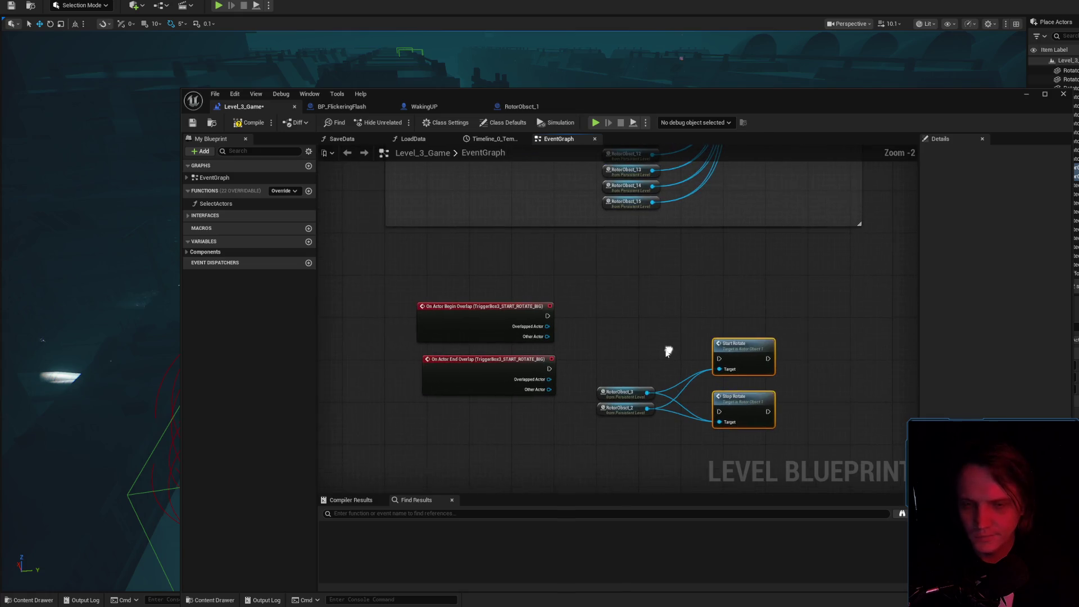
drag(630, 419, 619, 471)
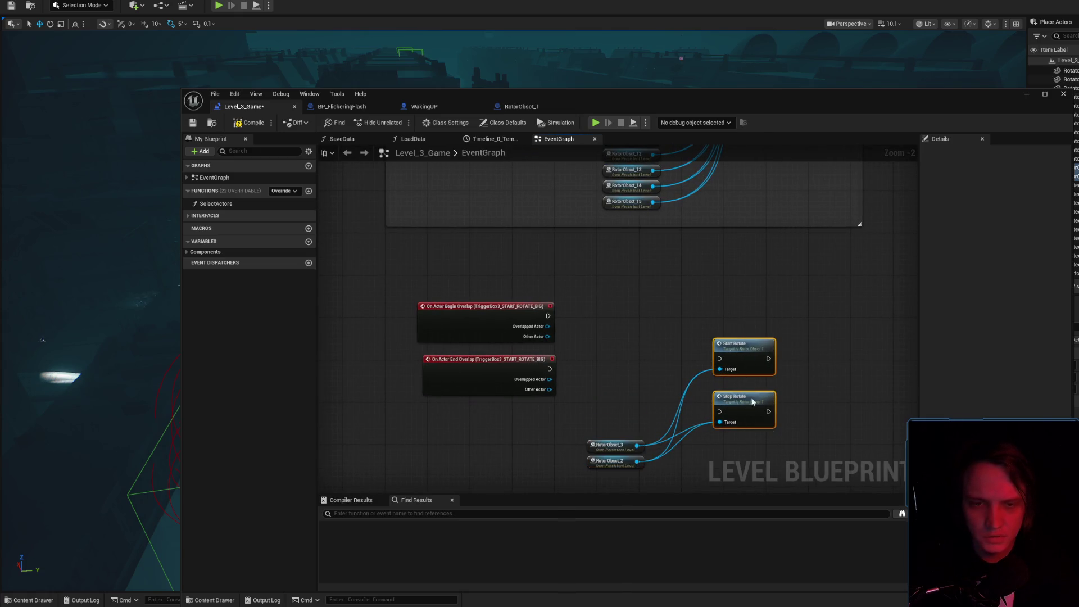
- Bring the ROTATE ROTOR_1 event nodes into view and select the lower Do Once node
scroll(676, 313, down, 3)
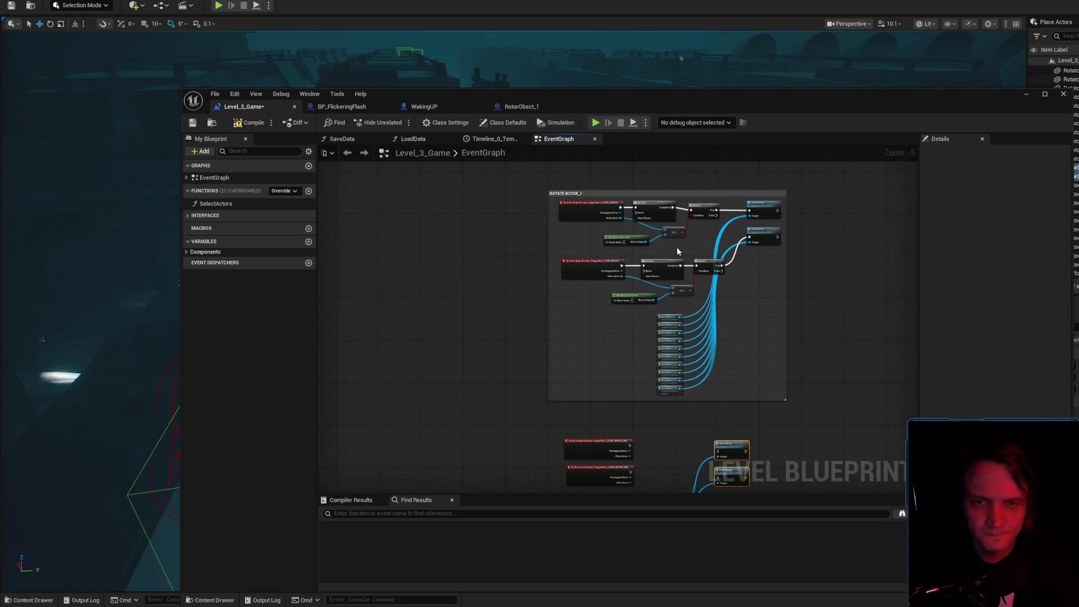
scroll(677, 251, up, 2)
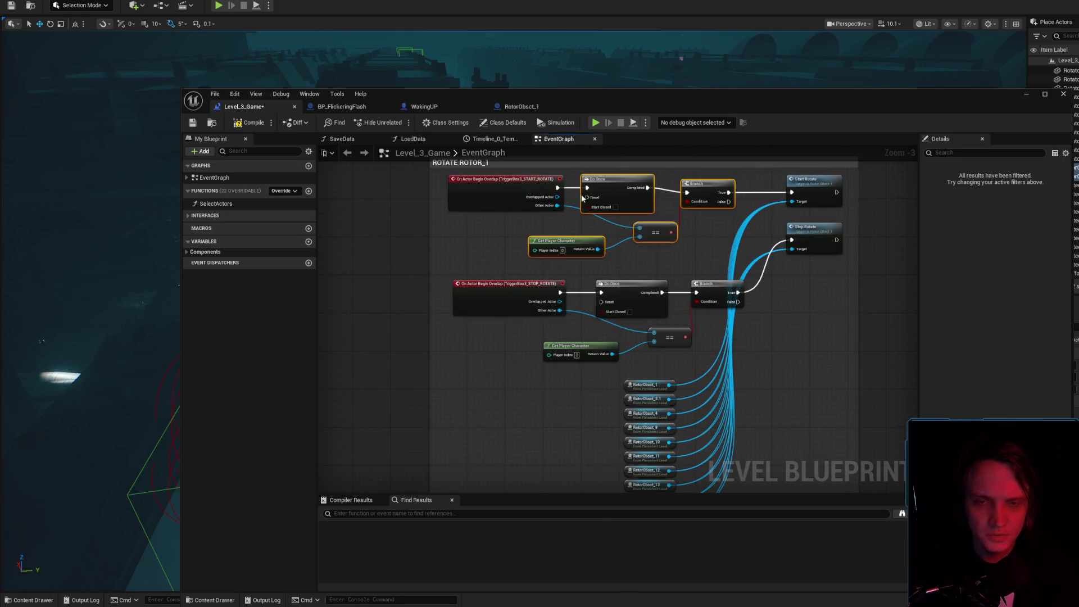
scroll(699, 247, down, 2)
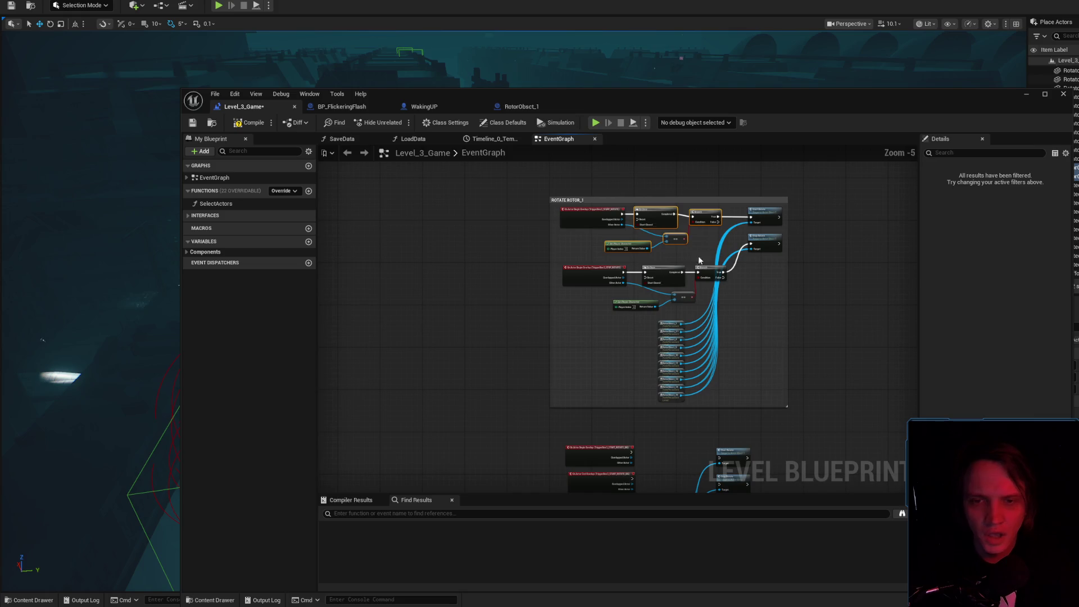
drag(754, 360, 747, 324)
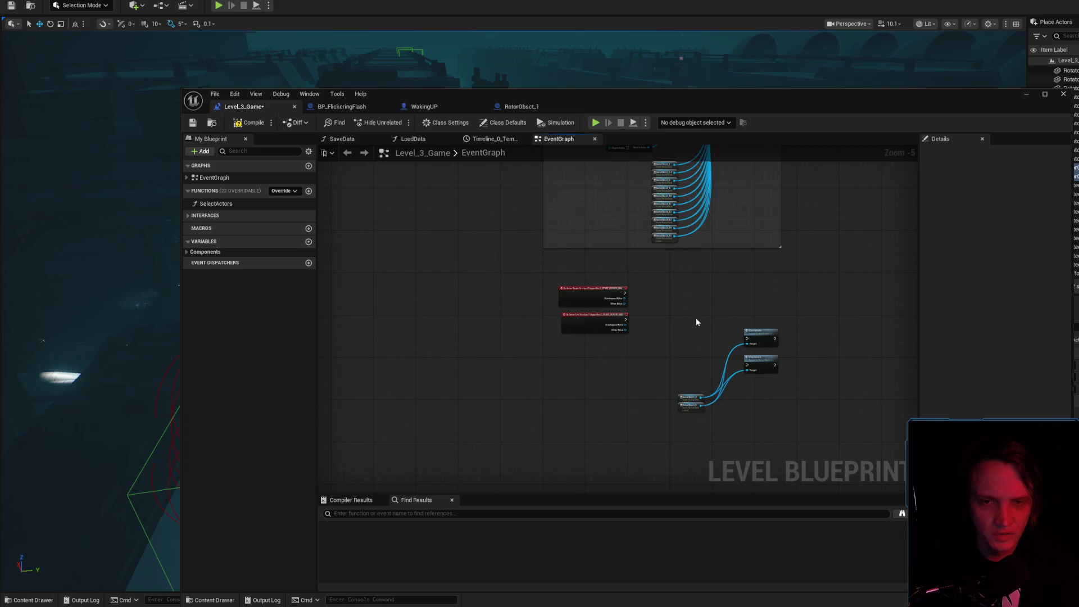
scroll(608, 274, up, 3)
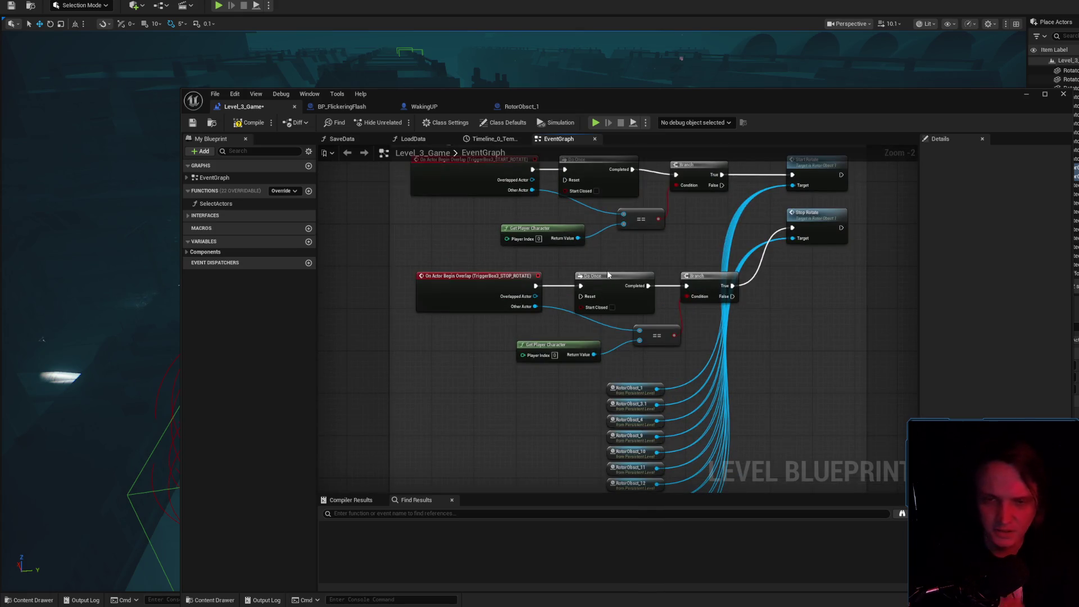
drag(613, 276, 625, 347)
click(616, 365)
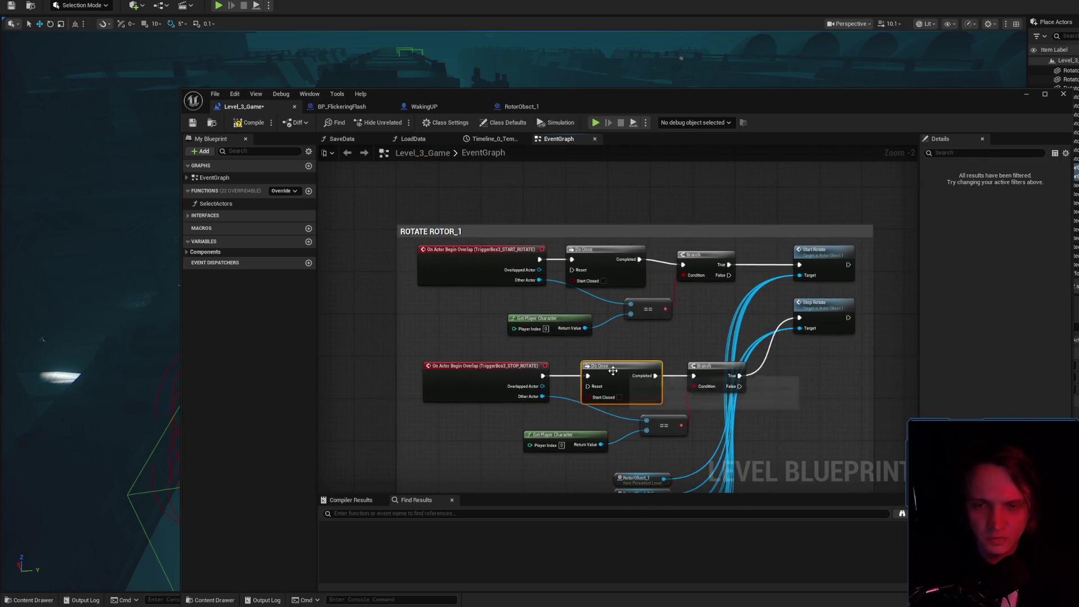
- Delete both Do Once nodes and connect each overlap event directly to its Branch
key(Delete)
mouse_move(542, 376)
mouse_down()
mouse_move(727, 379)
mouse_move(695, 375)
mouse_up()
key(Delete)
drag(539, 259, 683, 265)
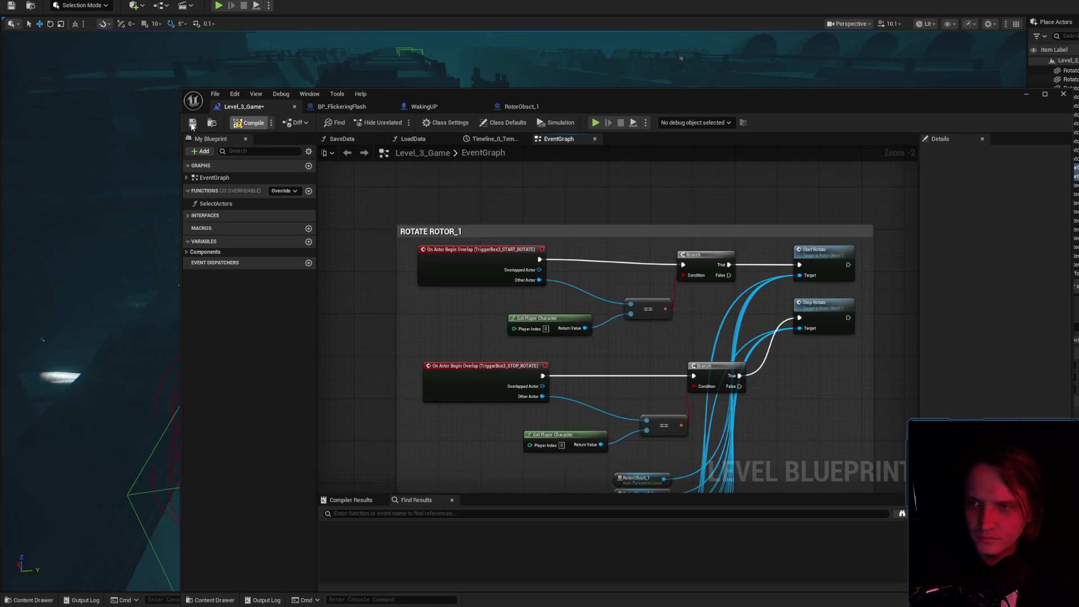
- Save the Level_3_Game map from the toolbar
click(193, 123)
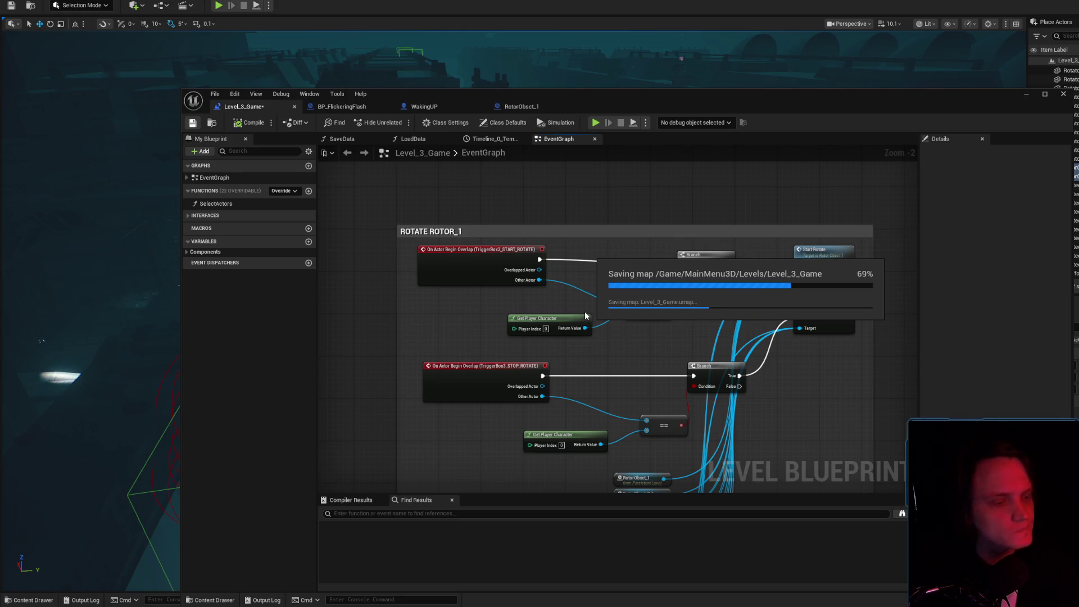
scroll(663, 337, down, 3)
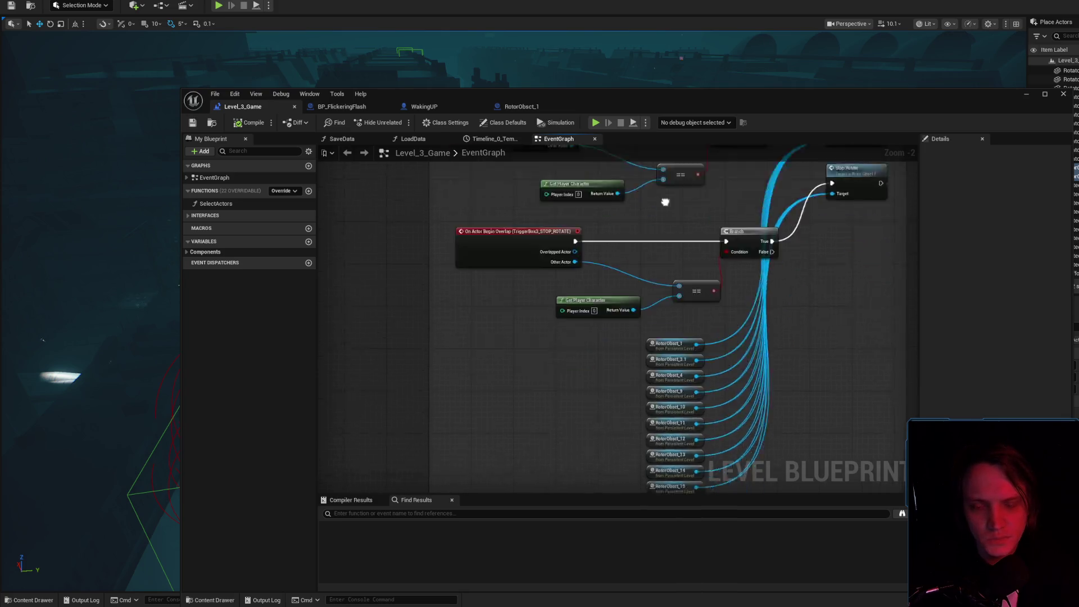
scroll(678, 400, up, 2)
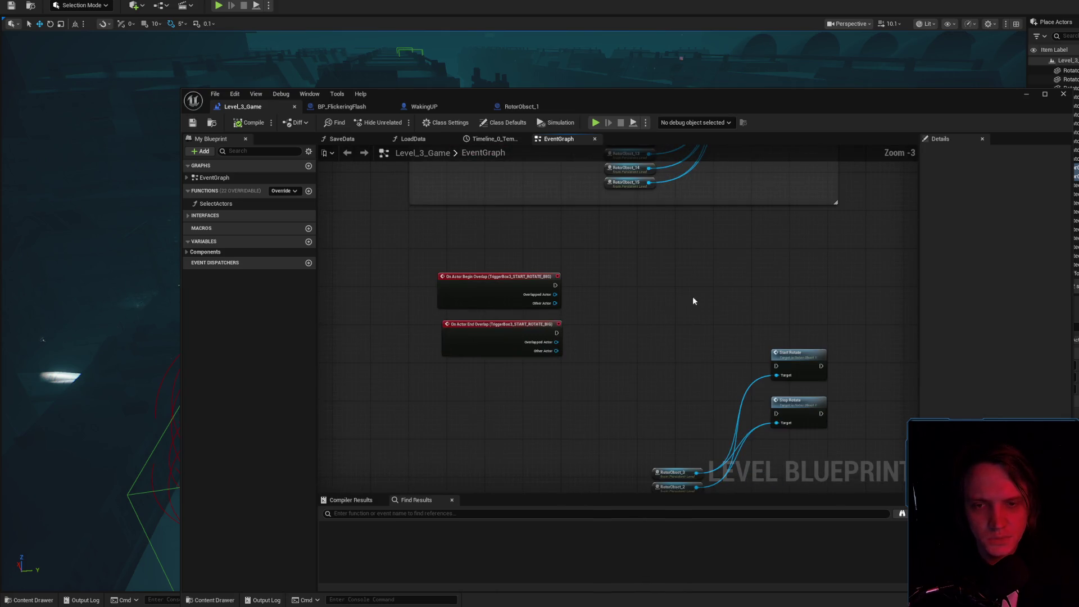
- Paste the Do Once, Branch and player-check nodes, placing Get Player Character beside Begin Overlap and shifting Start/Stop Rotate right
key(ctrl+v)
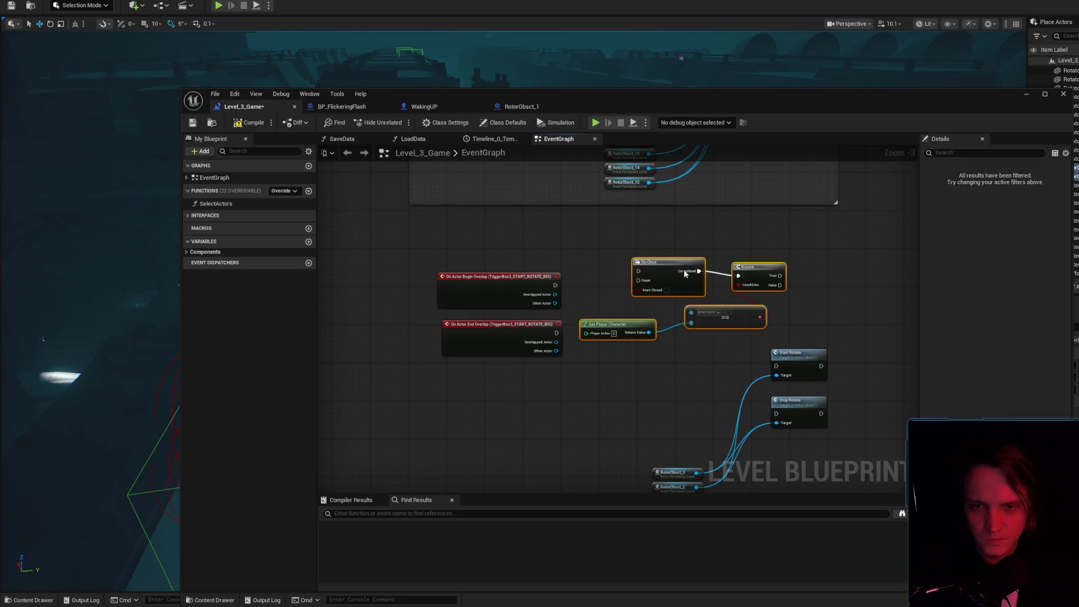
click(679, 270)
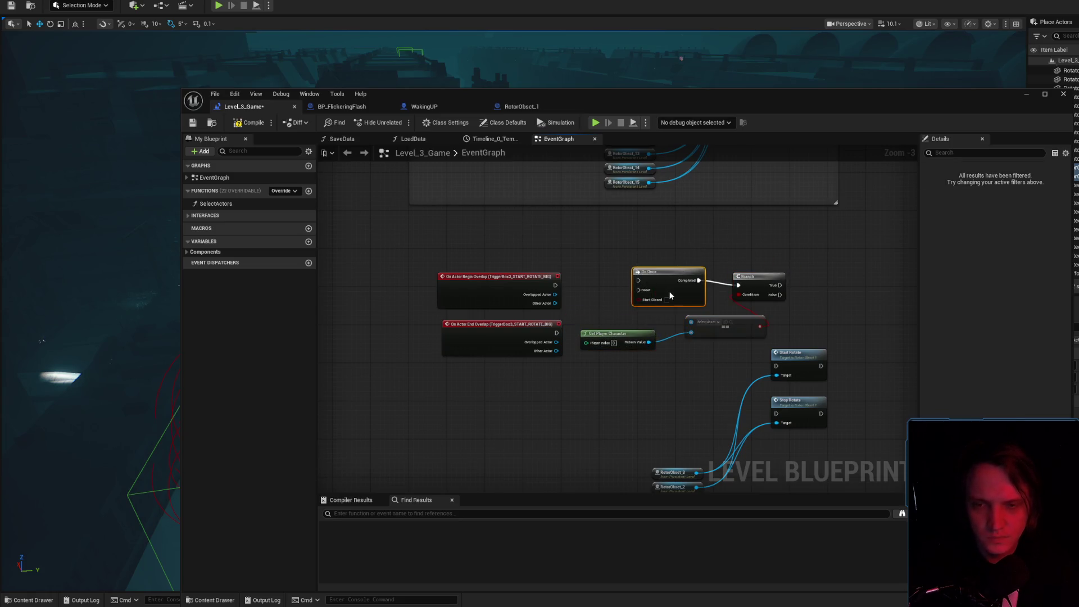
scroll(622, 325, up, 1)
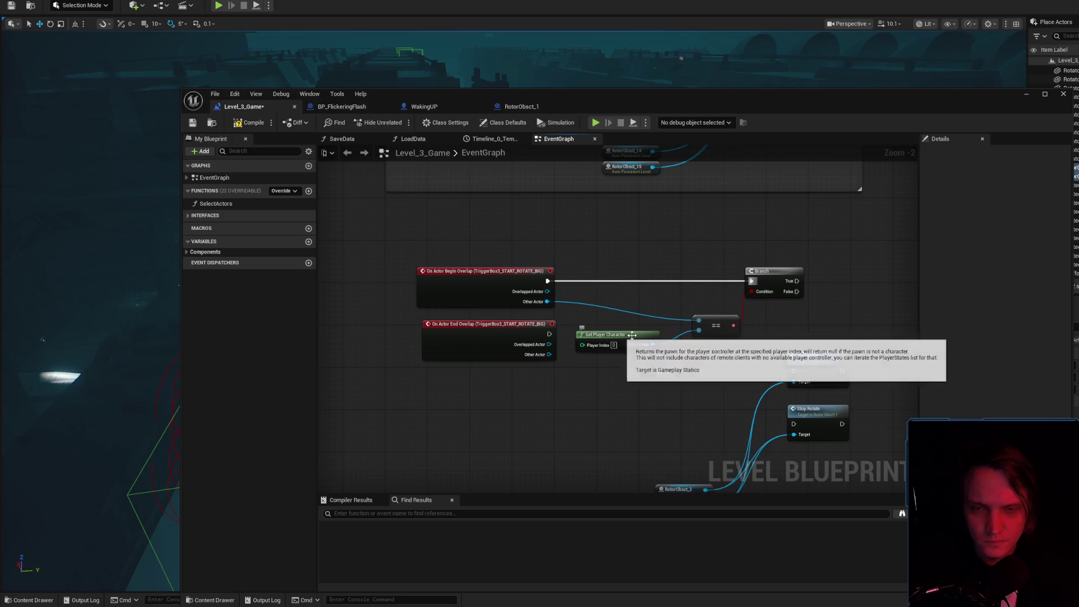
drag(621, 350, 600, 319)
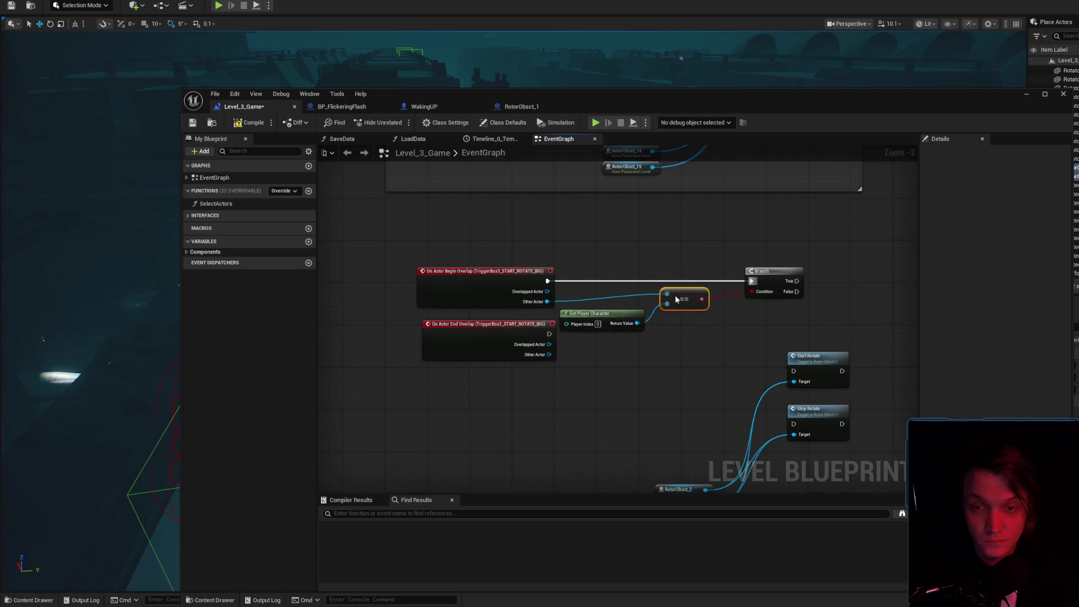
scroll(800, 330, down, 1)
drag(475, 296, 667, 412)
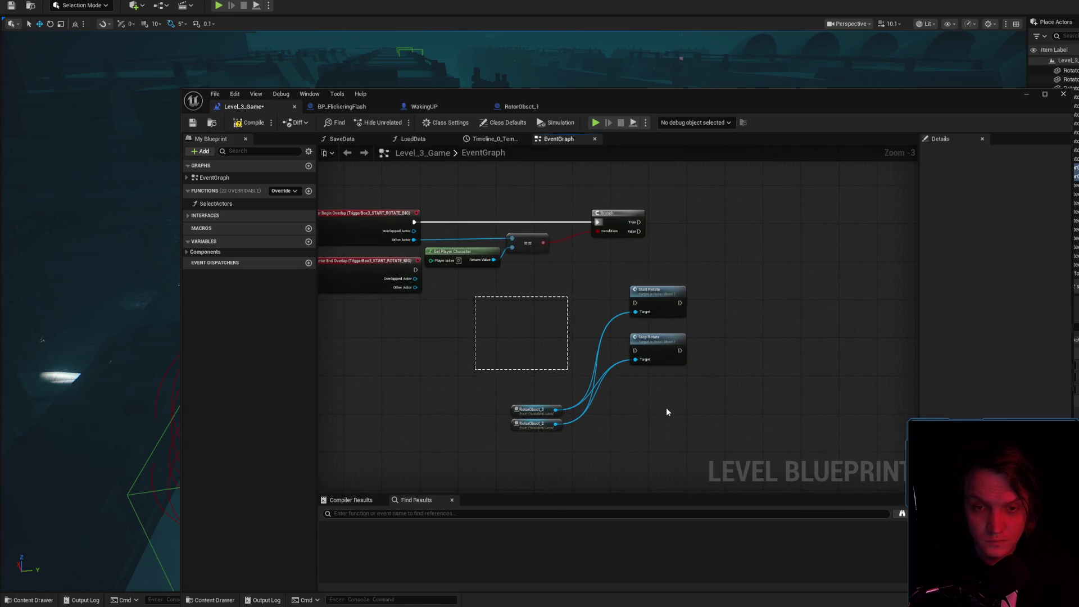
mouse_move(656, 294)
mouse_down()
mouse_move(777, 250)
mouse_move(685, 285)
mouse_move(725, 236)
mouse_up()
- Move the End Overlap event lower and paste copies of the player-check nodes beside it
scroll(638, 223, up, 3)
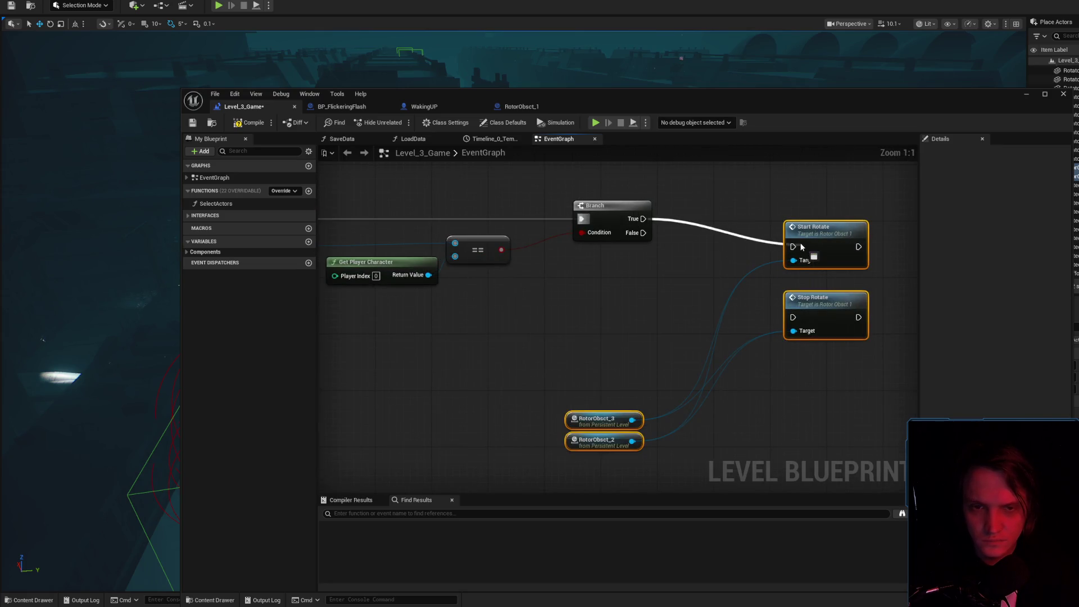
drag(592, 280, 795, 262)
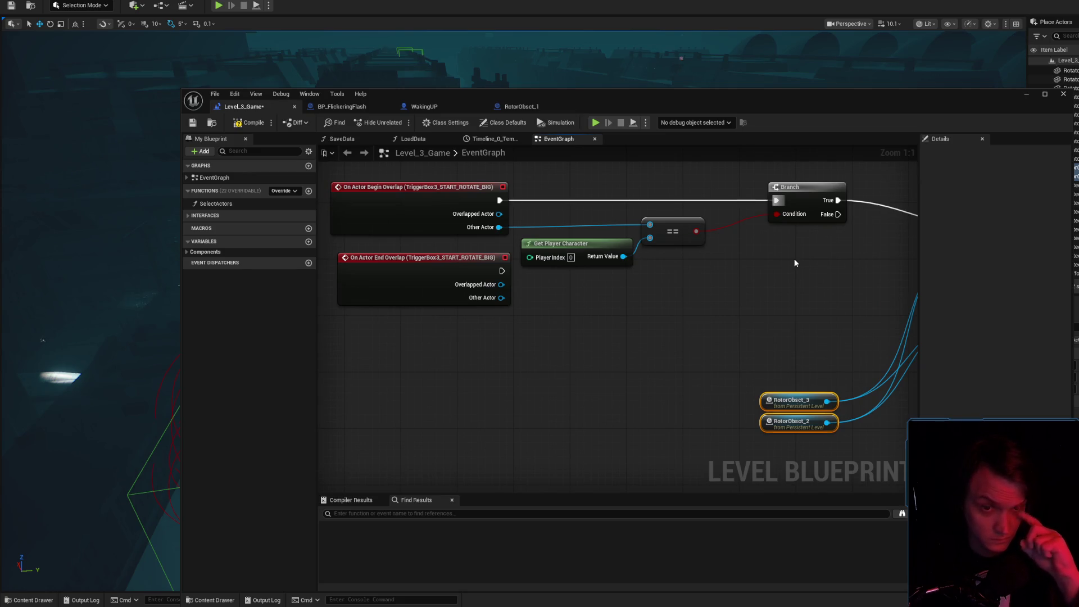
drag(795, 262, 746, 268)
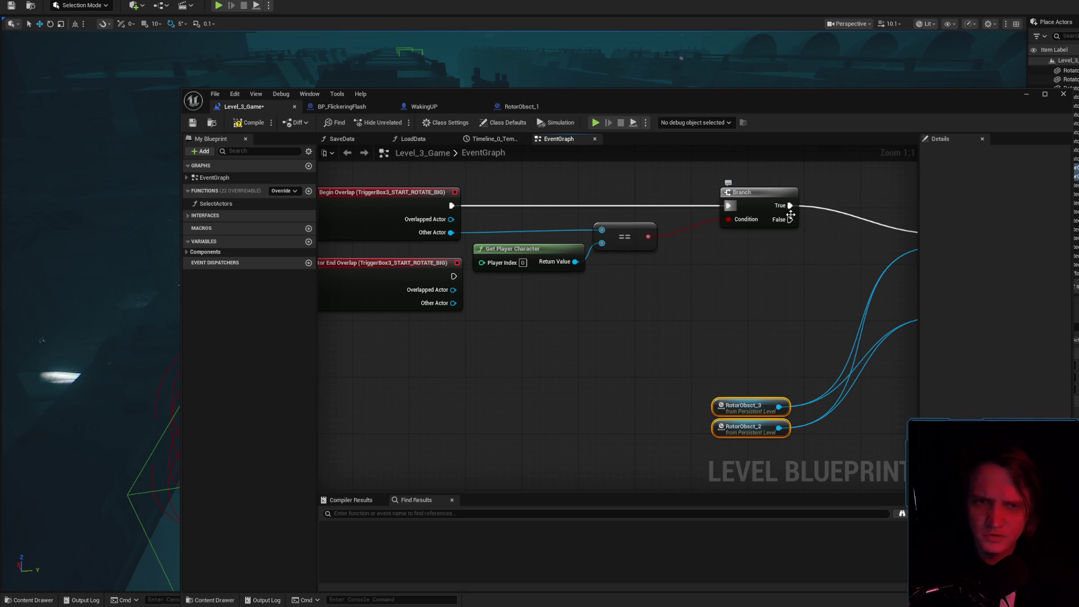
drag(651, 261, 650, 261)
drag(596, 306, 660, 266)
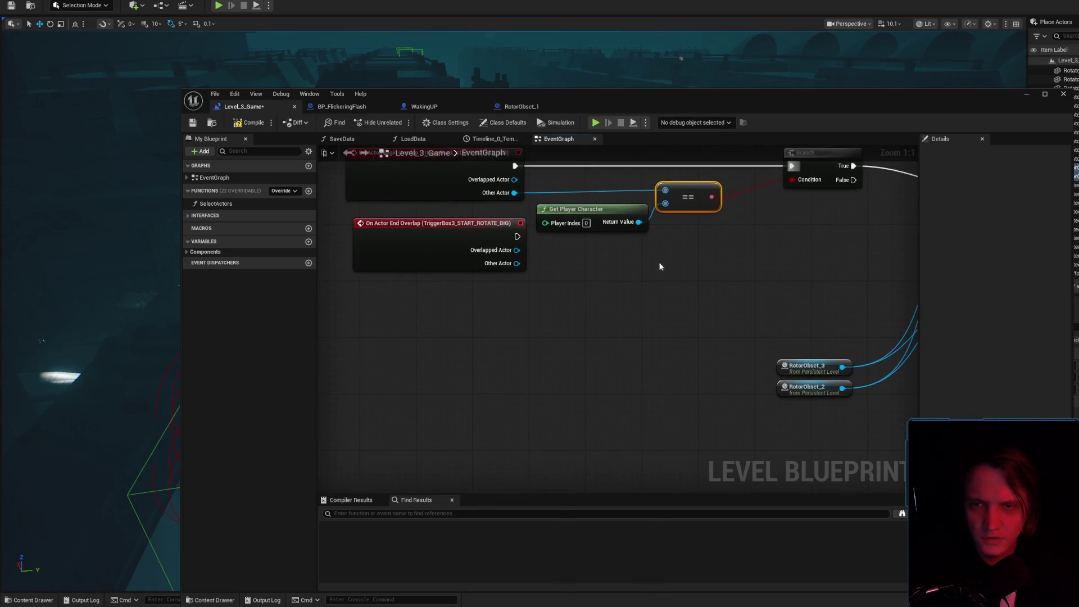
mouse_move(474, 235)
mouse_down()
mouse_move(467, 285)
mouse_move(418, 351)
mouse_up()
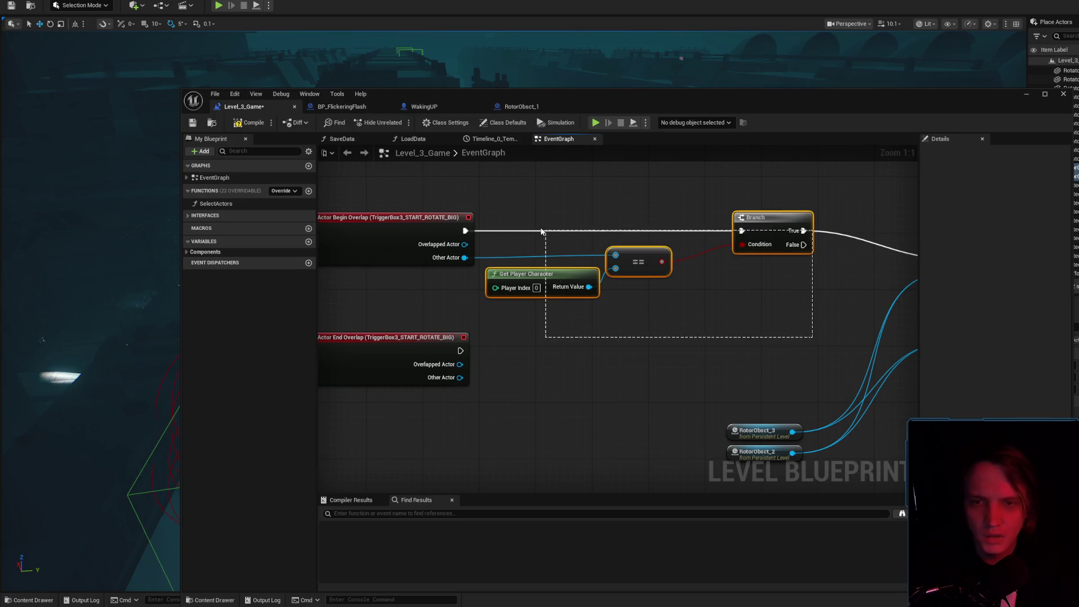
key(ctrl+v)
drag(702, 303, 729, 352)
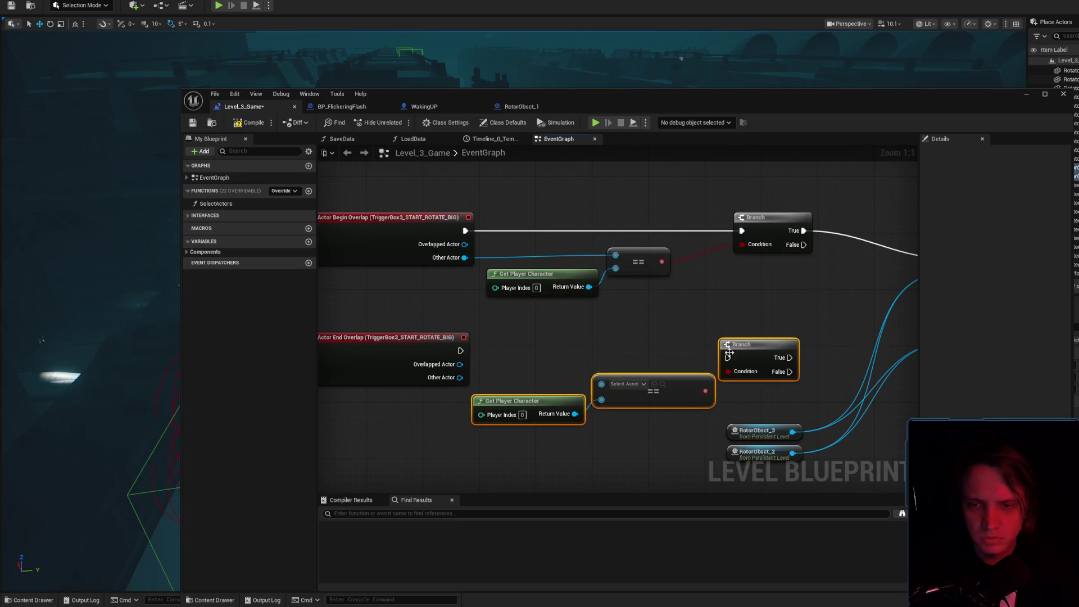
- Close the search tabs in the web browser, resume the music video, and return to Unreal
key(alt+Tab)
key(alt+Left)
key(alt+Left)
key(alt+Left)
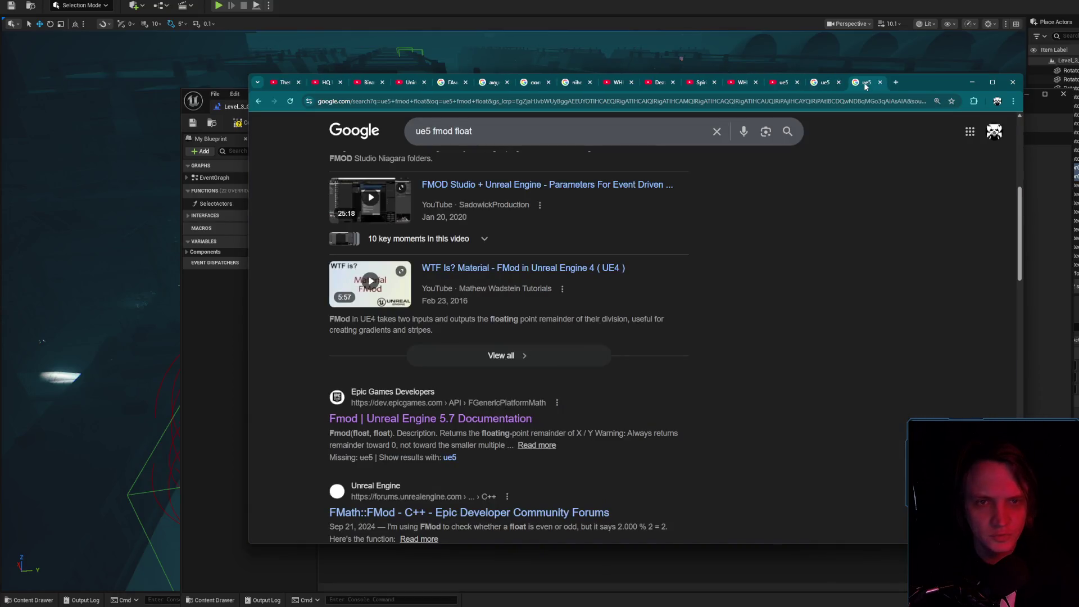
key(ctrl+w)
key(ctrl+w)
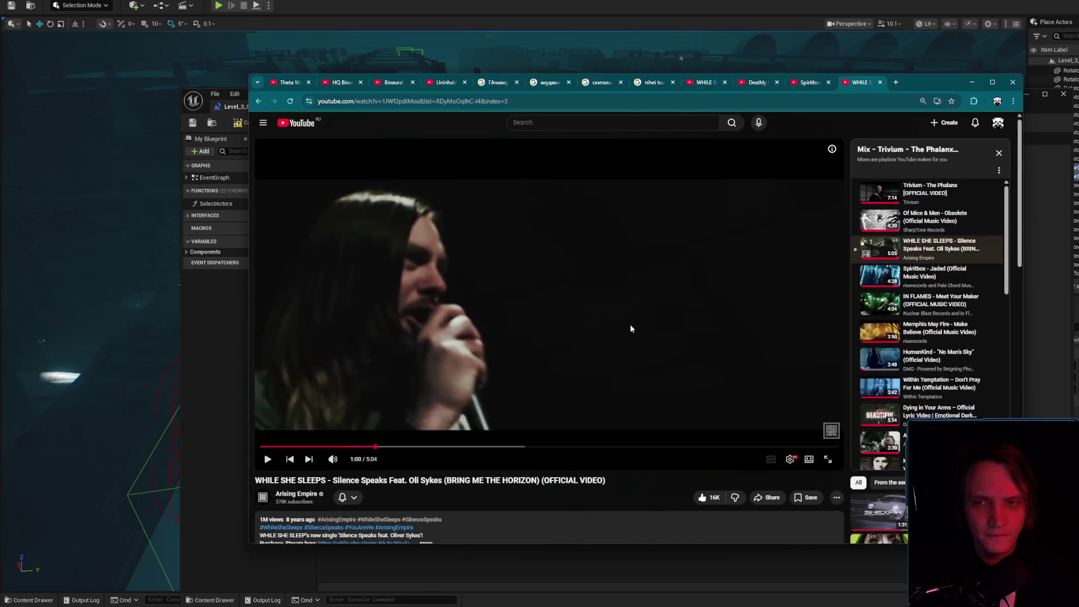
click(624, 328)
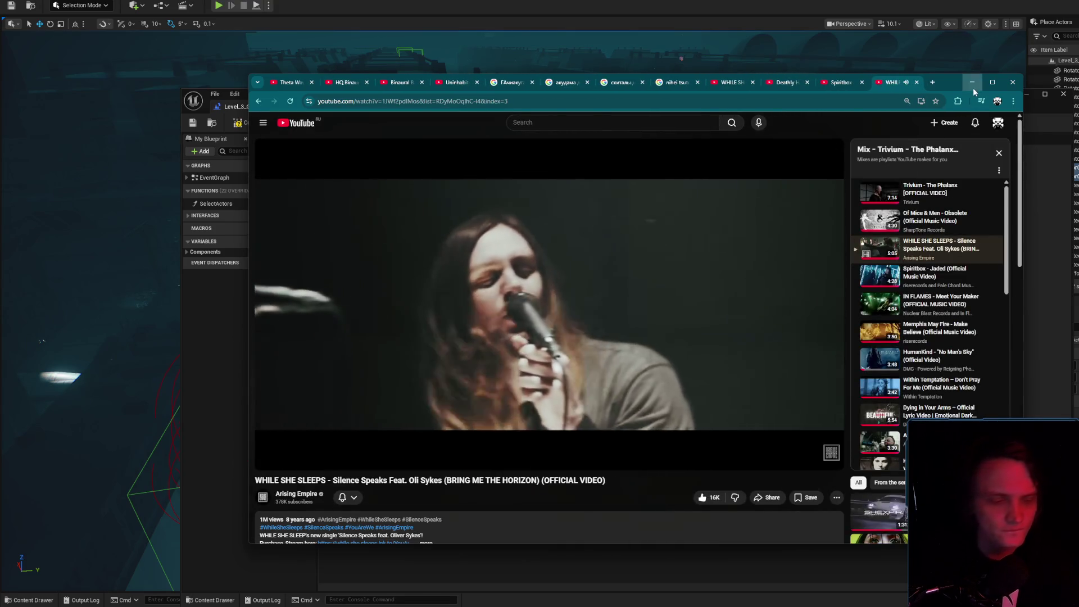
click(972, 88)
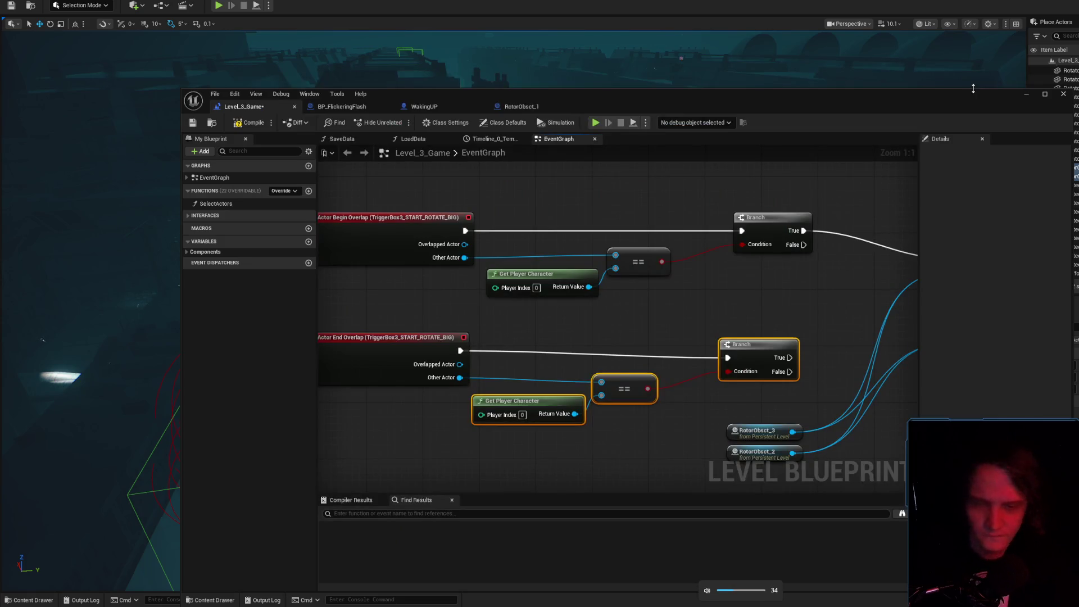
- Save the level blueprint with Start/Stop Rotate in view, then minimize the Blueprint editor
mouse_move(788, 367)
mouse_down()
mouse_move(615, 308)
mouse_move(605, 279)
mouse_move(757, 265)
mouse_move(780, 273)
mouse_up()
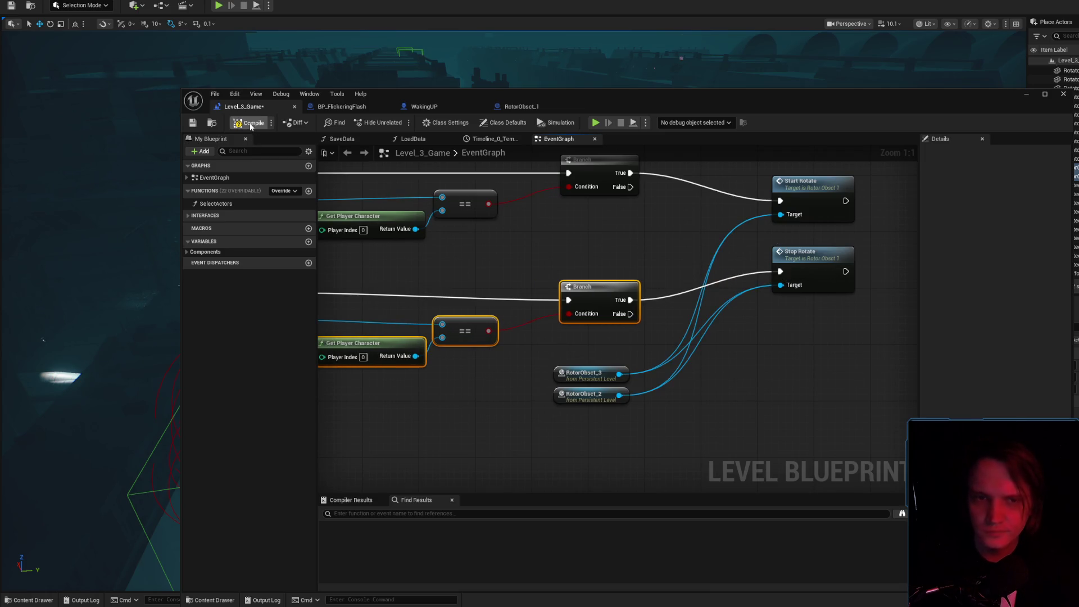
click(188, 124)
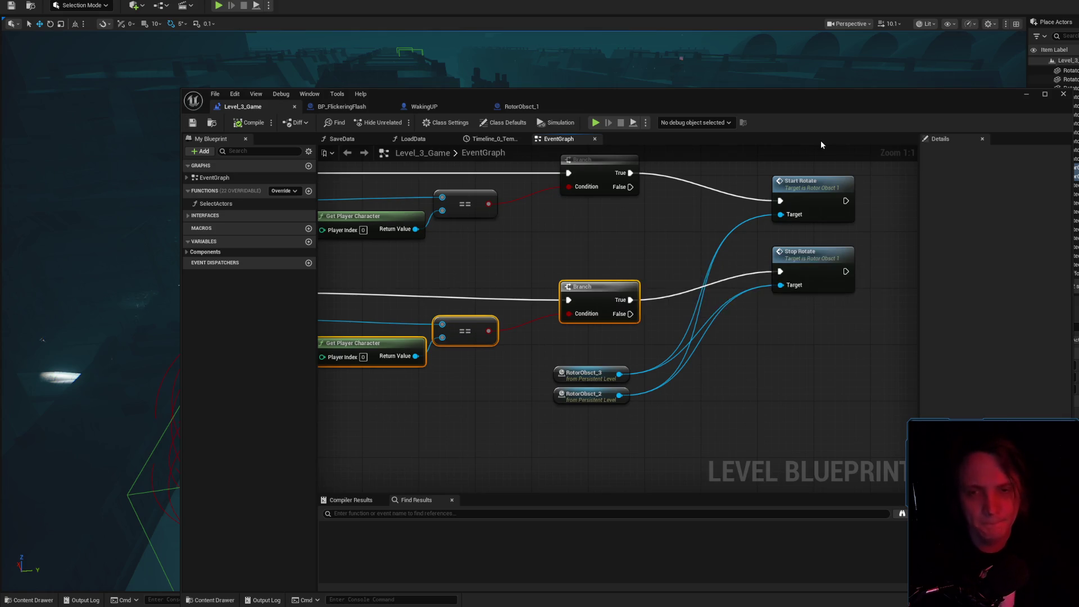
click(1029, 96)
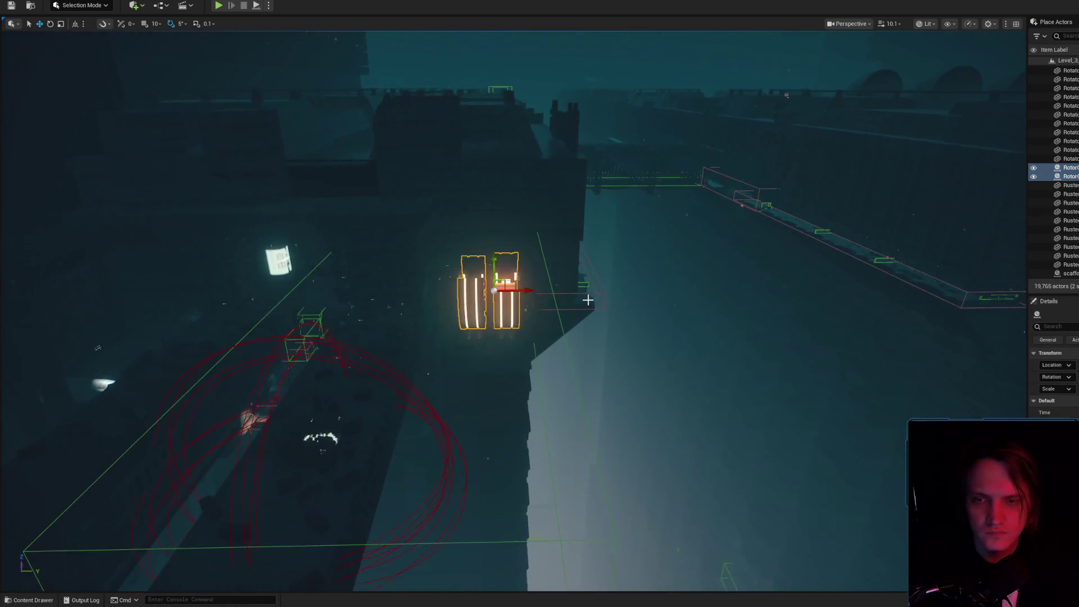
- Select the SM_Rain_Plane floor and launch a Play In Editor session with Alt+P
scroll(588, 301, up, 5)
mouse_move(540, 304)
mouse_down()
mouse_move(427, 304)
mouse_move(371, 337)
mouse_move(393, 383)
mouse_move(483, 394)
mouse_move(528, 315)
mouse_move(461, 360)
mouse_move(582, 365)
mouse_up()
click(559, 428)
mouse_move(558, 429)
mouse_down()
mouse_move(506, 394)
mouse_move(483, 360)
mouse_move(555, 404)
mouse_up()
click(584, 399)
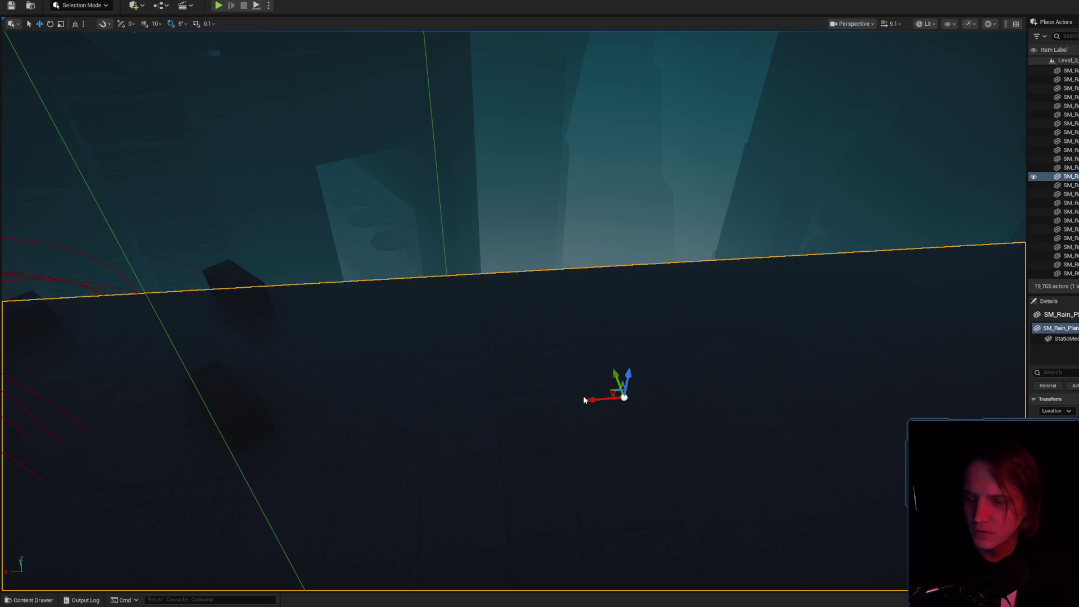
key(alt+p)
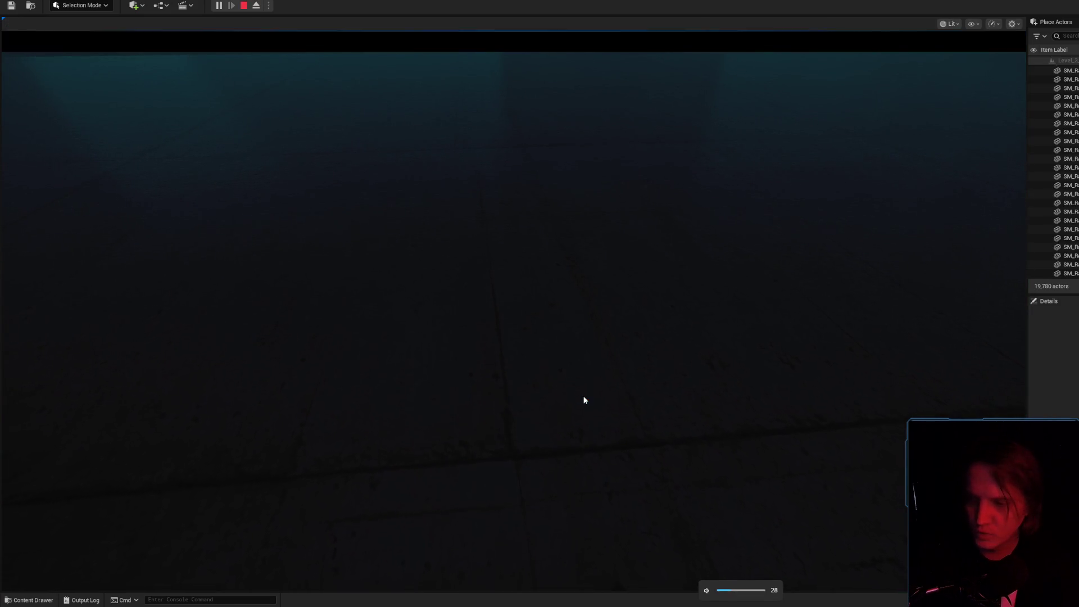
click(584, 399)
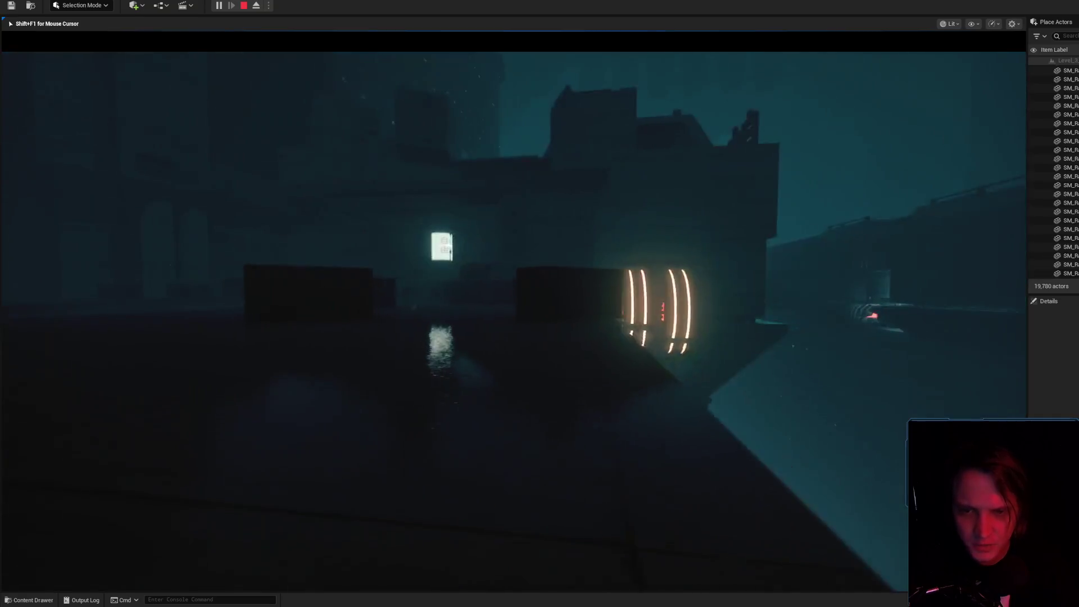
- Eject from the player with F8 and fly the free camera toward the glowing rotors
key(F8)
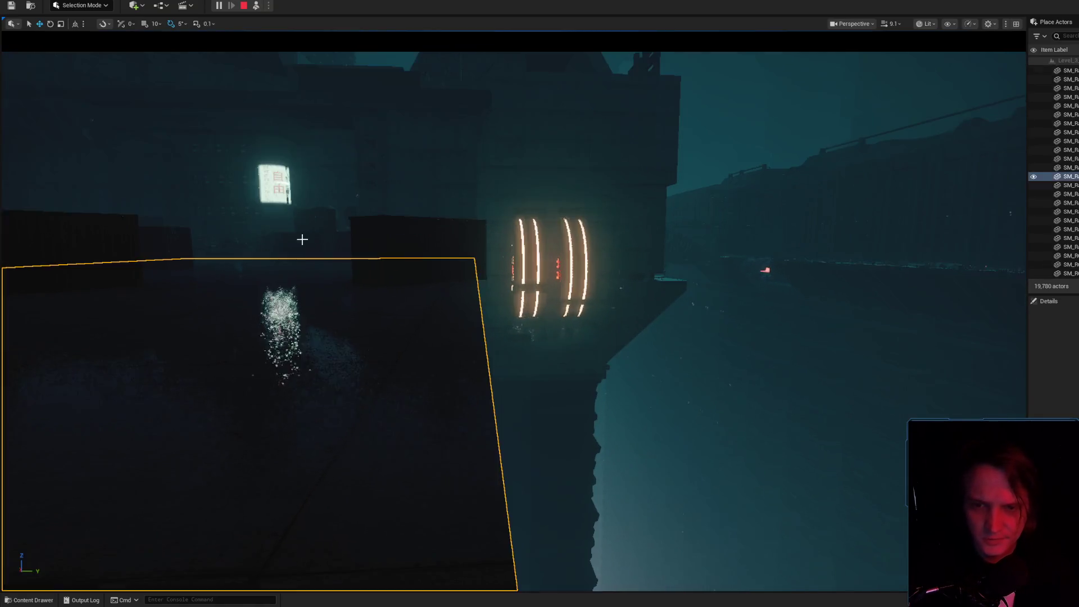
key(w)
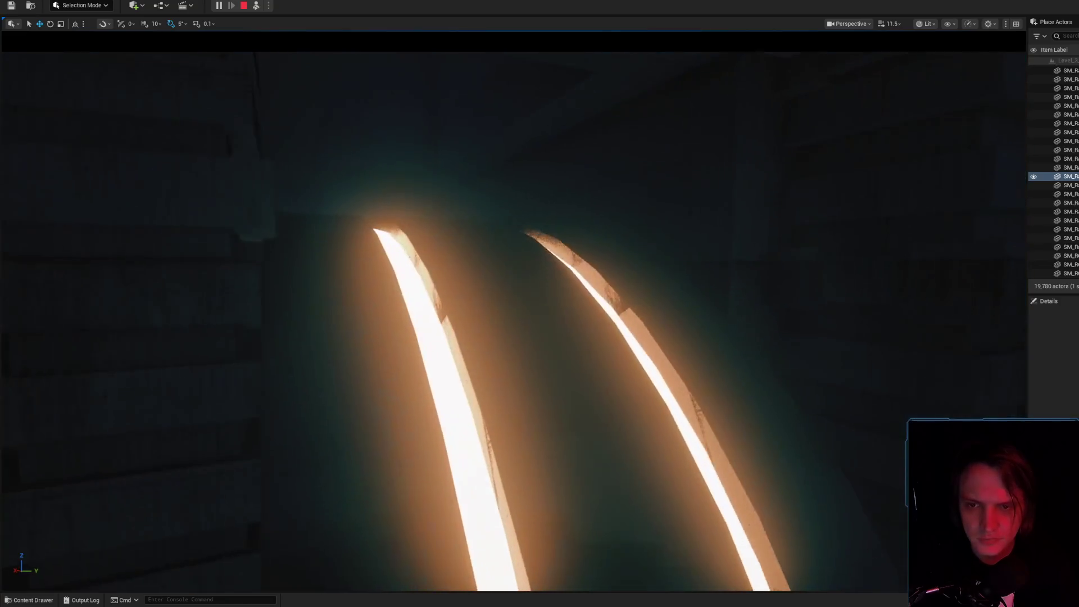
key(s)
scroll(418, 122, up, 2)
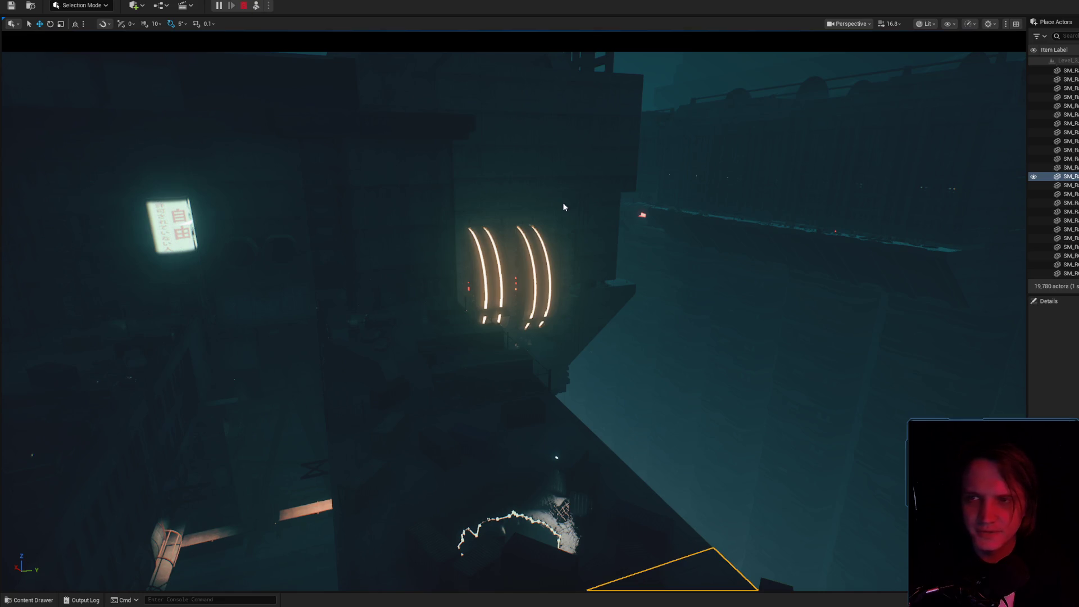
- Stop the play session and frame the editor view on the rain plane and glowing arches
key(Escape)
key(f)
mouse_move(573, 237)
mouse_down()
mouse_move(622, 315)
mouse_move(608, 316)
mouse_up()
scroll(590, 264, up, 2)
scroll(616, 315, up, 1)
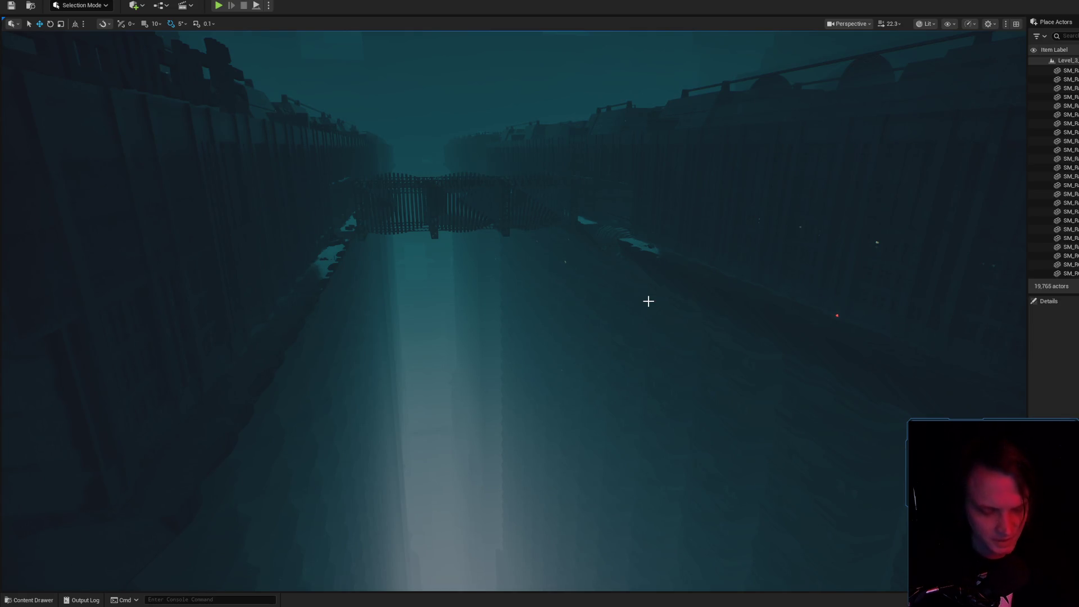
drag(608, 317, 647, 324)
scroll(646, 324, down, 2)
scroll(646, 325, down, 2)
scroll(646, 324, down, 1)
scroll(646, 324, down, 2)
scroll(646, 324, up, 5)
scroll(646, 324, up, 1)
scroll(646, 325, down, 2)
scroll(575, 397, down, 1)
drag(575, 397, 575, 397)
scroll(652, 414, up, 2)
drag(651, 415, 652, 415)
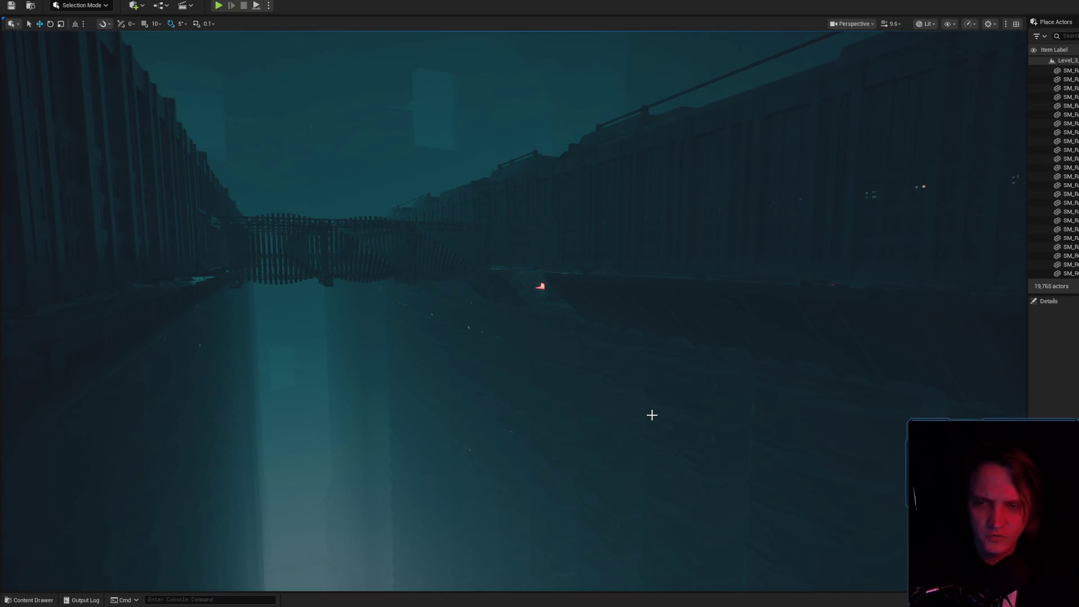
scroll(606, 396, up, 3)
drag(606, 397, 606, 397)
scroll(606, 396, up, 2)
scroll(539, 304, up, 2)
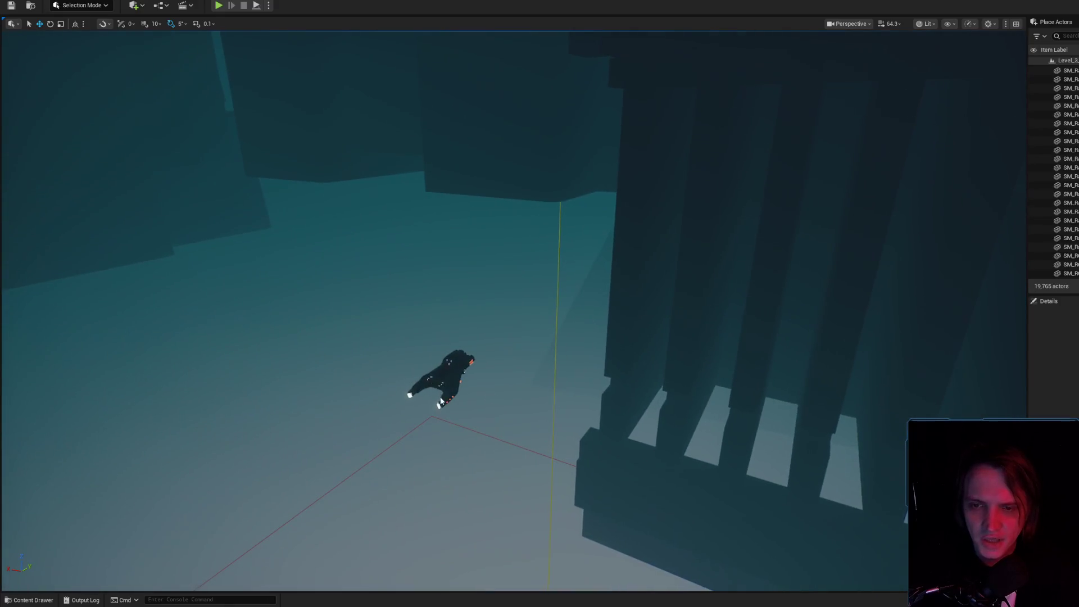
- Select the PoliceShip, switch the viewport to Game View, and pick the concrete floor
click(444, 387)
scroll(577, 325, down, 2)
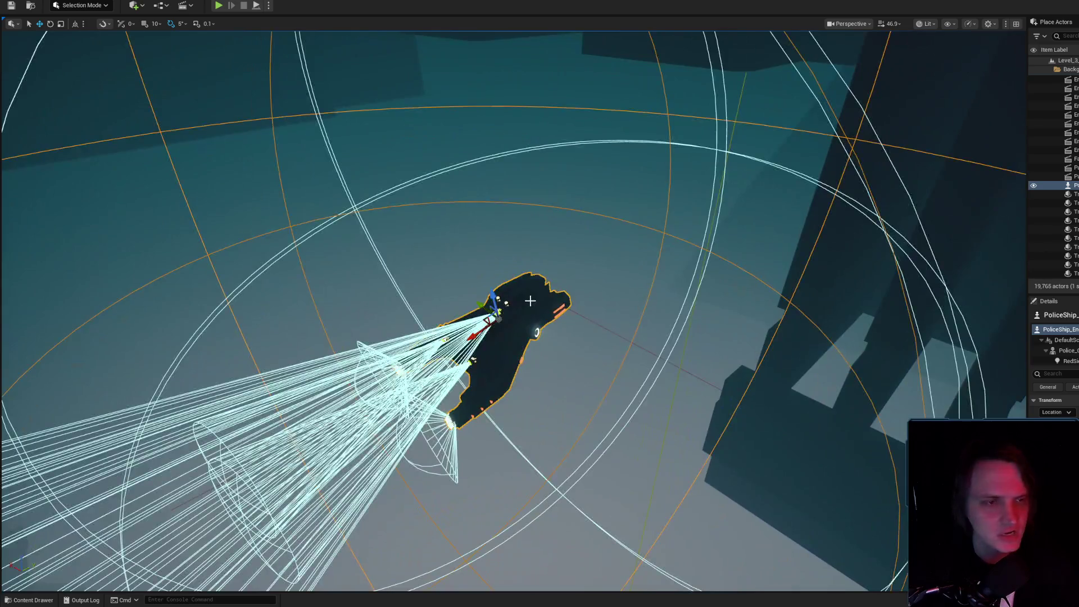
key(g)
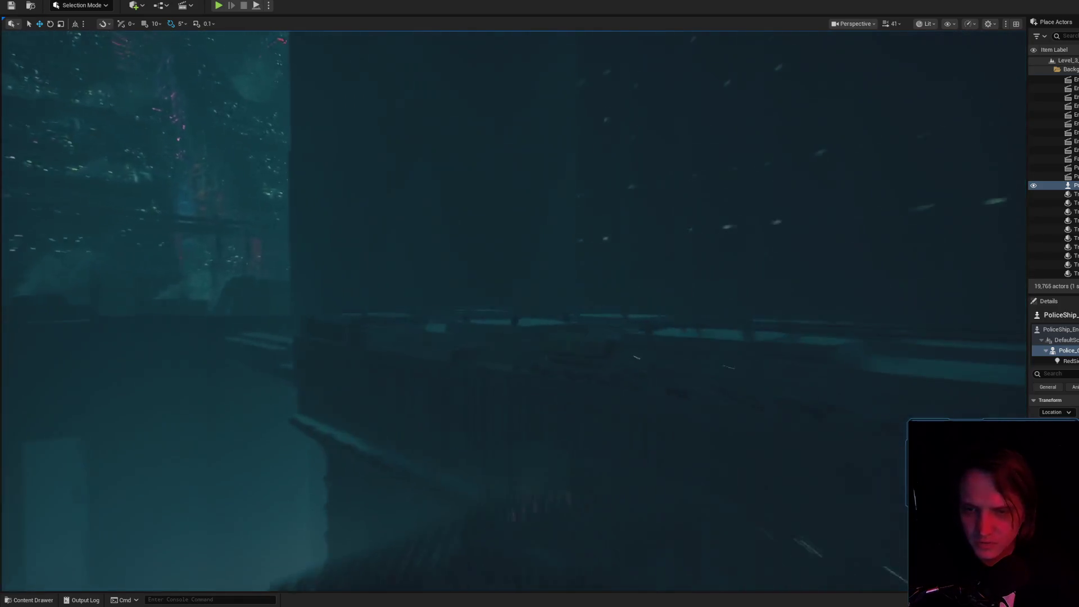
scroll(536, 540, down, 3)
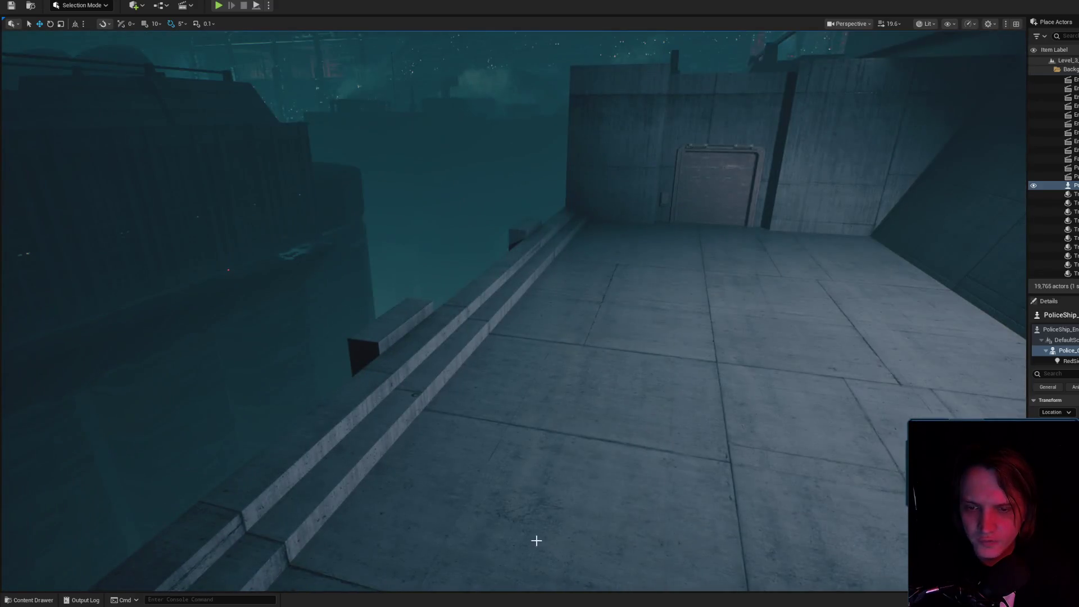
right_click(536, 540)
key(Escape)
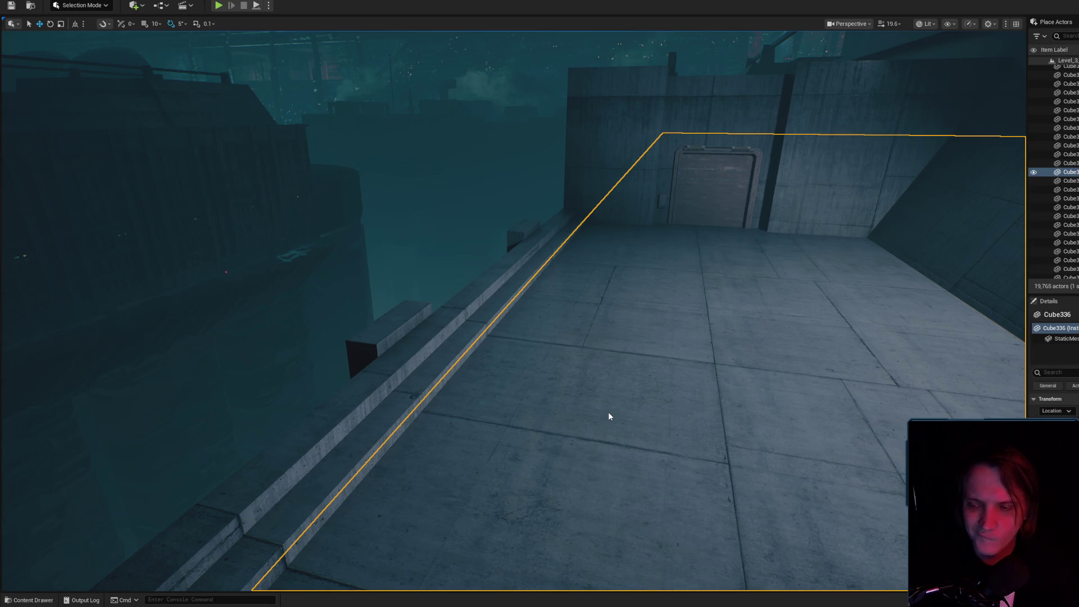
- Play the level in the editor and run Stat UObjects from the console
key(alt+p)
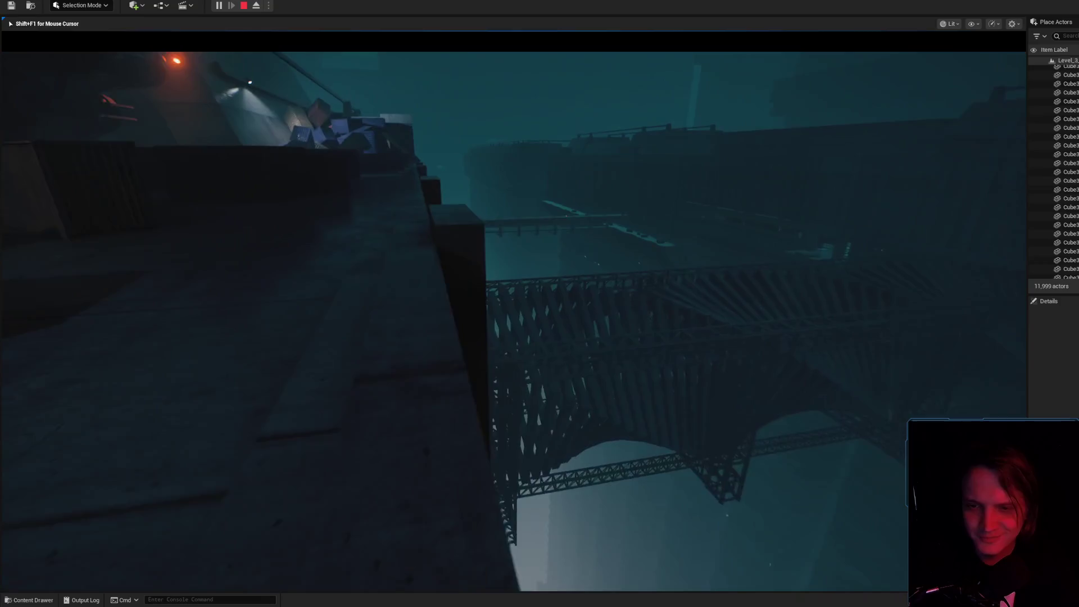
key(grave)
key(Up)
key(Return)
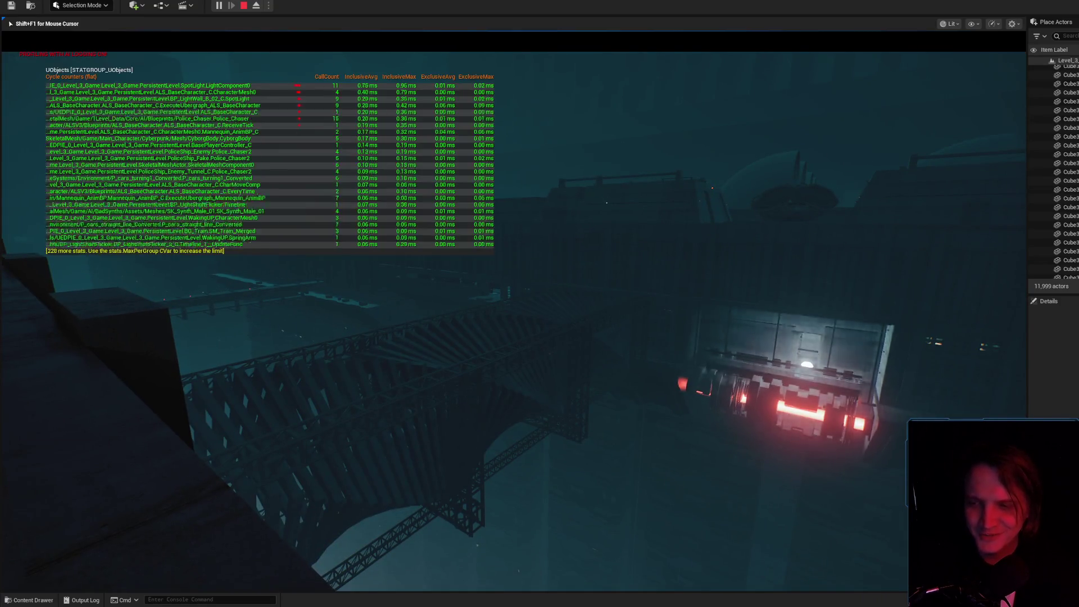
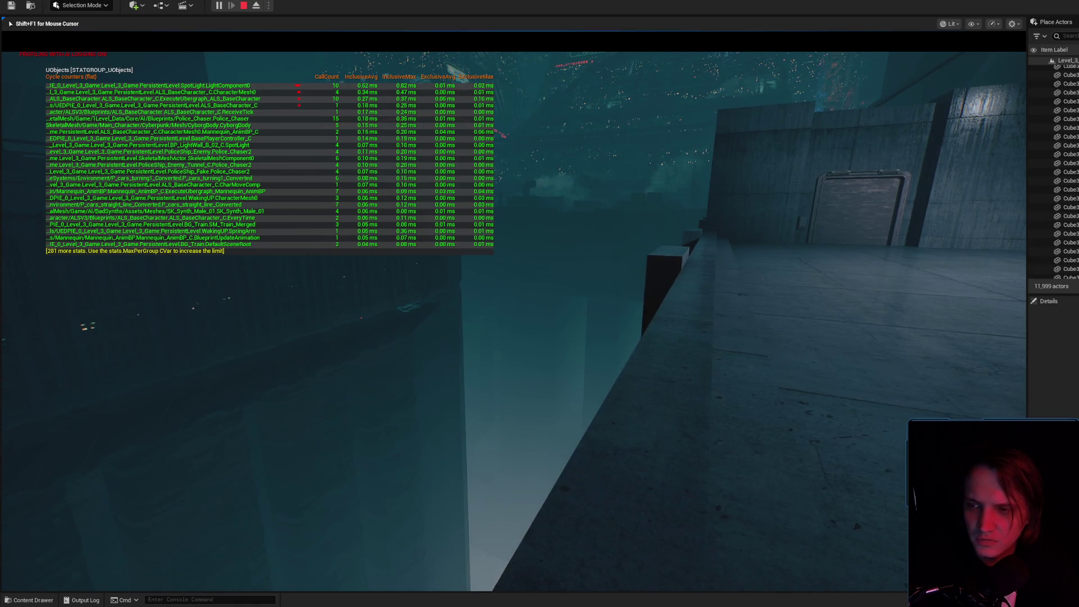
- Turn off the stat UObjects display and stop the play session
key(grave)
key(Up)
key(Return)
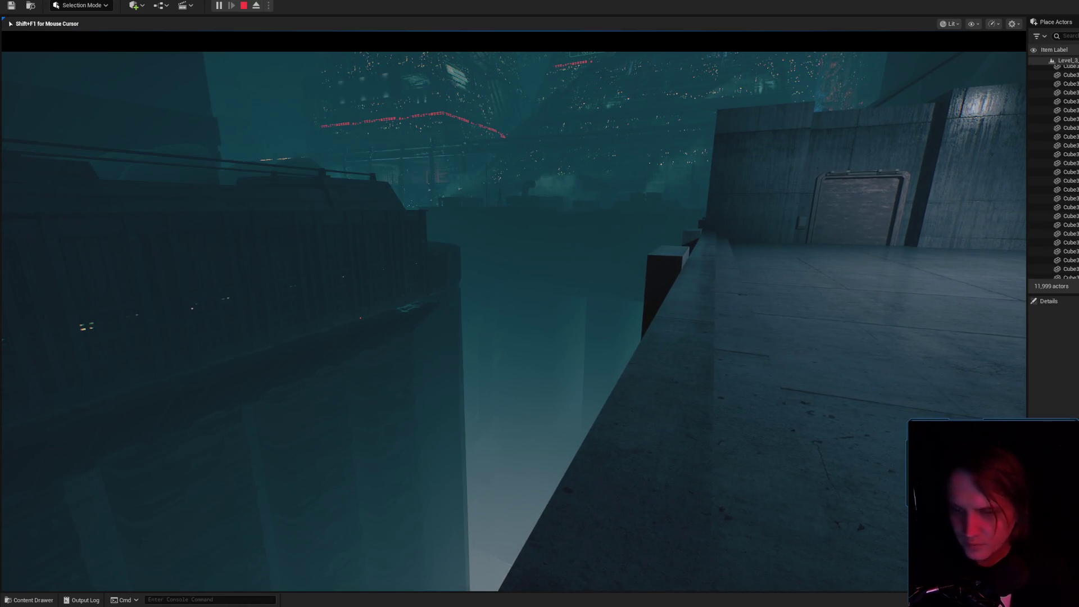
key(Escape)
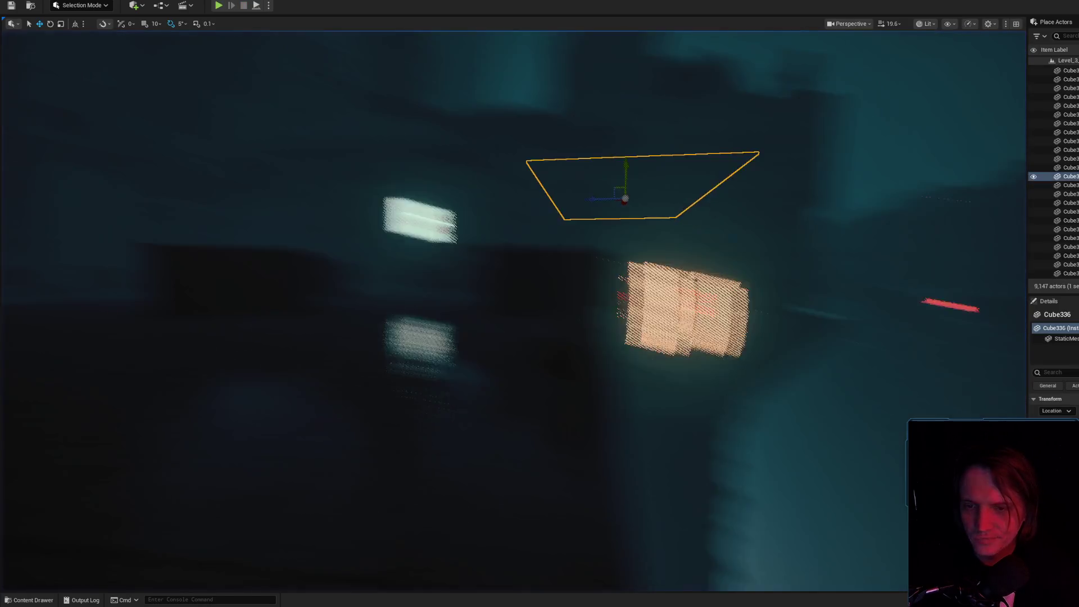
- Browse to the police ship's PoliceShip_Enemy asset with Ctrl+B, then select the patrol background actor
scroll(539, 309, up, 3)
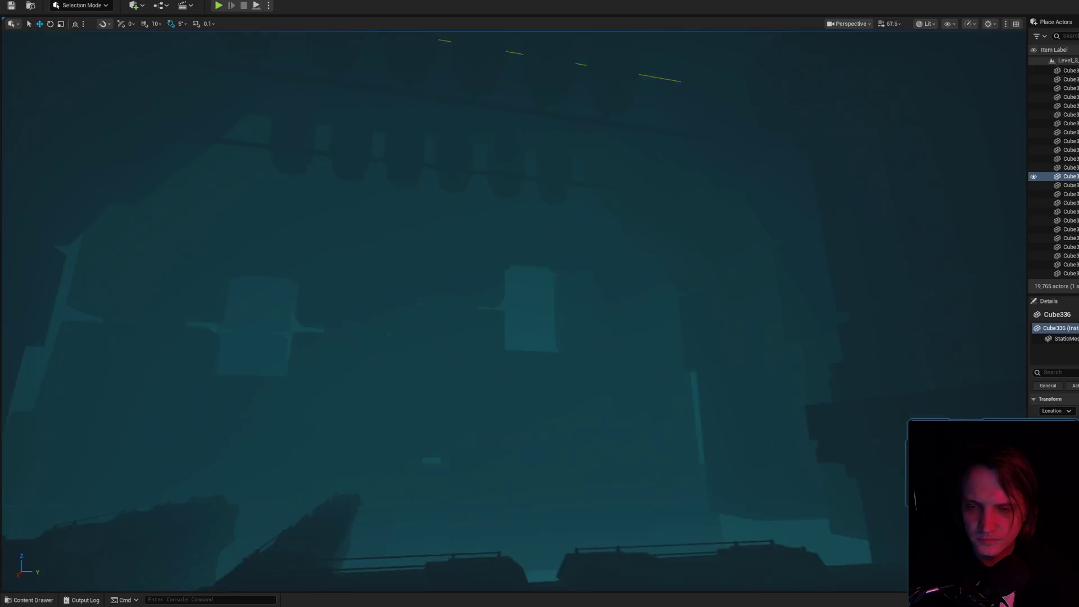
scroll(540, 309, up, 2)
click(662, 255)
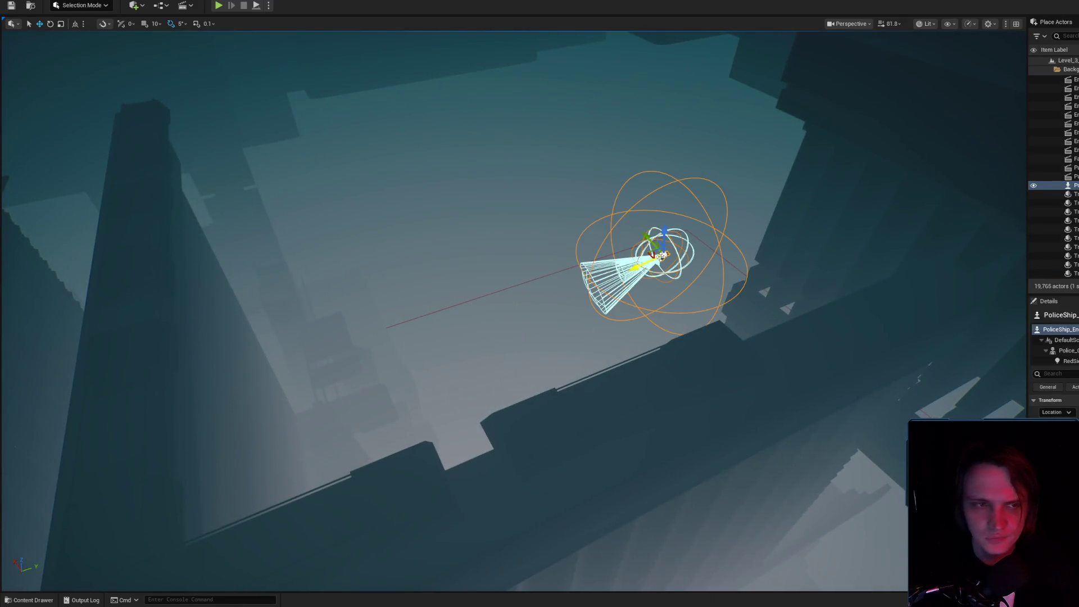
key(ctrl+b)
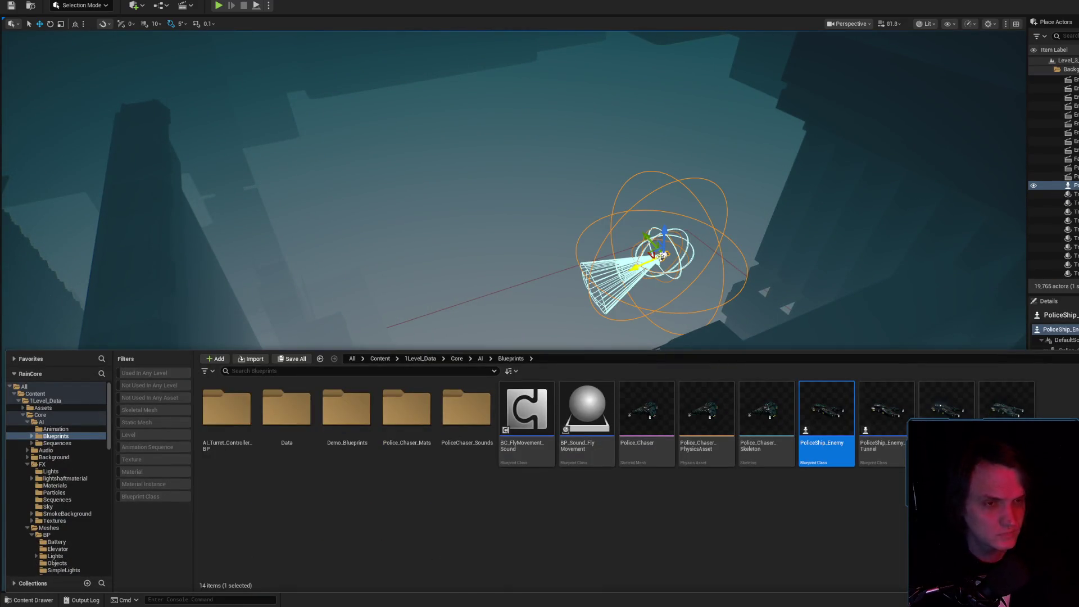
click(539, 197)
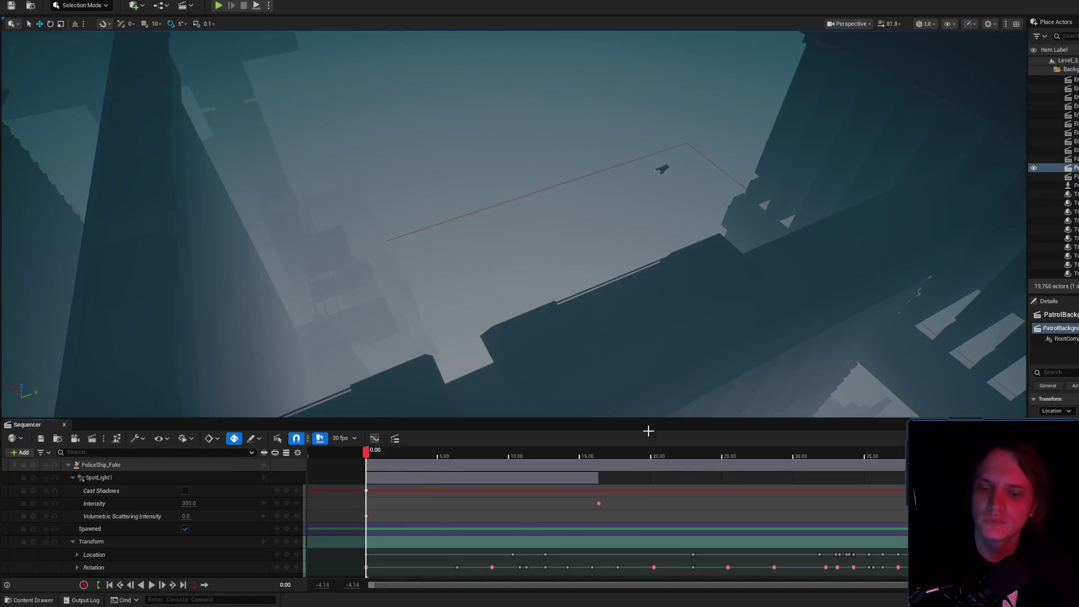
- Open the patrol background's level sequence and inspect the police ship's components
click(113, 464)
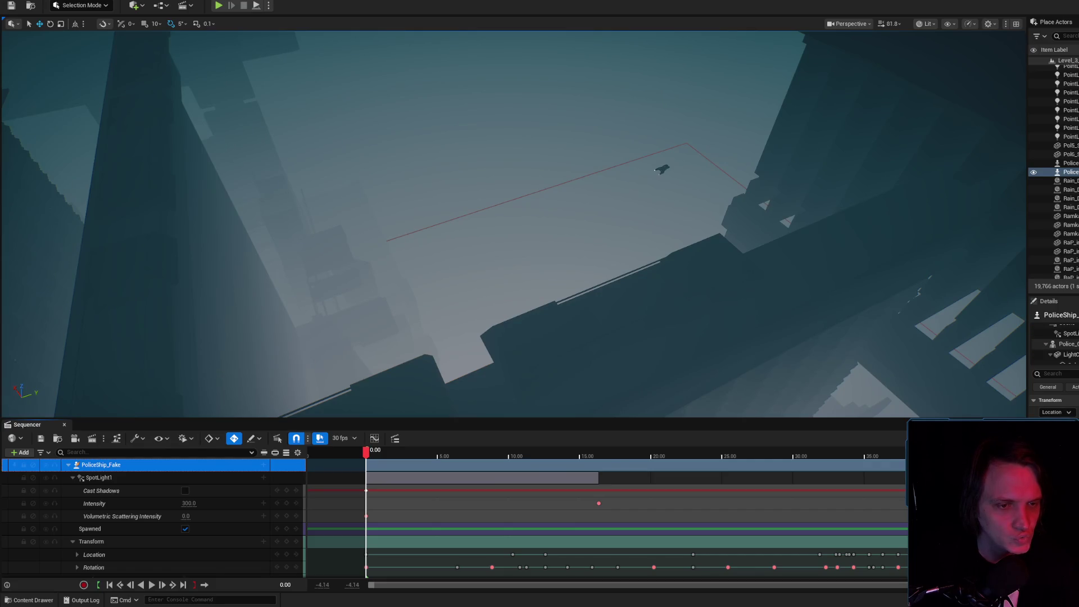
click(1066, 344)
mouse_move(514, 224)
mouse_down()
mouse_move(505, 213)
mouse_move(494, 225)
mouse_move(506, 236)
mouse_move(514, 225)
mouse_move(498, 225)
mouse_move(515, 225)
mouse_up()
- Scrub the patrol sequence to 1.80 seconds and play it back
drag(366, 452, 391, 453)
mouse_move(594, 399)
mouse_down()
mouse_move(584, 393)
mouse_move(594, 399)
mouse_up()
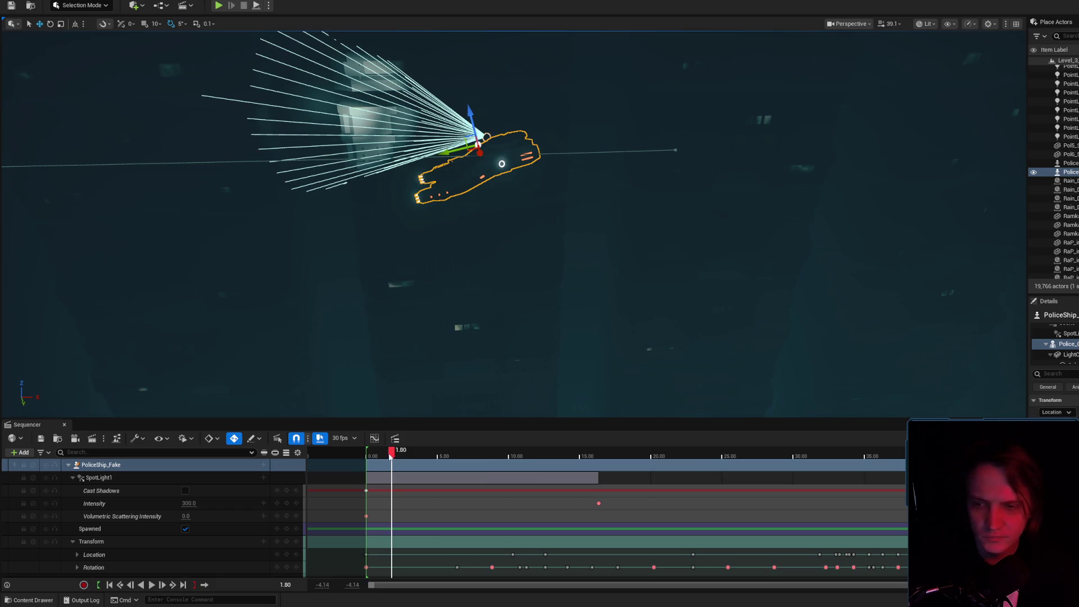
key(space)
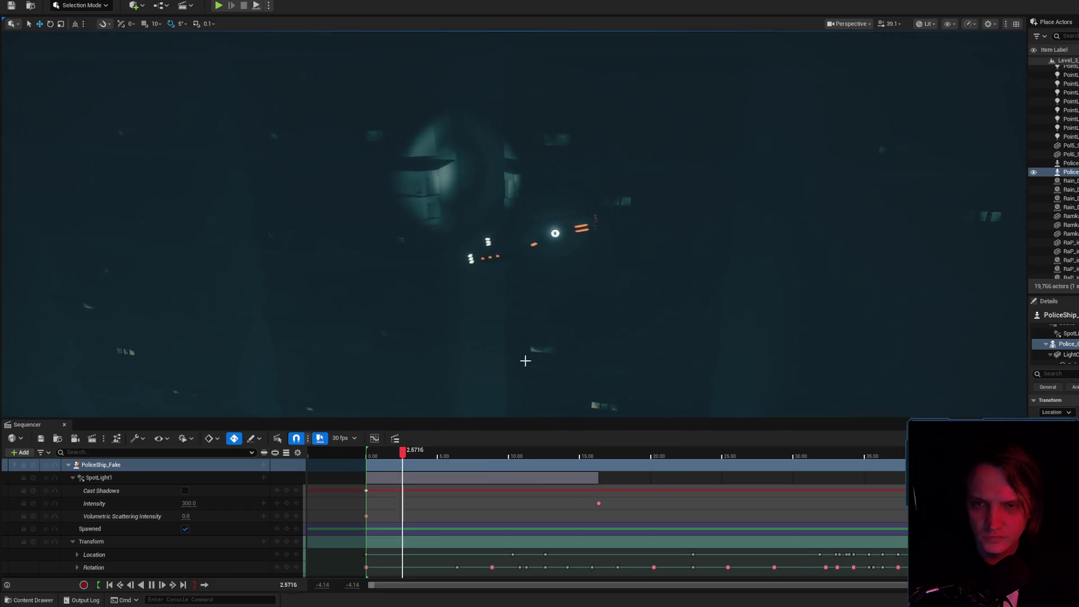
key(space)
mouse_move(498, 343)
mouse_down()
mouse_move(522, 335)
mouse_move(573, 385)
mouse_up()
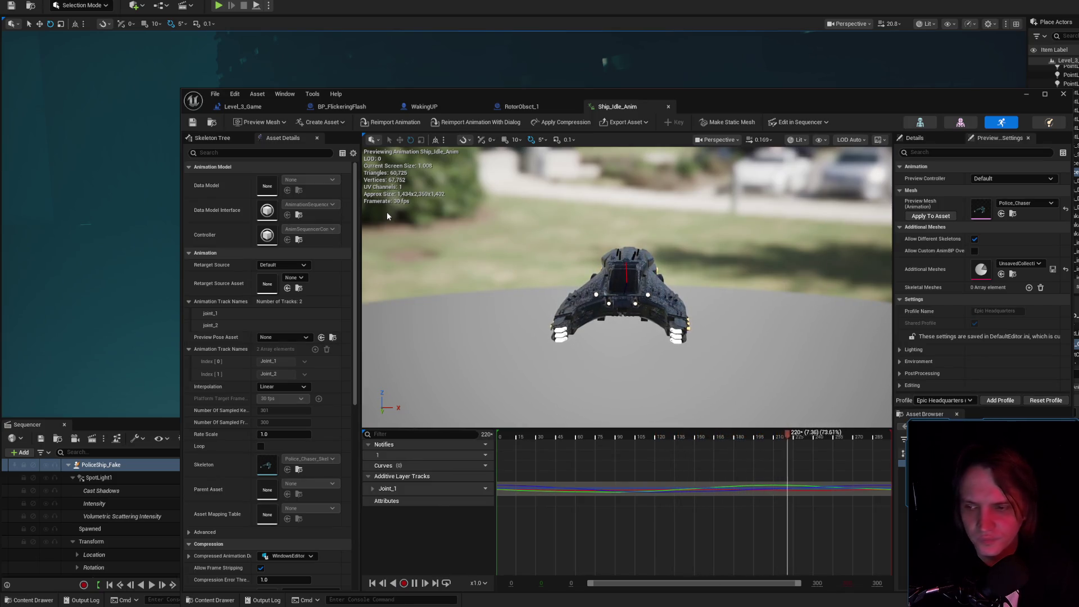
scroll(283, 408, down, 5)
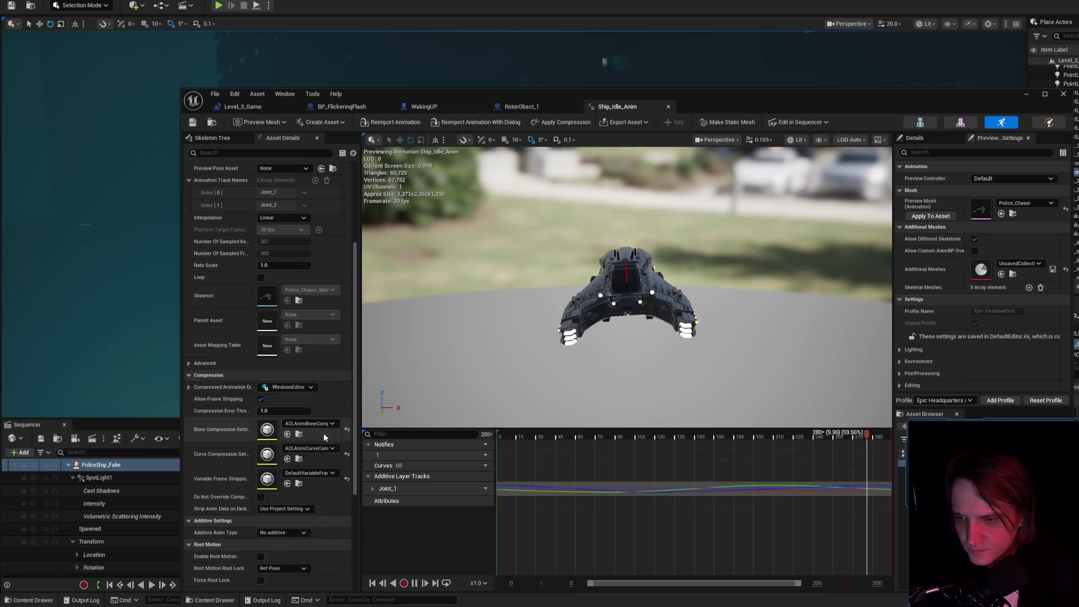
- Scroll through the Ship_Idle_Anim asset details
scroll(318, 455, down, 2)
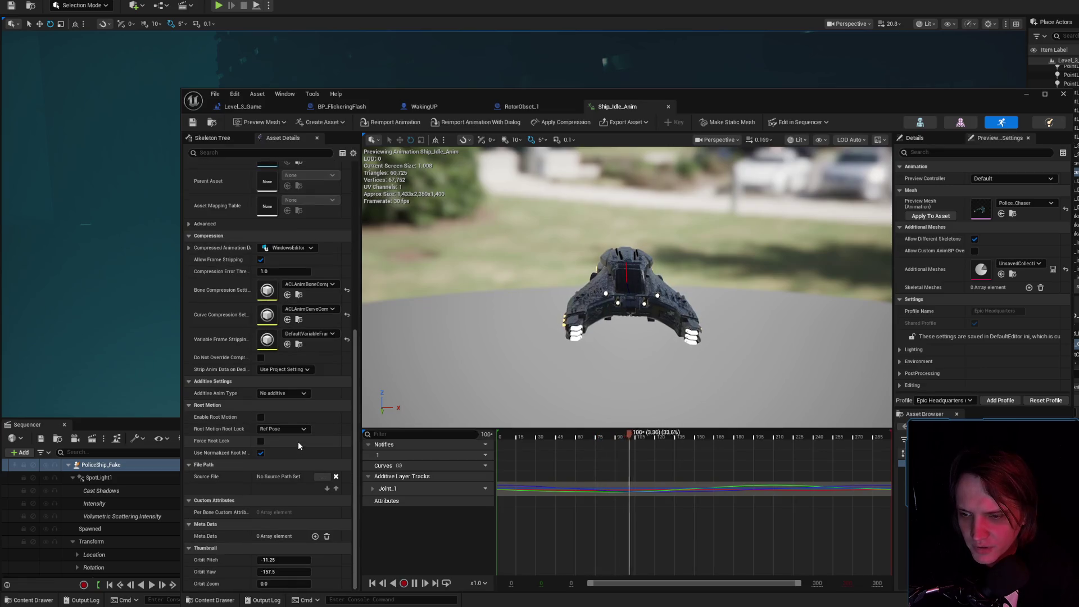
scroll(297, 449, down, 1)
scroll(298, 451, up, 4)
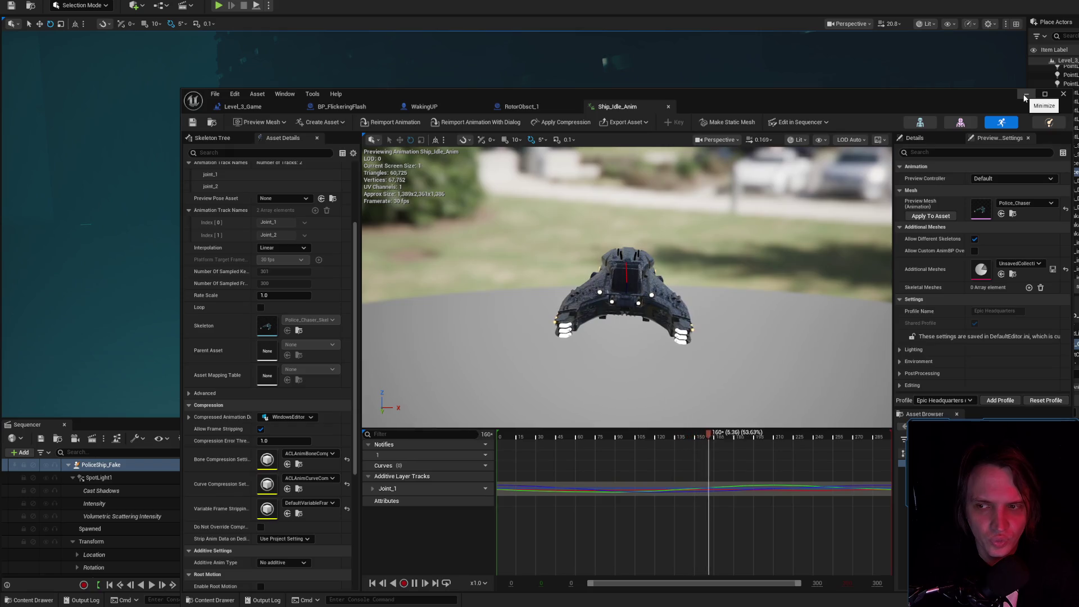
scroll(226, 322, up, 5)
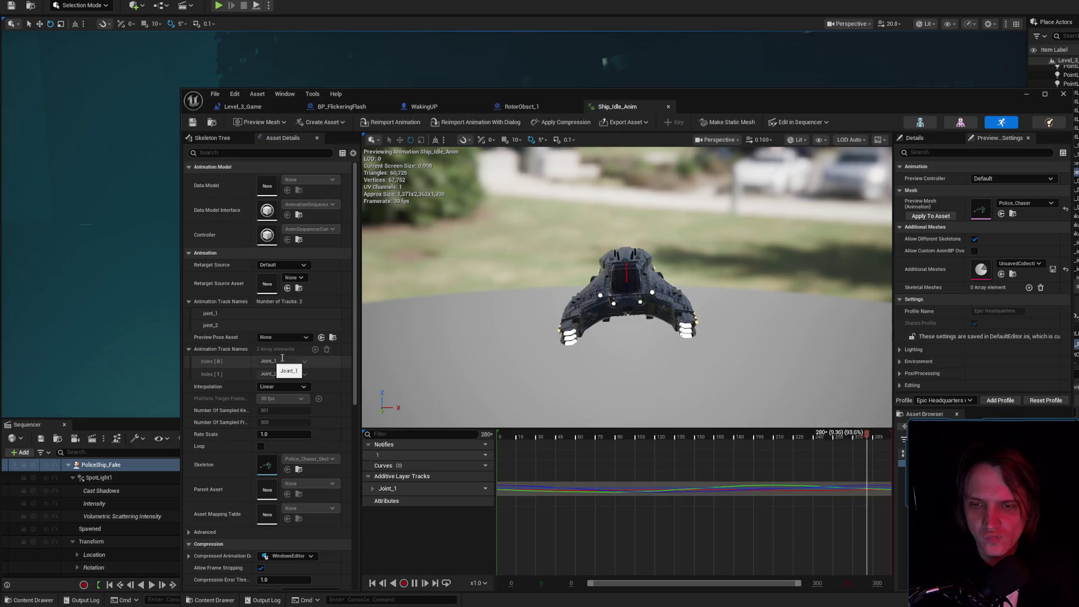
scroll(626, 286, up, 5)
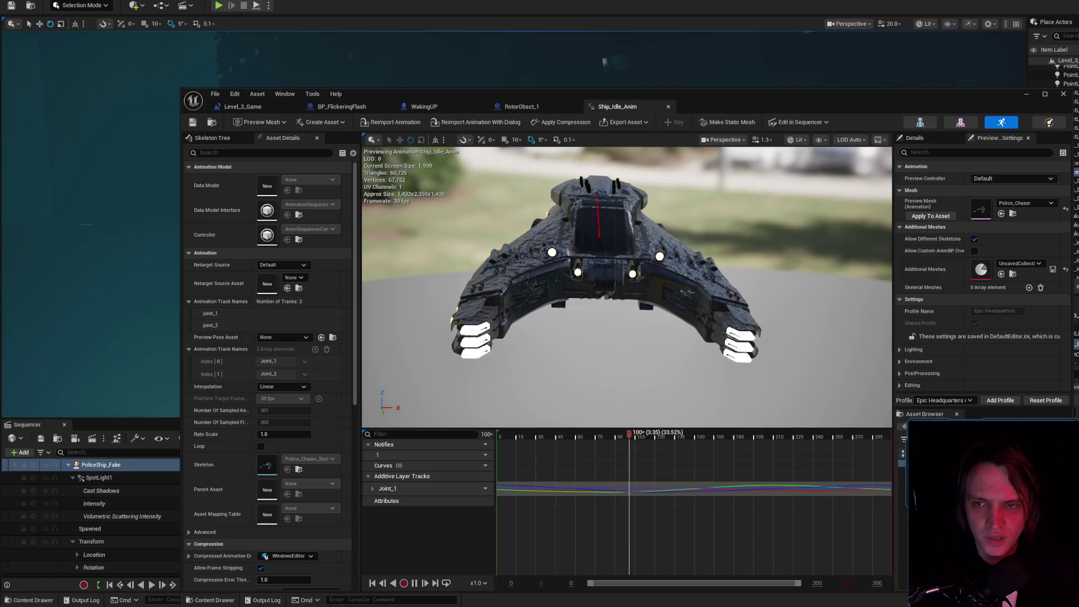
scroll(626, 286, up, 2)
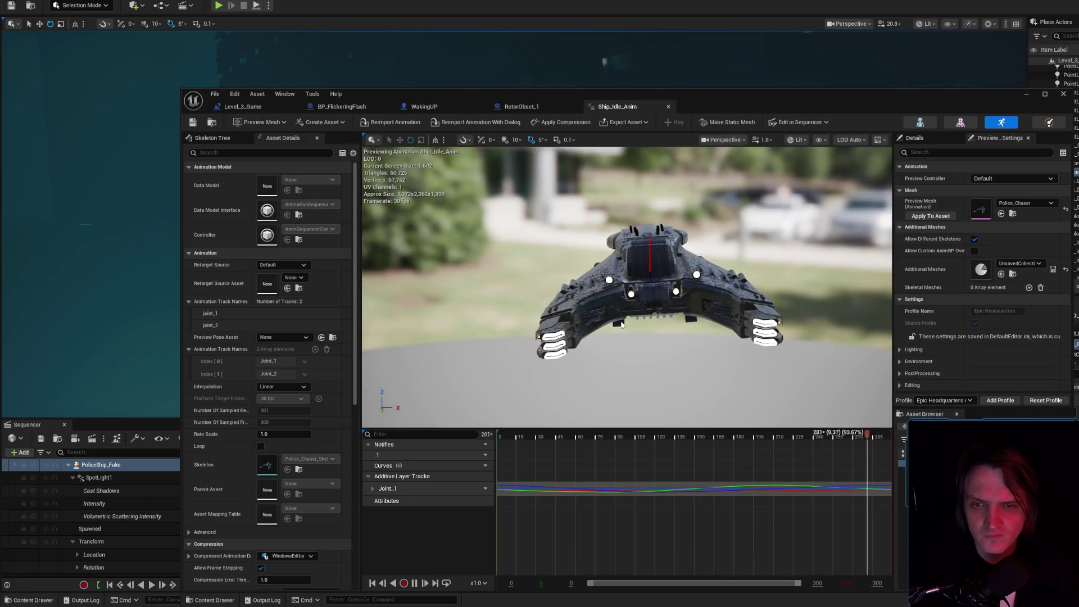
click(918, 141)
- Orbit the preview to view the ship from the left, three-quarter angle, far back and above
mouse_move(663, 236)
mouse_down()
mouse_move(579, 194)
mouse_move(416, 222)
mouse_up()
scroll(489, 205, down, 2)
drag(562, 224, 614, 226)
scroll(596, 226, up, 2)
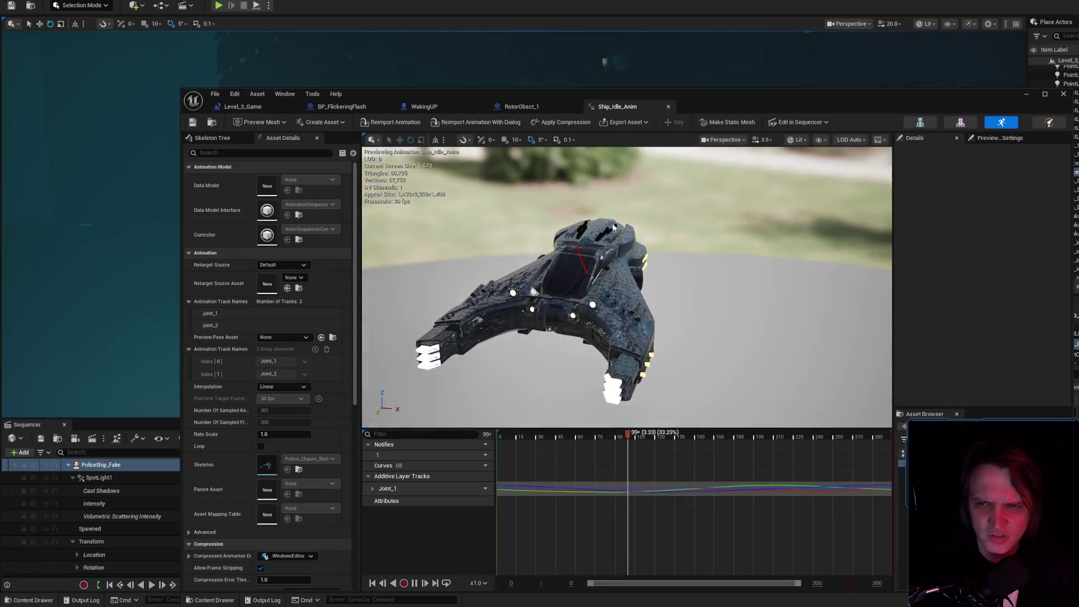
scroll(637, 270, up, 4)
mouse_move(637, 262)
mouse_down()
mouse_move(637, 302)
mouse_move(637, 293)
mouse_up()
scroll(637, 296, up, 2)
scroll(637, 300, down, 2)
mouse_move(638, 251)
mouse_down()
mouse_move(638, 225)
mouse_move(639, 251)
mouse_up()
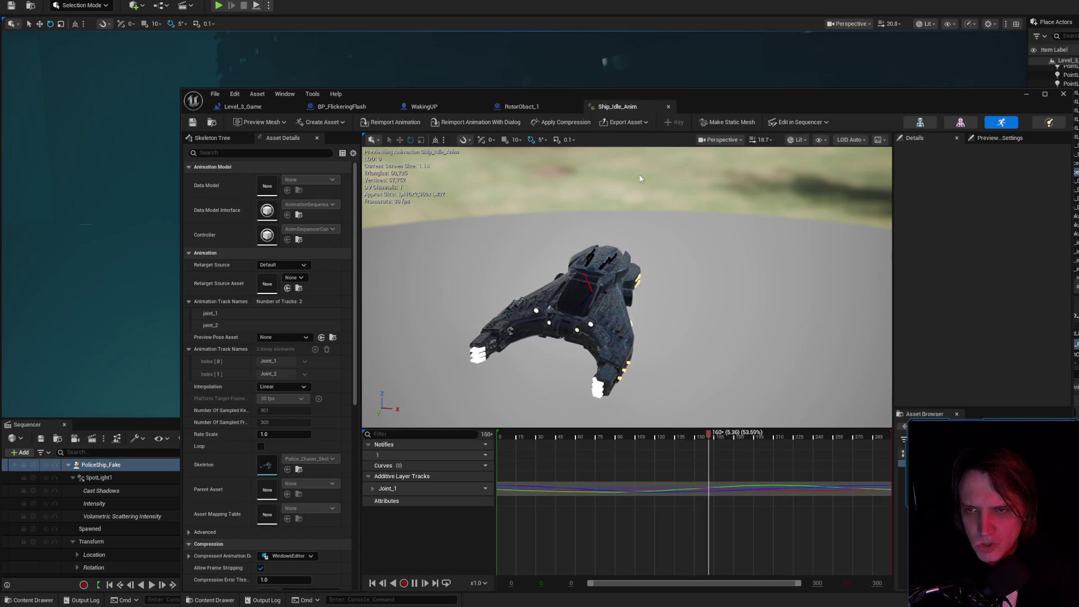
- Close the Ship_Idle_Anim, RotorObsct_1 and WakingUP editor tabs
middle_click(626, 108)
middle_click(548, 108)
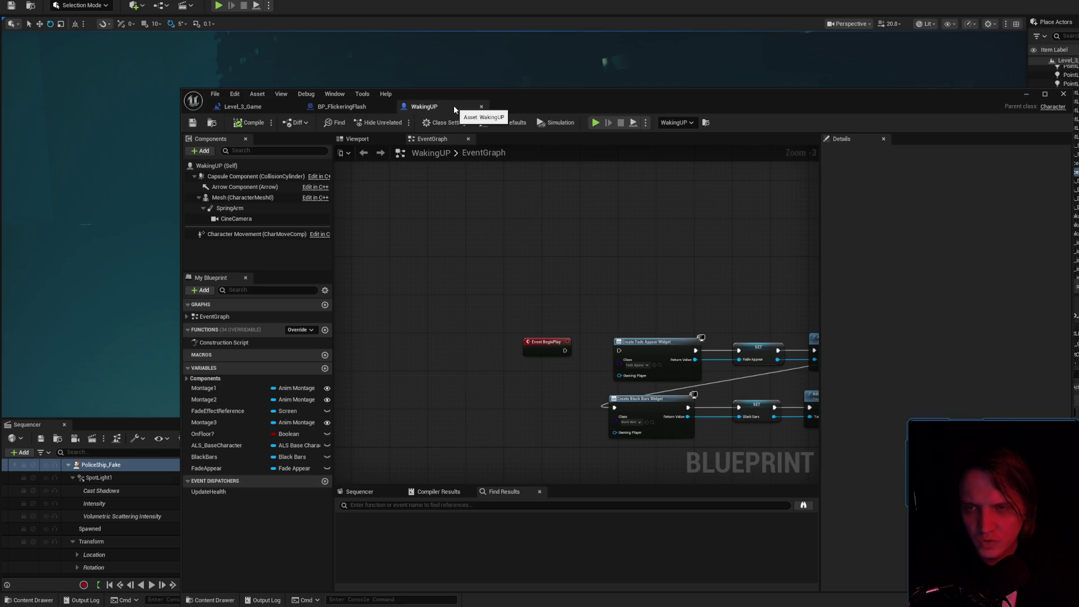
middle_click(455, 109)
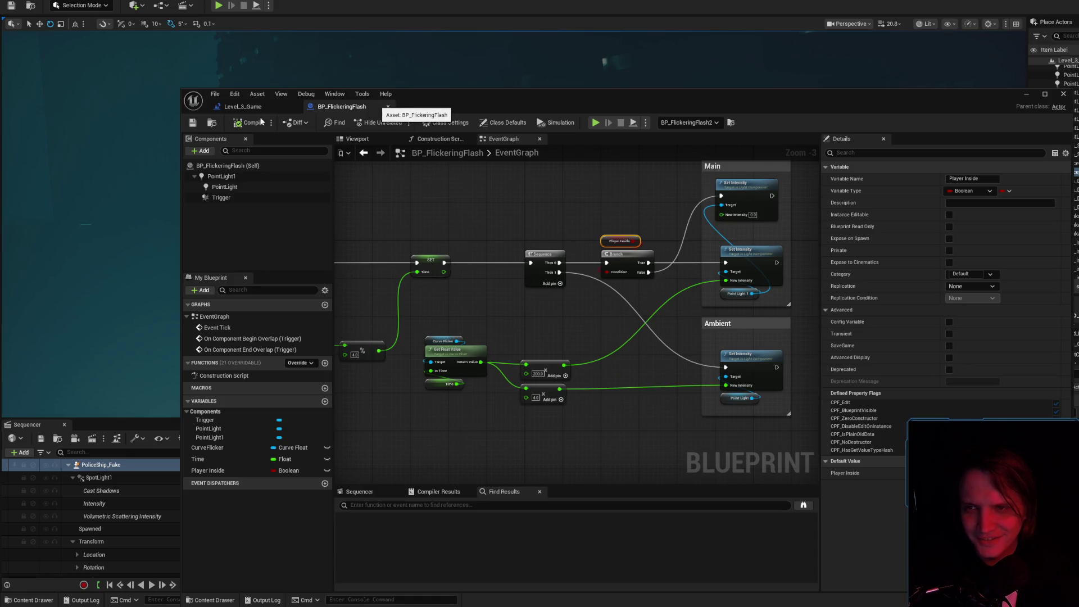
- Close the BP_FlickeringFlash blueprint and the Level_3_Game level blueprint window
click(387, 106)
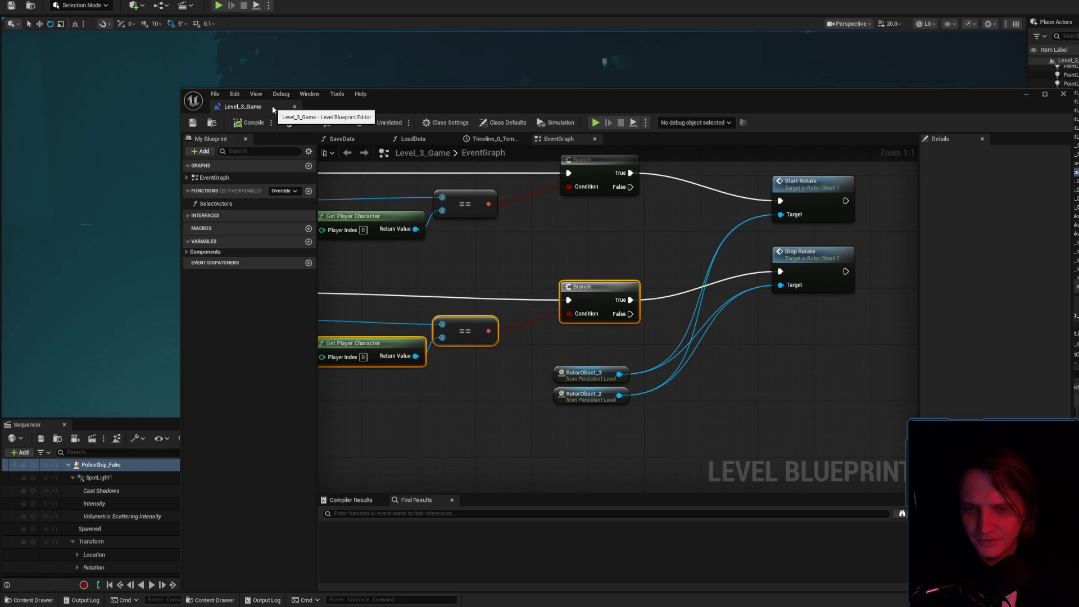
click(294, 106)
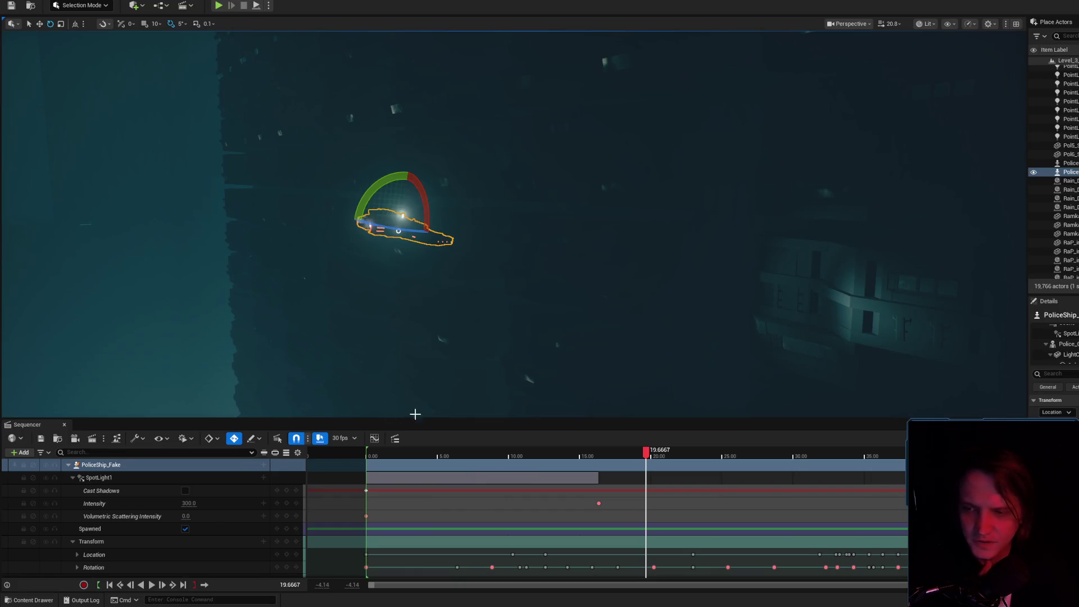
- Switch between the SpotLight1 and PoliceShip_Fake tracks in Sequencer
scroll(215, 518, down, 1)
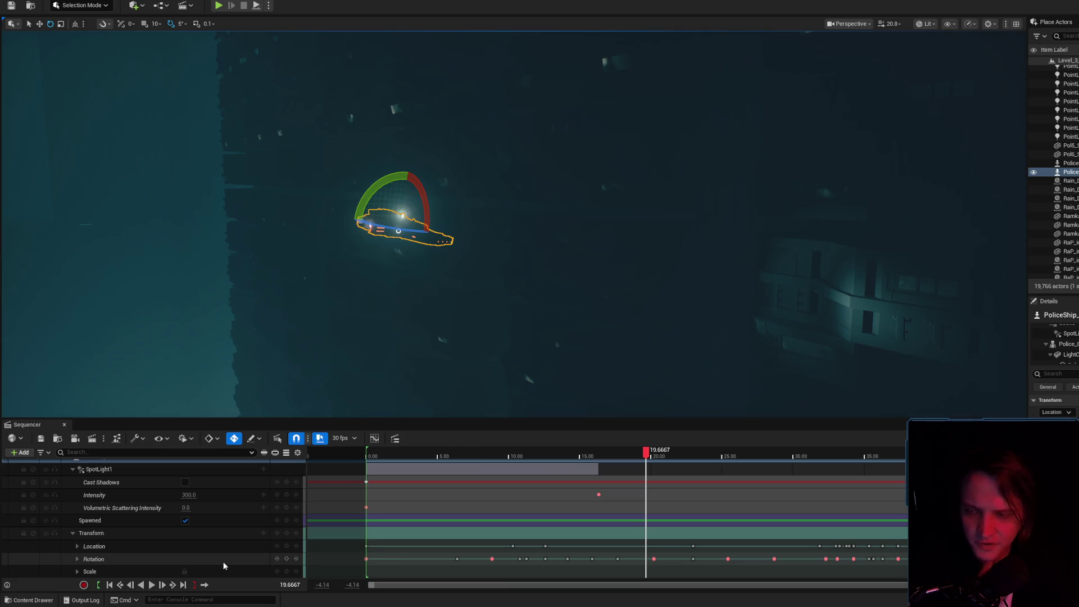
scroll(224, 565, up, 1)
click(114, 477)
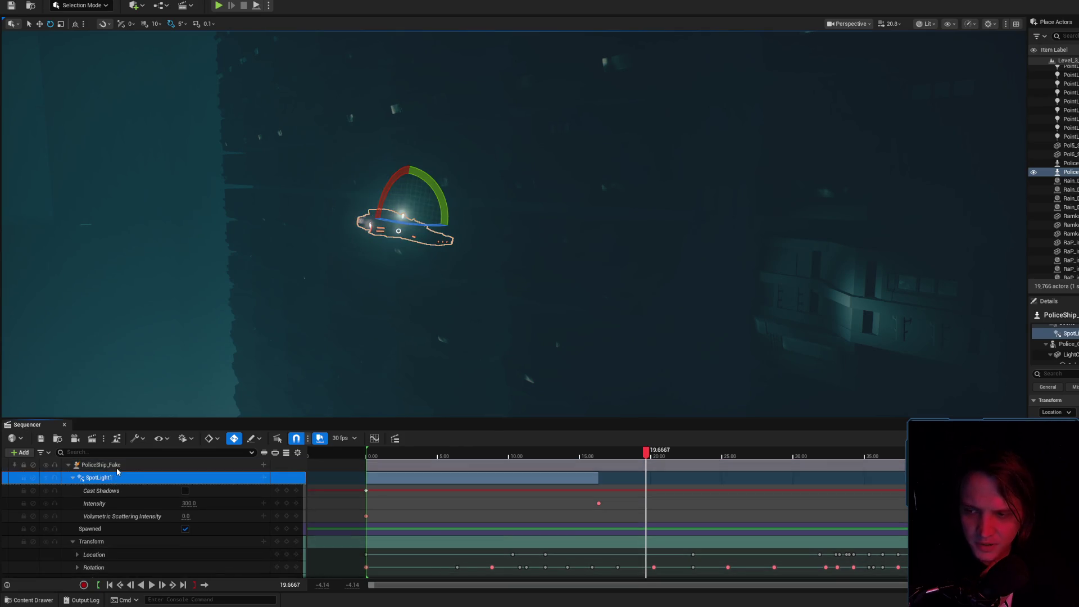
click(119, 465)
click(119, 478)
click(123, 466)
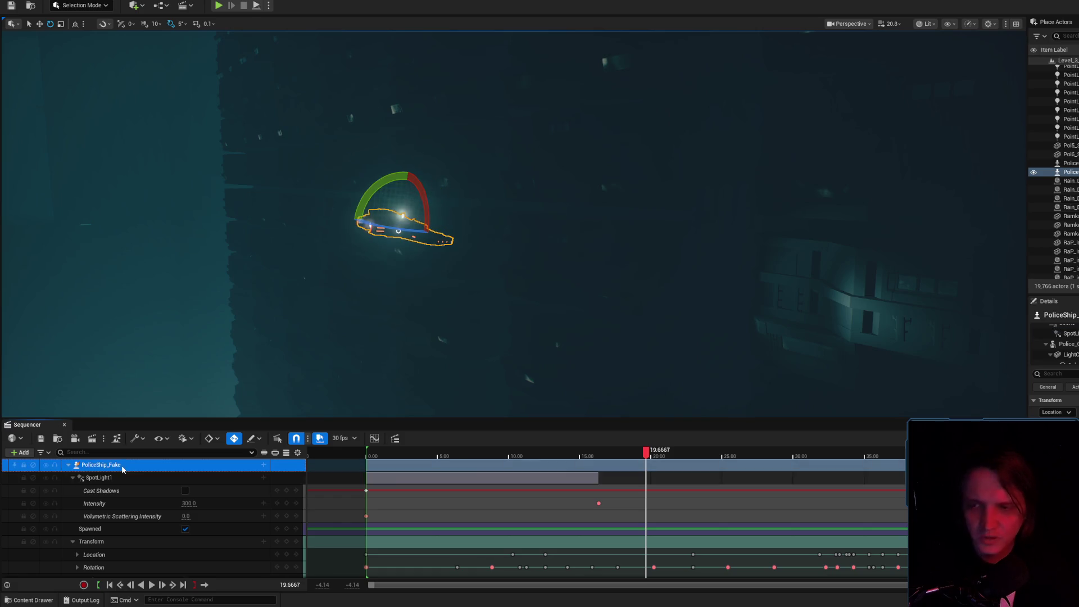
drag(539, 259, 574, 261)
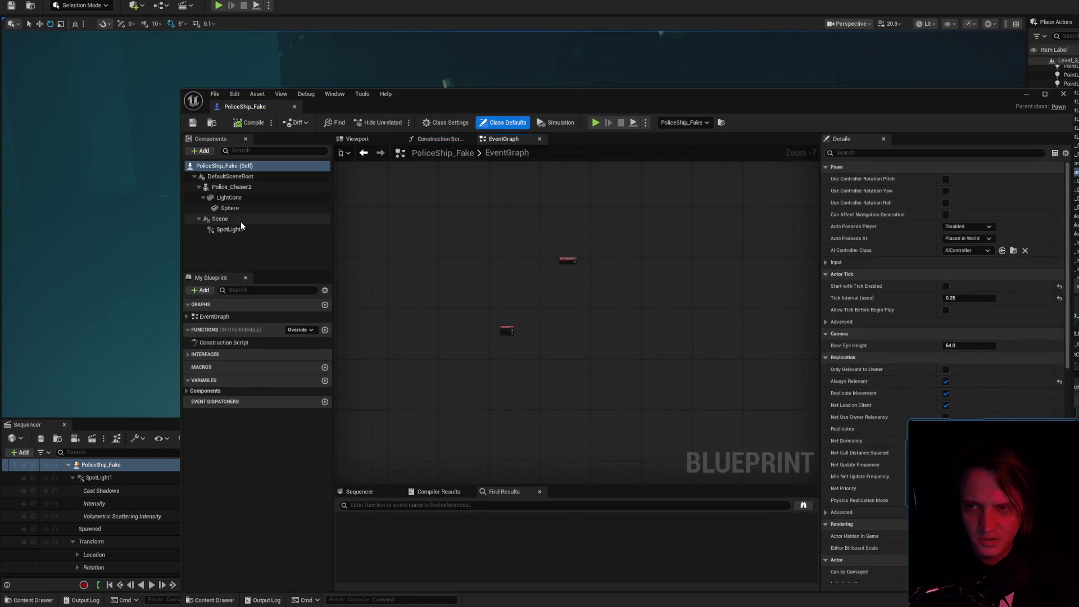
- Open the PoliceShip_Fake blueprint and inspect its LightCone, Sphere and Police_Chaser2 components
click(241, 229)
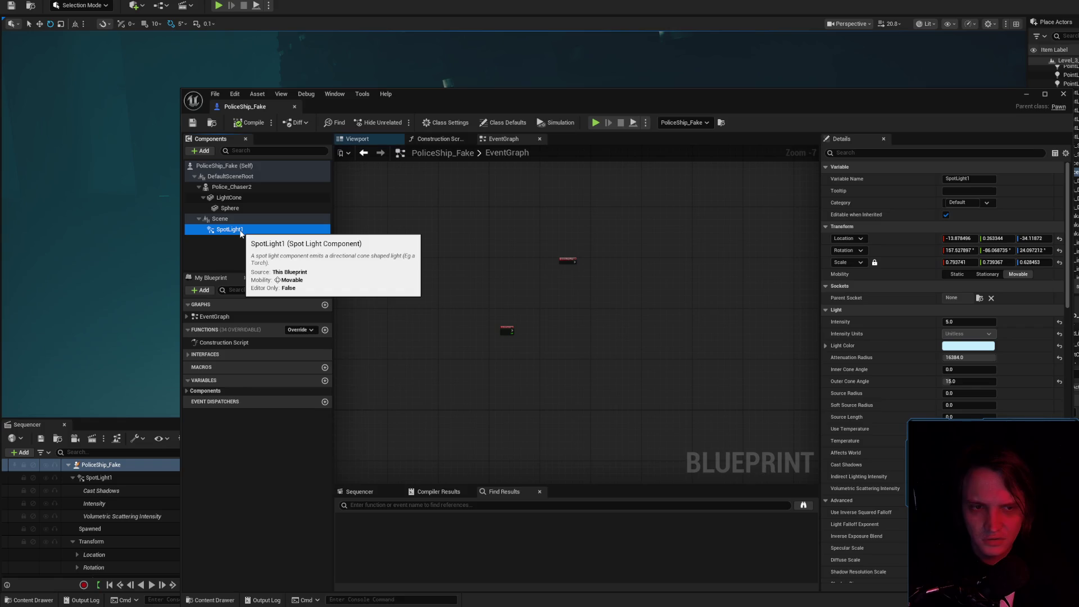
click(247, 197)
click(252, 209)
click(251, 187)
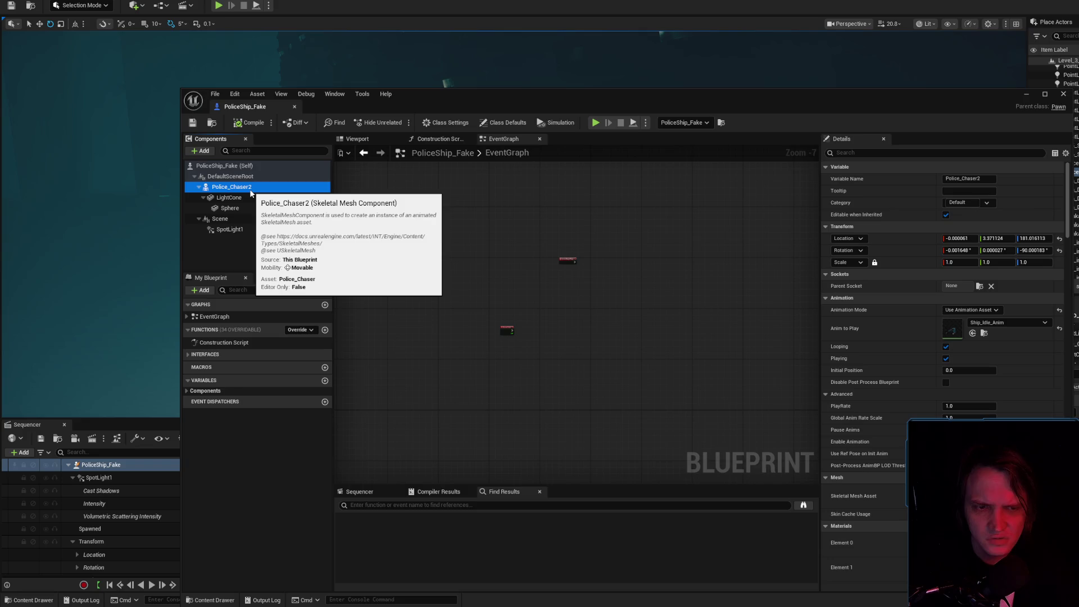
- Locate the Police_Chaser mesh asset in the Content Drawer and open its actions menu
click(984, 501)
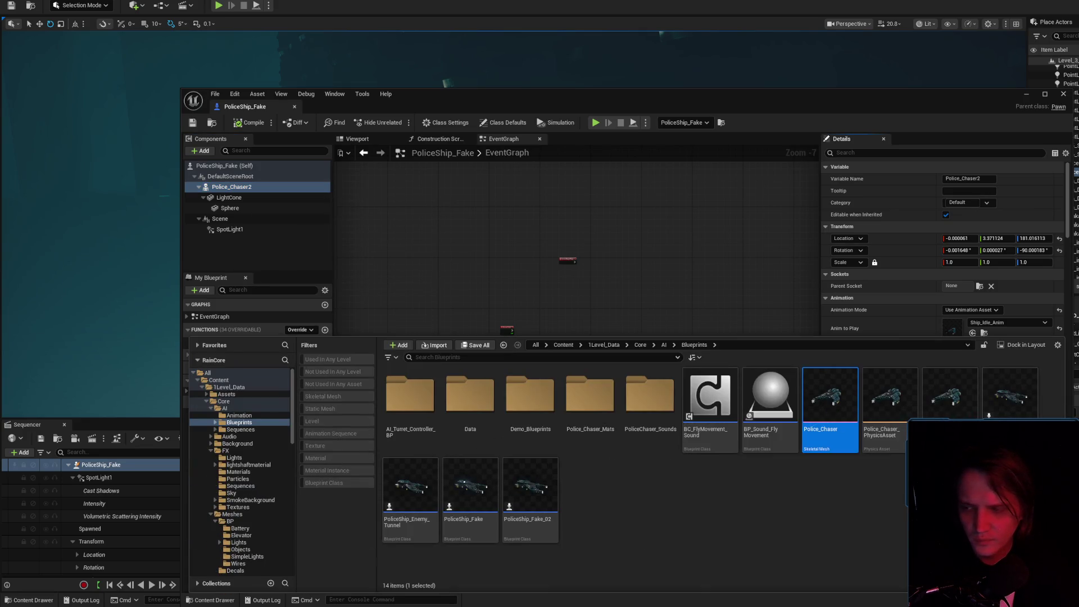
mouse_move(840, 395)
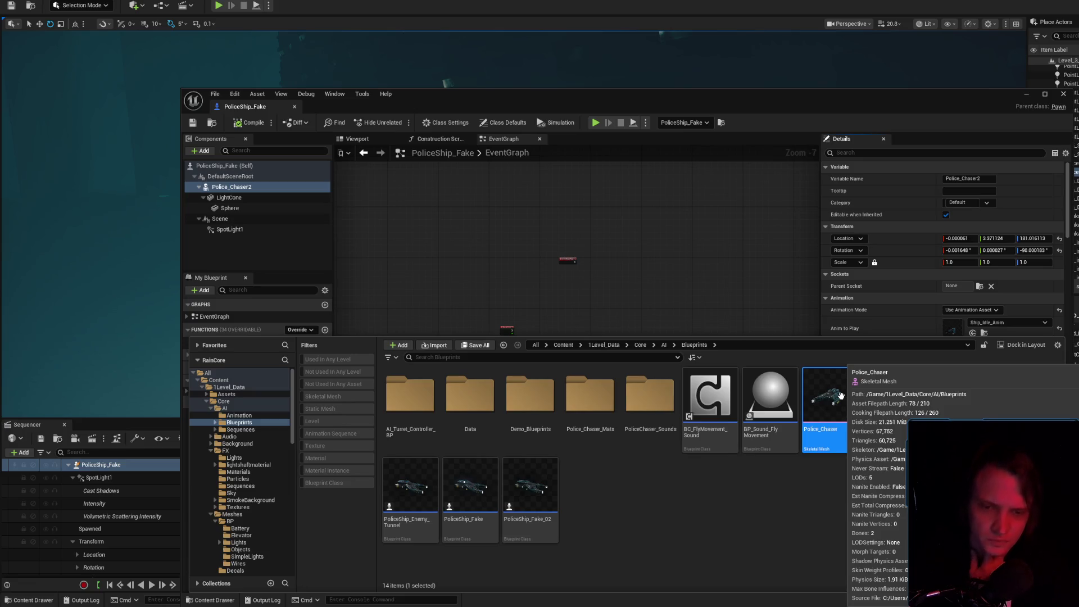
right_click(840, 396)
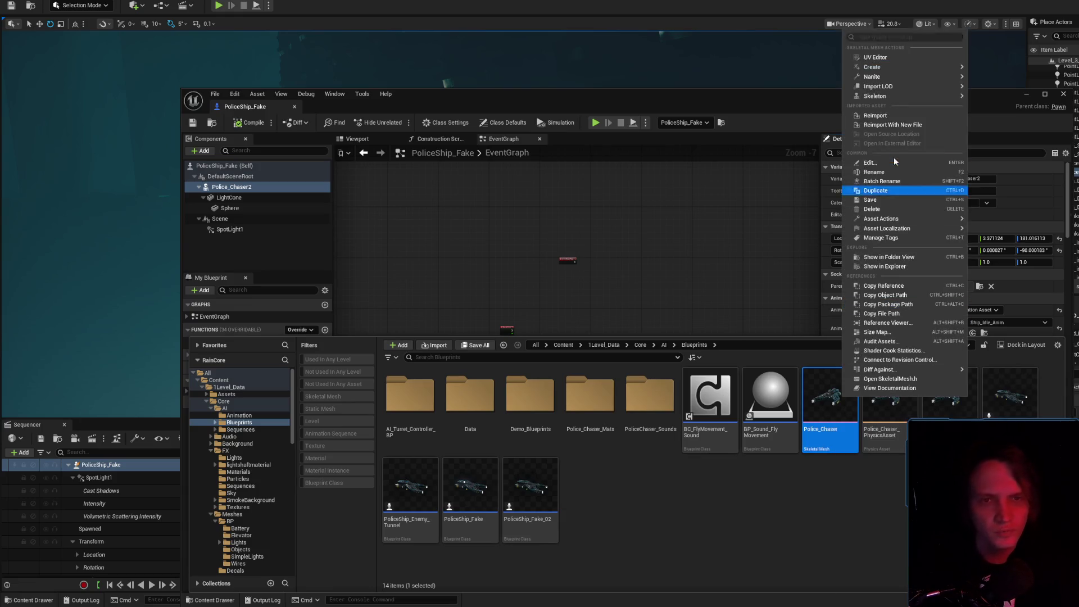
- Open Police_Chaser in the mesh editor, start Make Static Mesh, then cancel to check folders
click(815, 415)
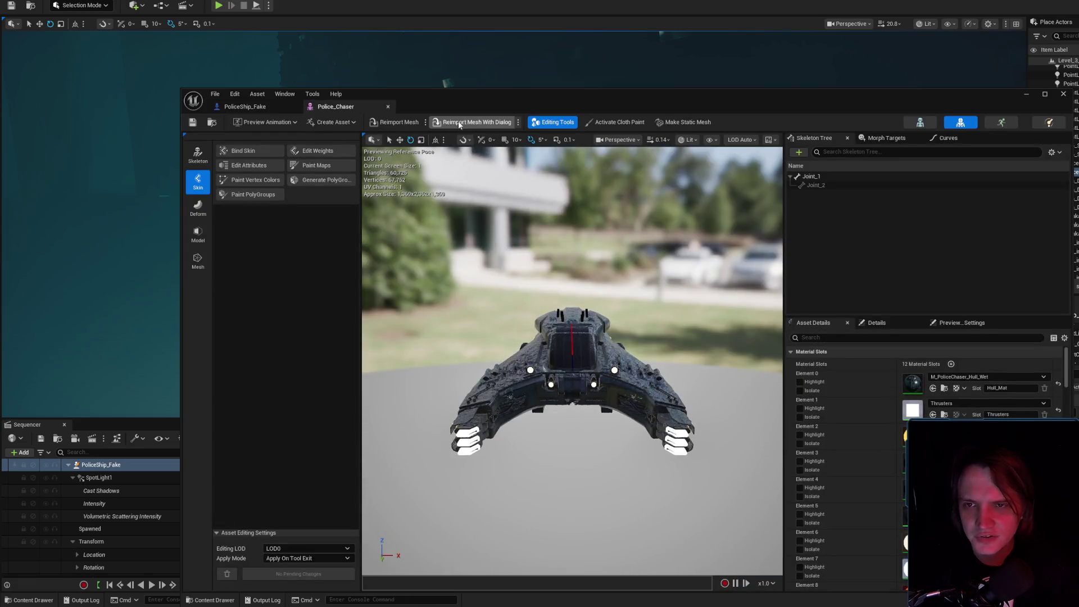
click(686, 122)
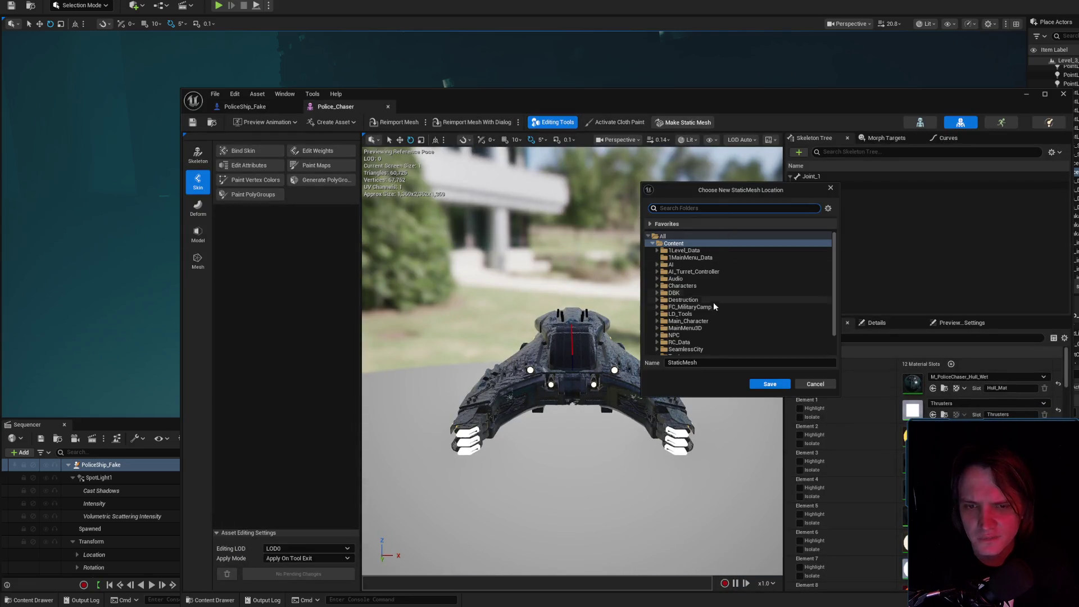
click(815, 384)
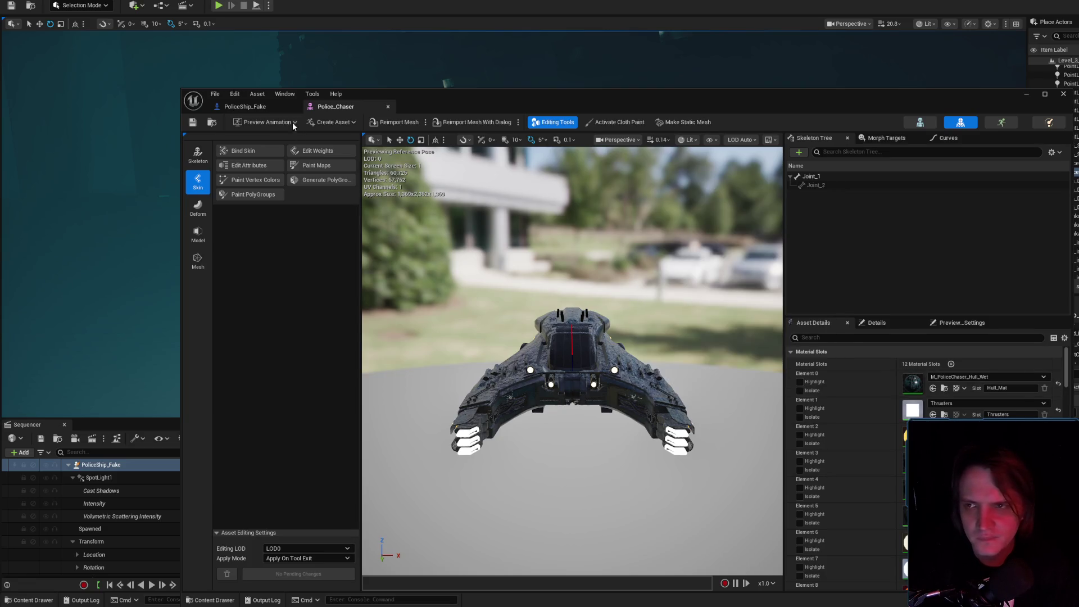
click(212, 122)
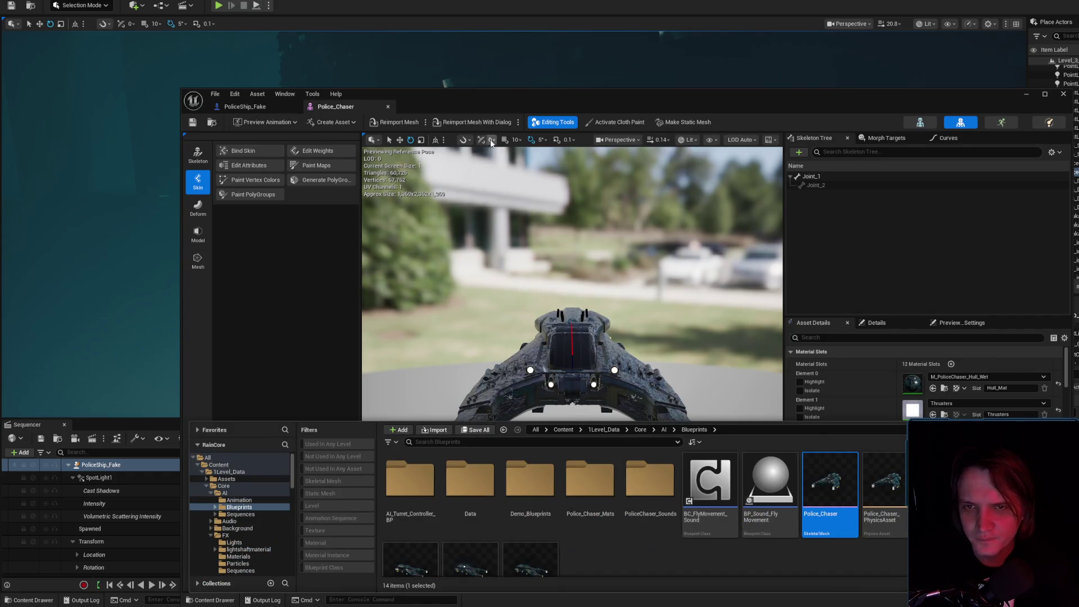
- Restart Make Static Mesh and choose Content/1Level_Data/Core/AI/Blueprints as the destination
click(677, 125)
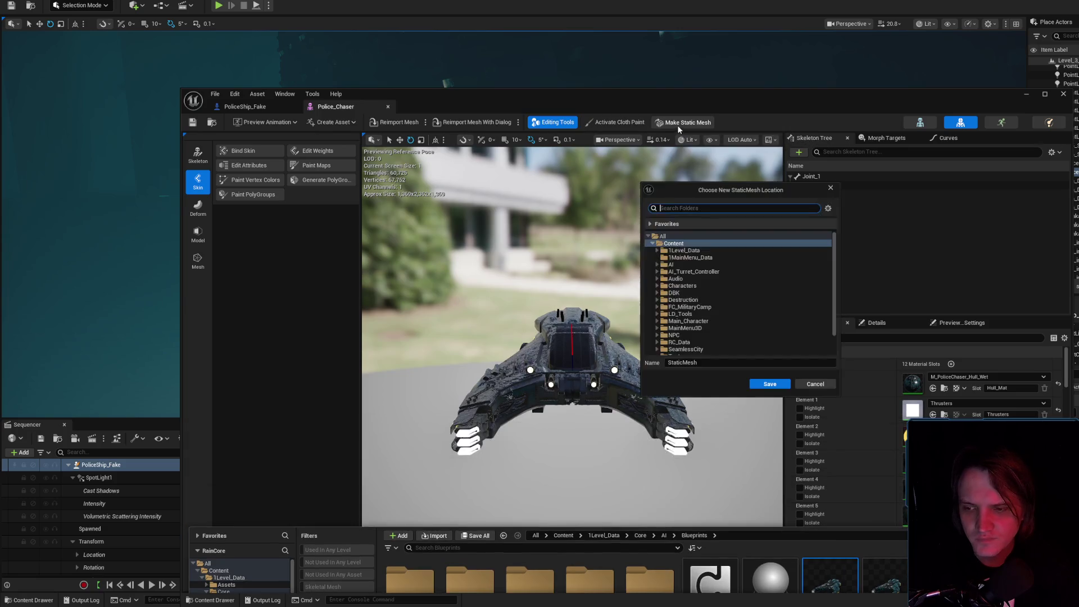
click(692, 251)
click(691, 251)
double_click(697, 264)
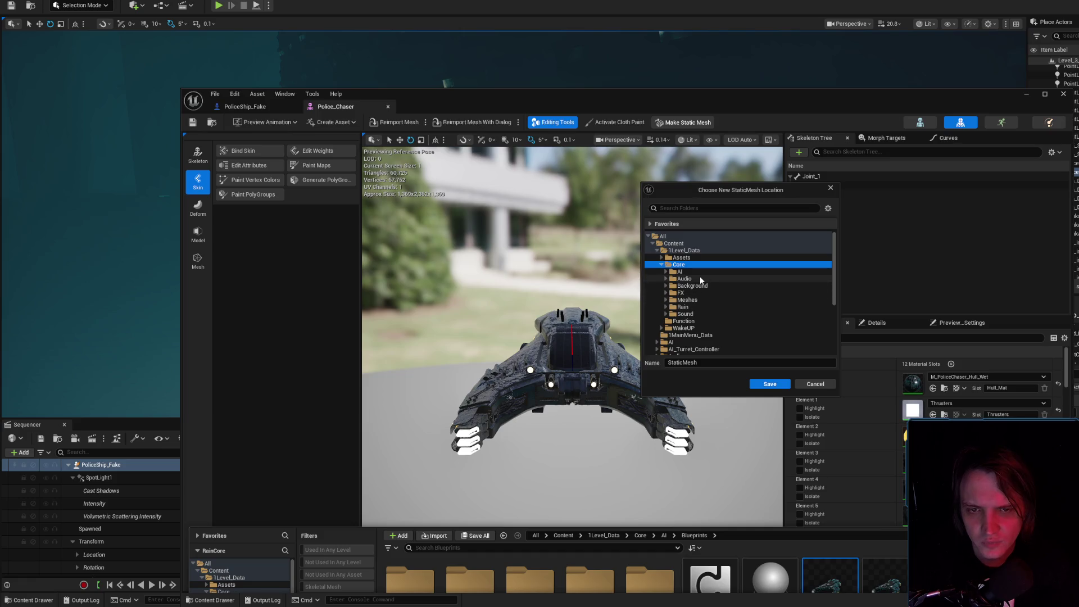
double_click(700, 272)
click(713, 278)
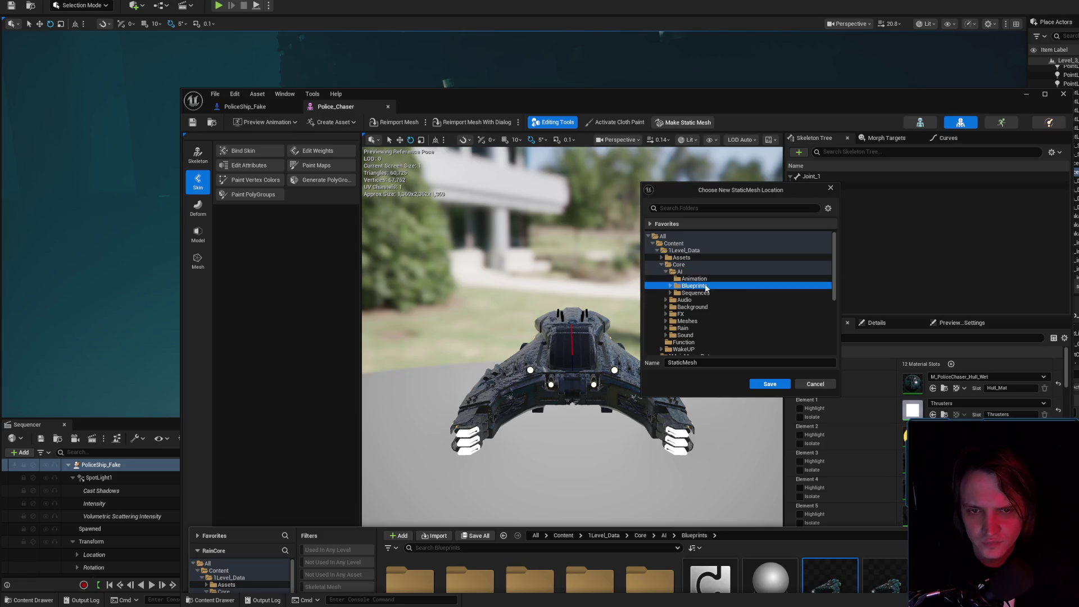
double_click(713, 286)
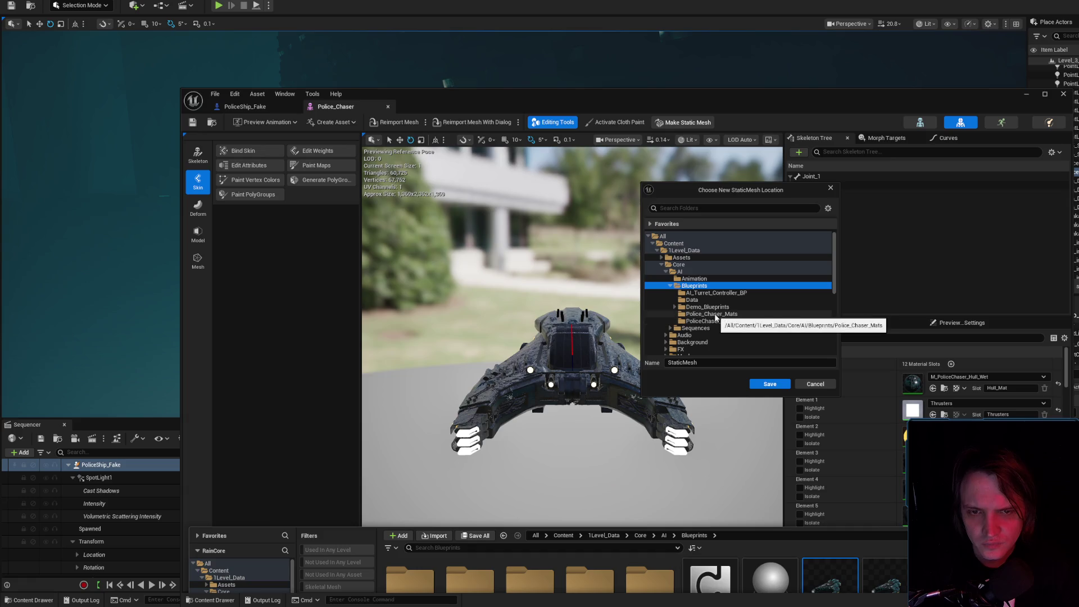
- Name the new static mesh SM_PoliceChaser and save it
click(713, 361)
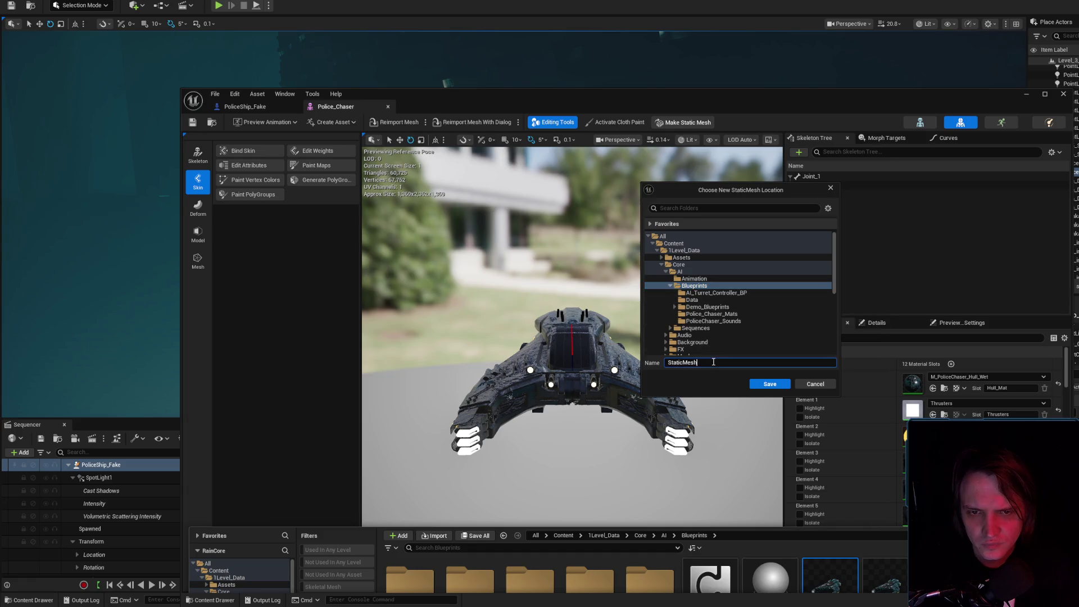
key(BackSpace)
text(SM)
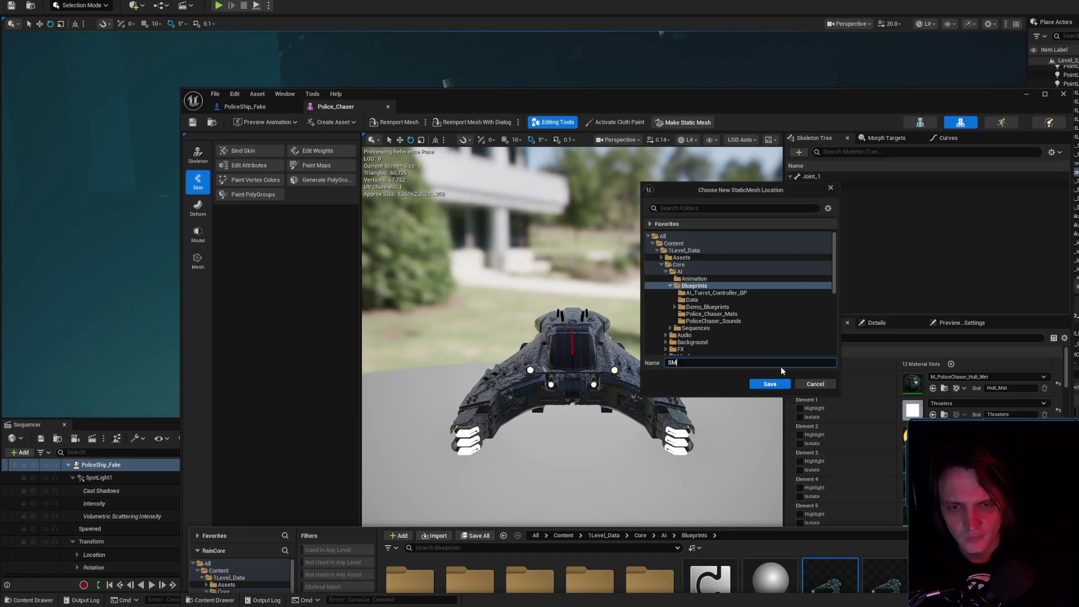
text(_Police)
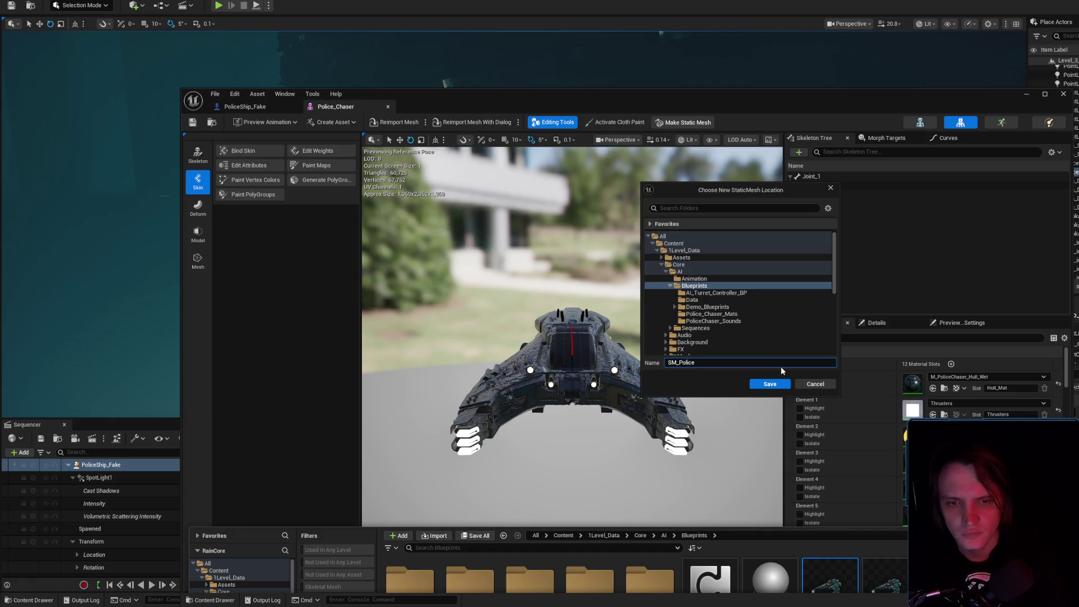
text(Chaser)
key(Tab)
click(785, 384)
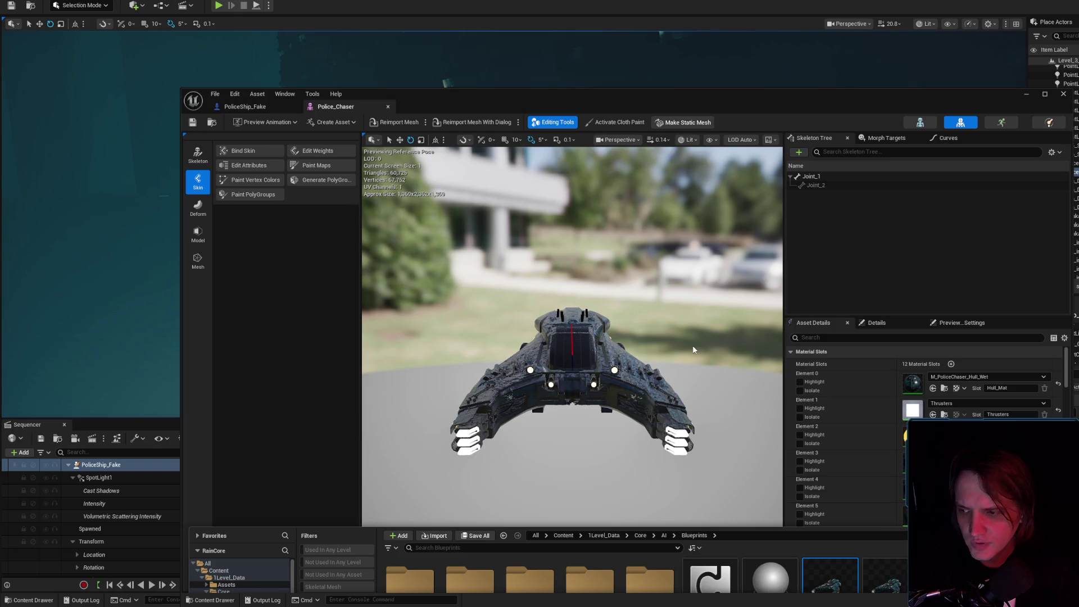
- Save and close Police_Chaser, then delete PoliceShip_Fake's Event BeginPlay and Event Tick nodes
click(192, 122)
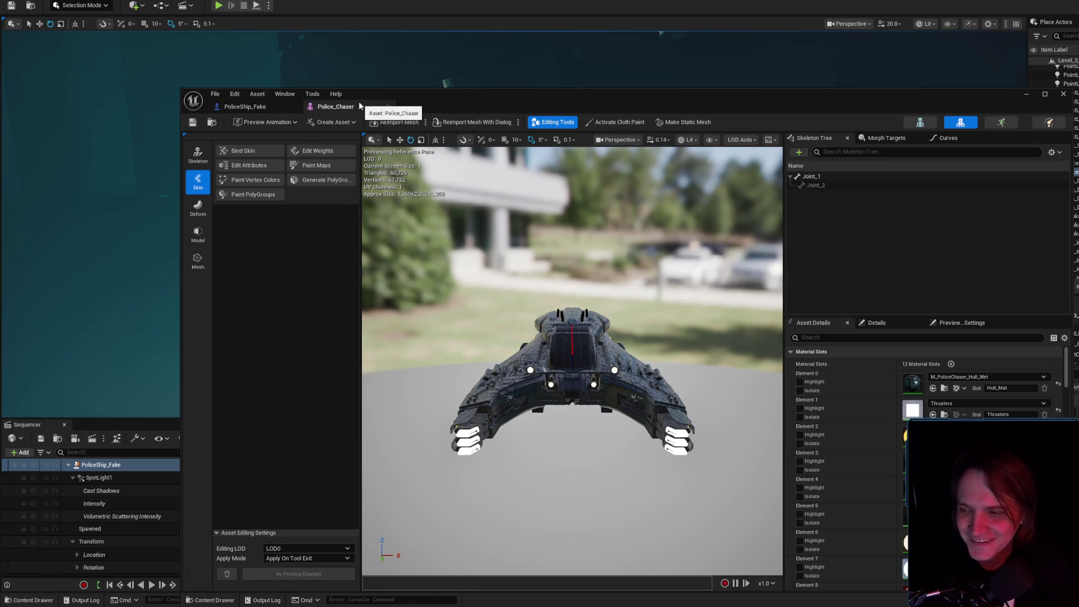
click(388, 106)
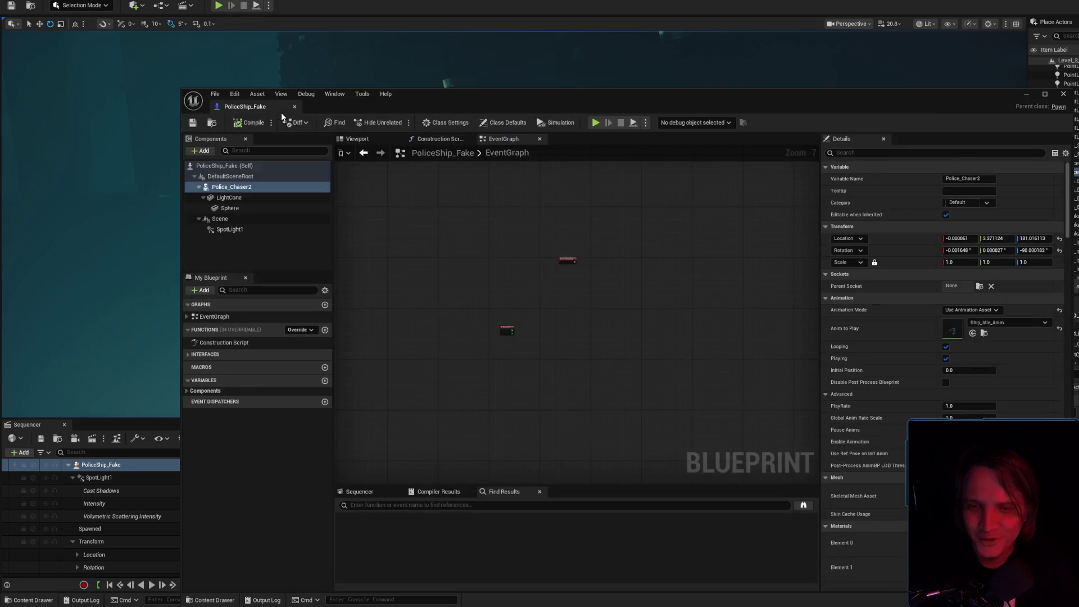
scroll(585, 257, up, 3)
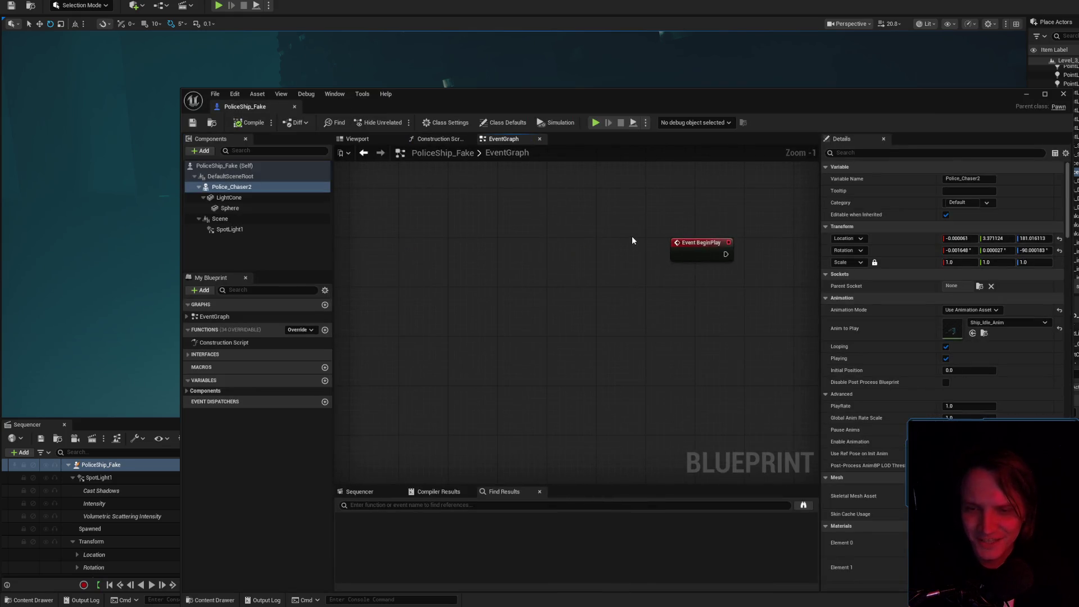
click(672, 243)
key(Delete)
drag(497, 315, 612, 474)
key(Delete)
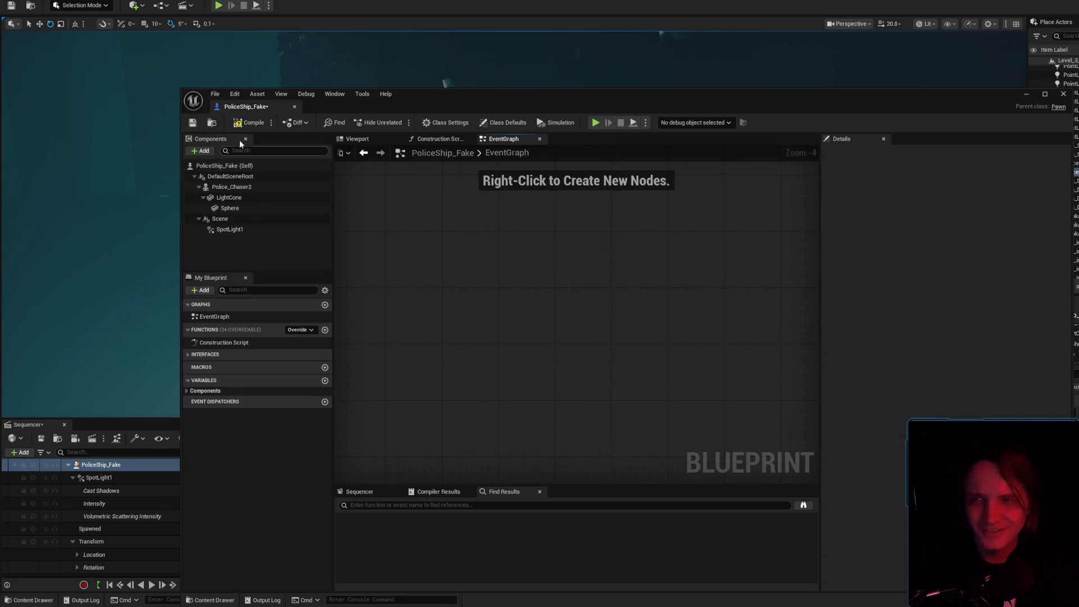
- Compile and save PoliceShip_Fake and show it in the asset browser
click(247, 123)
click(192, 122)
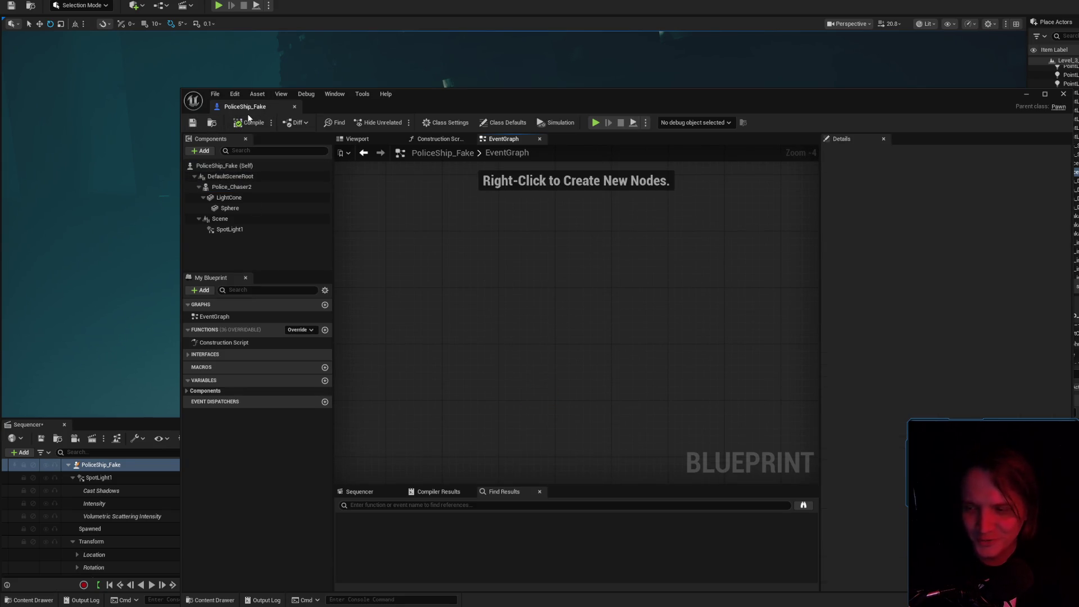
click(211, 122)
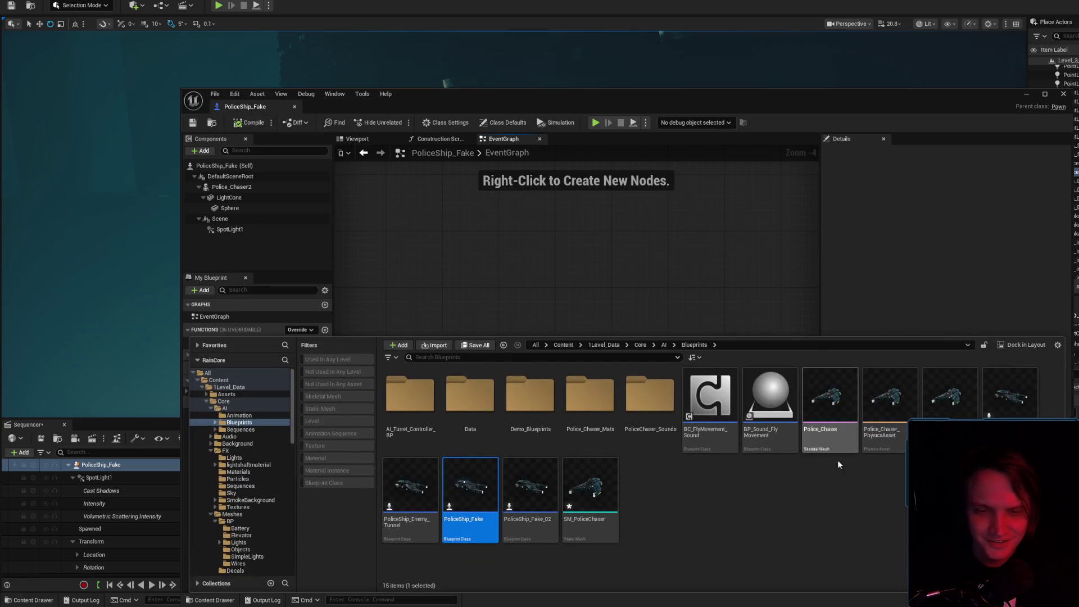
- Save SM_PoliceChaser and open it in the static mesh editor
right_click(595, 489)
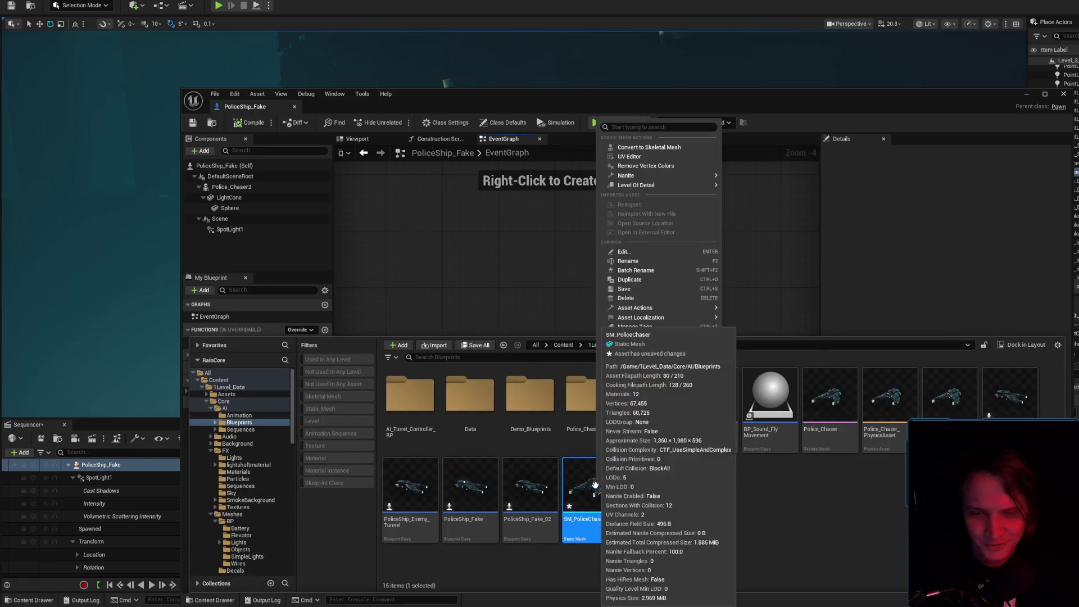
click(624, 288)
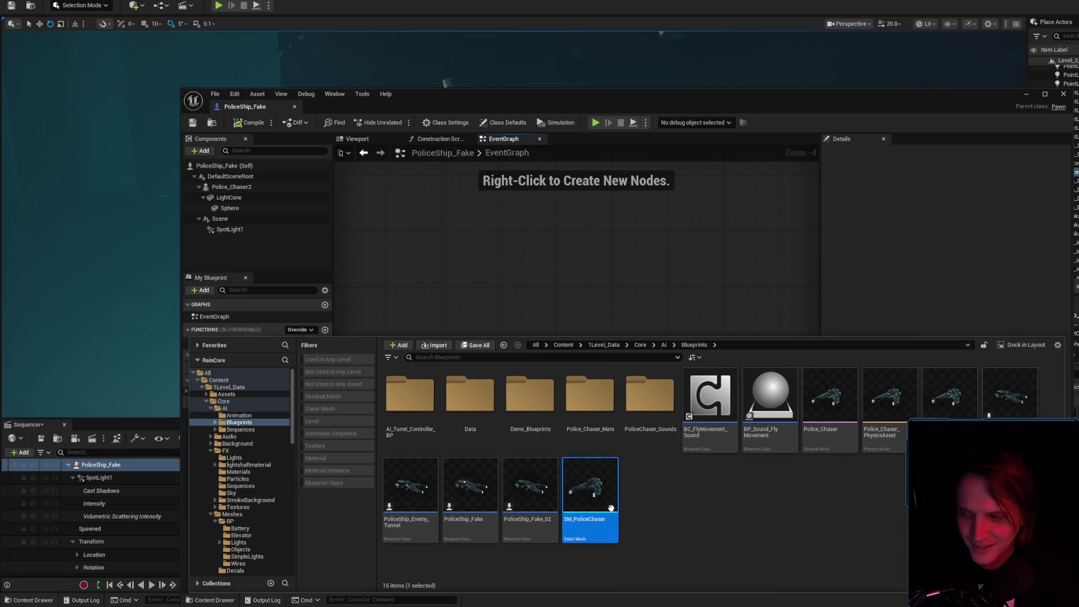
key(Return)
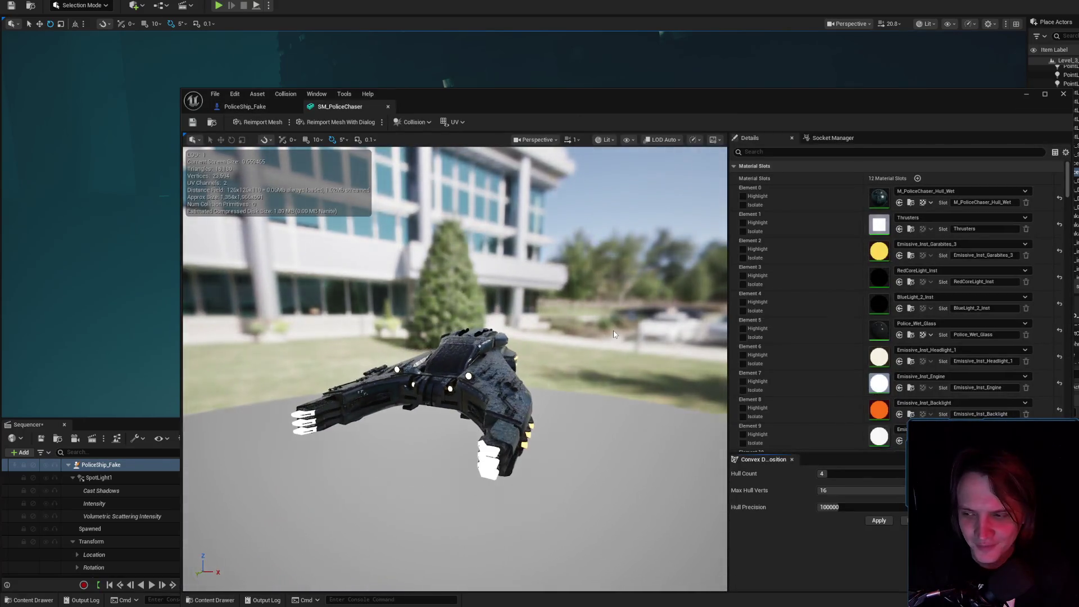
- Inspect the ship hull up close, then close the SM_PoliceChaser editor
mouse_move(599, 396)
mouse_down()
mouse_move(551, 382)
mouse_move(483, 387)
mouse_up()
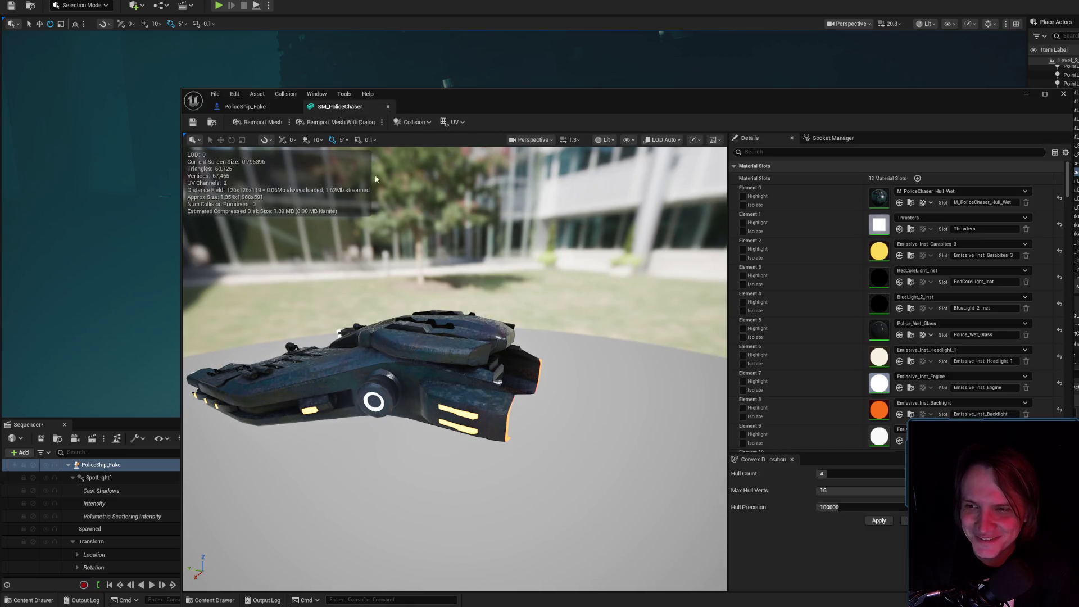
scroll(432, 378, down, 5)
mouse_move(432, 378)
mouse_down()
mouse_move(433, 364)
mouse_move(385, 359)
mouse_up()
scroll(385, 360, up, 2)
scroll(385, 360, up, 3)
click(387, 106)
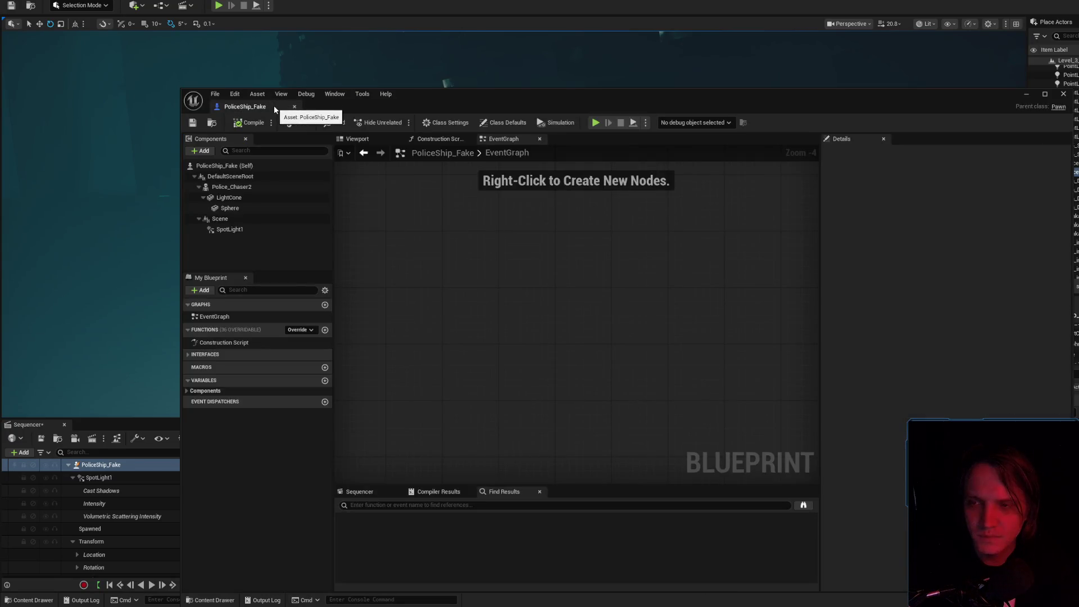
- Close the PoliceShip_Fake blueprint editor and review the PoliceShip_Fake track options without changes
click(281, 106)
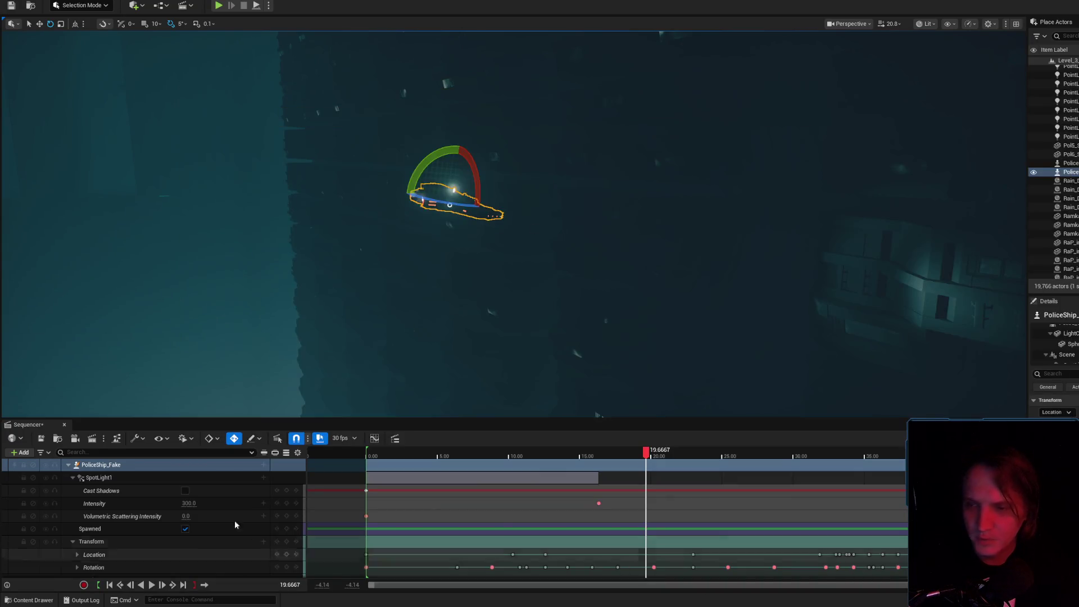
right_click(134, 469)
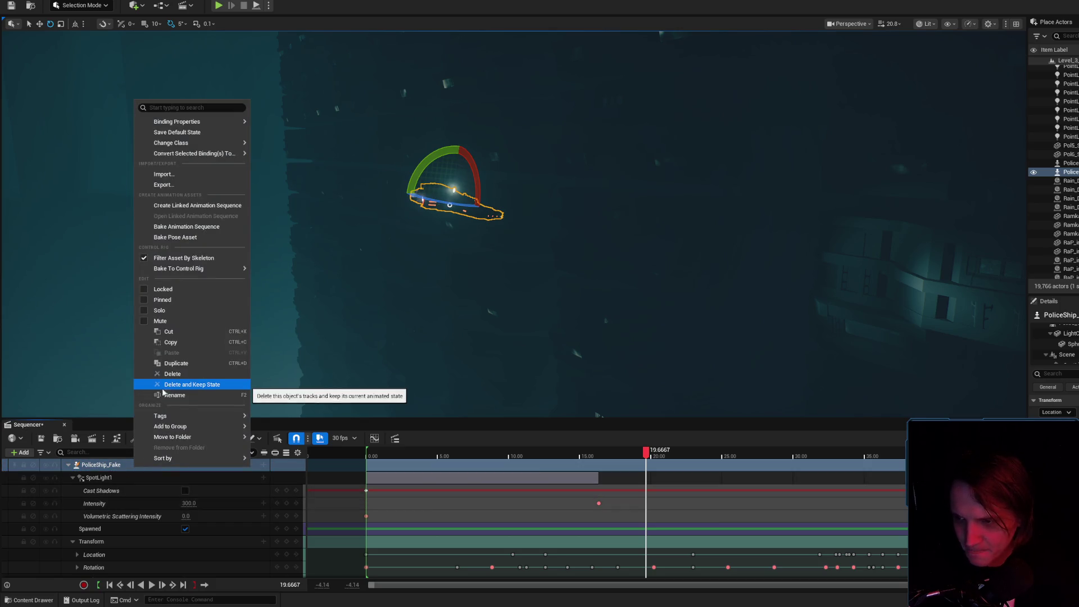
mouse_move(163, 458)
click(106, 463)
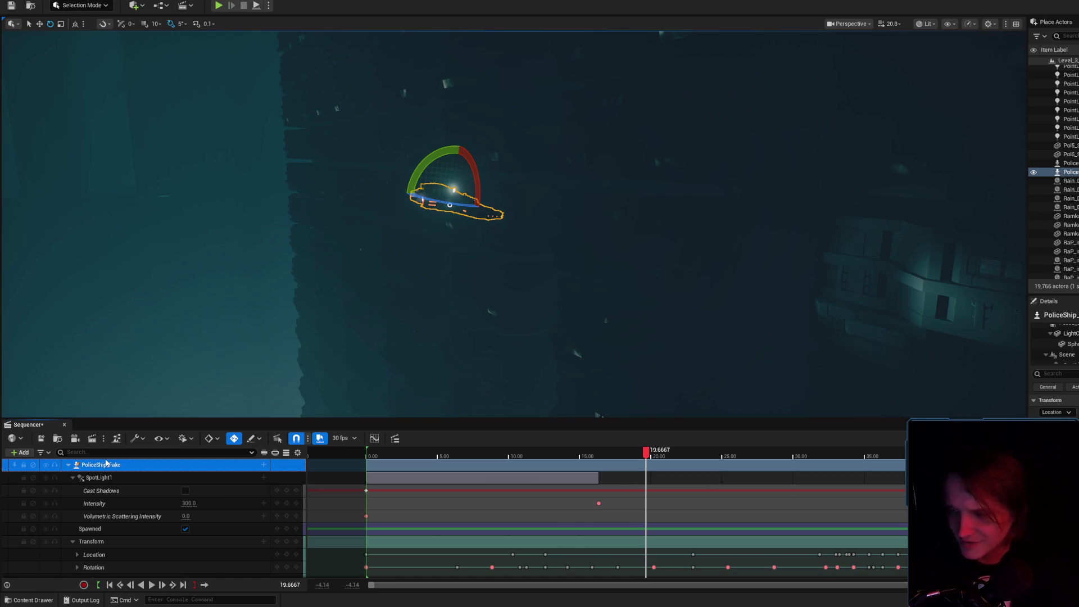
click(34, 600)
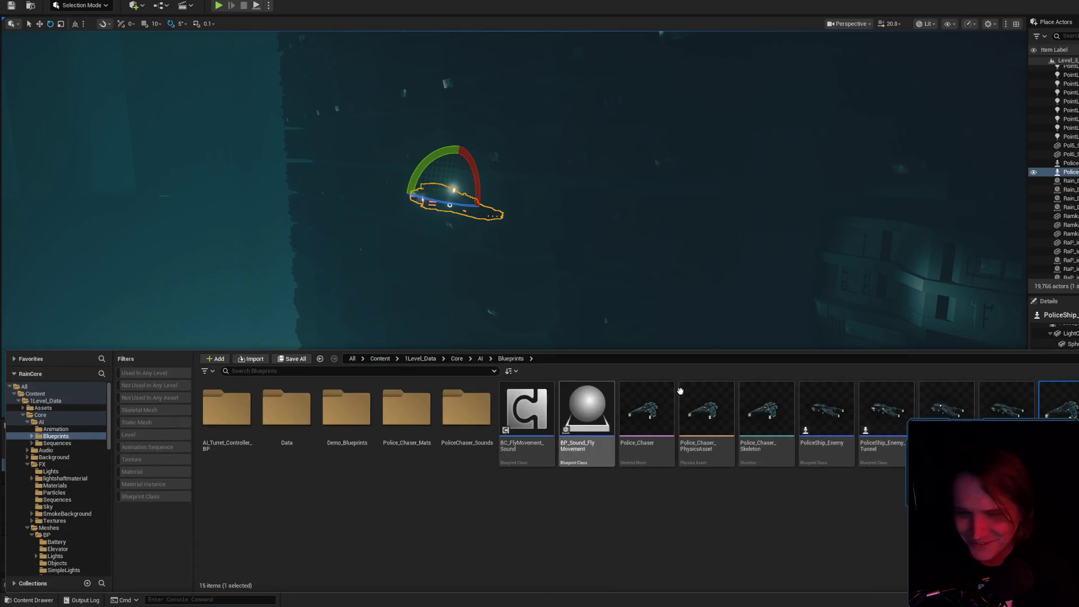
click(34, 600)
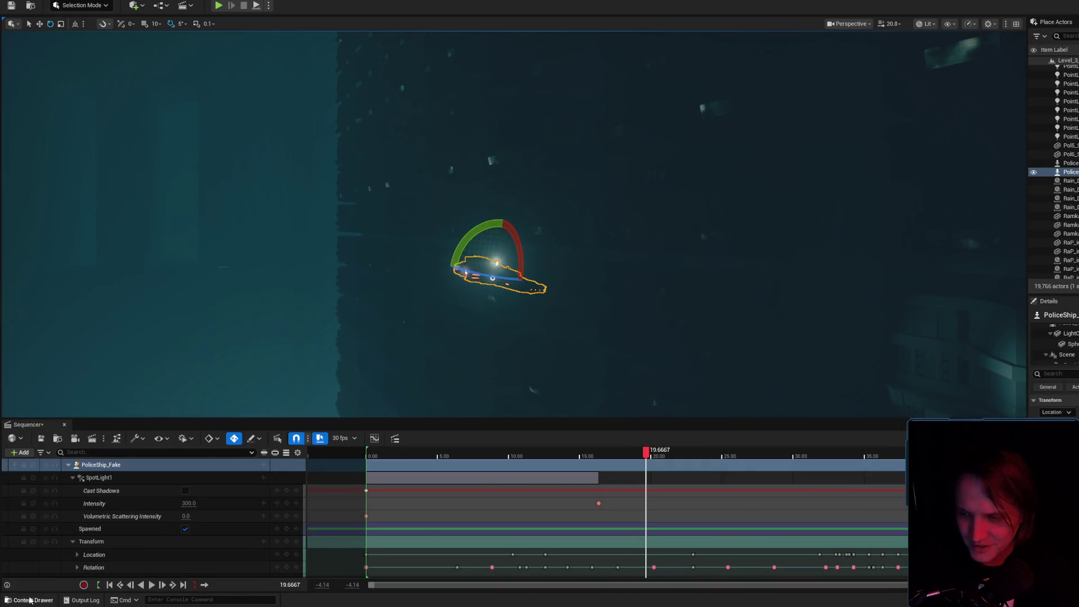
- Frame the police ship, locate its asset without deleting it, and reopen the PoliceShip_Fake Blueprint
click(133, 464)
key(f)
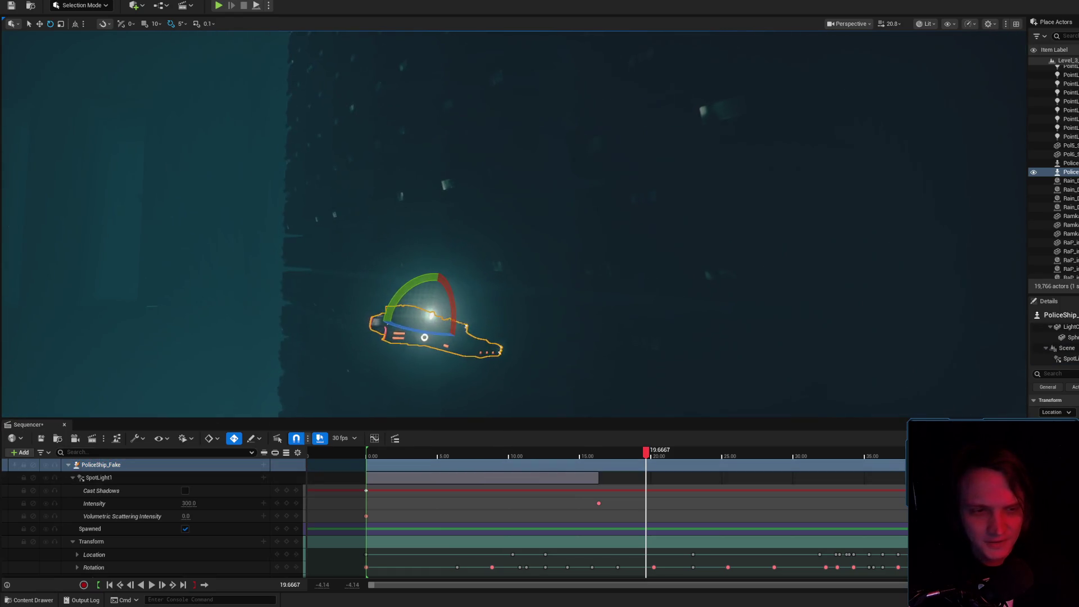
key(ctrl+space)
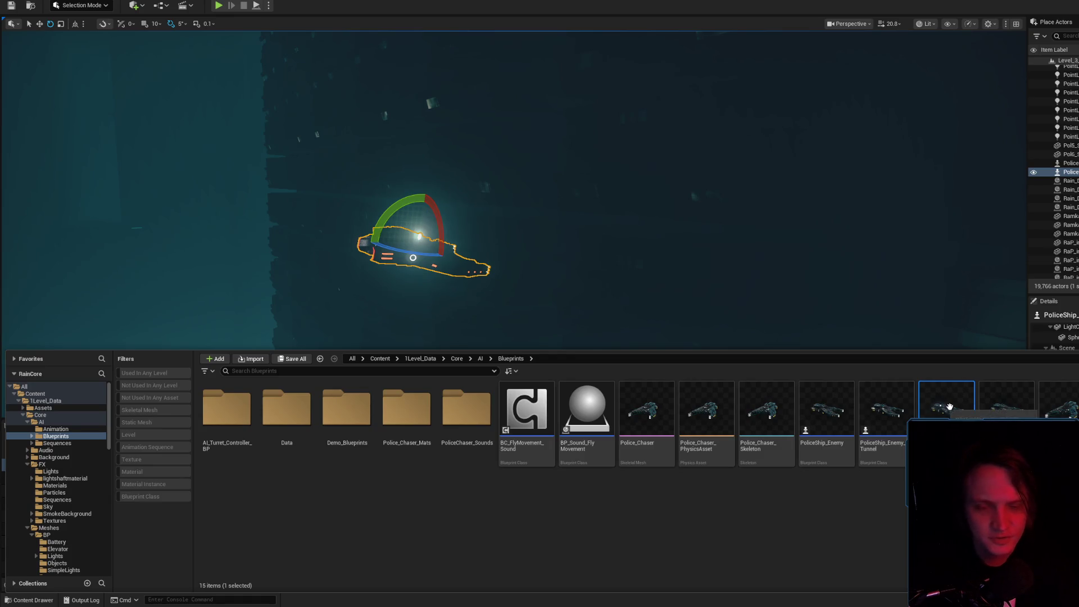
key(Delete)
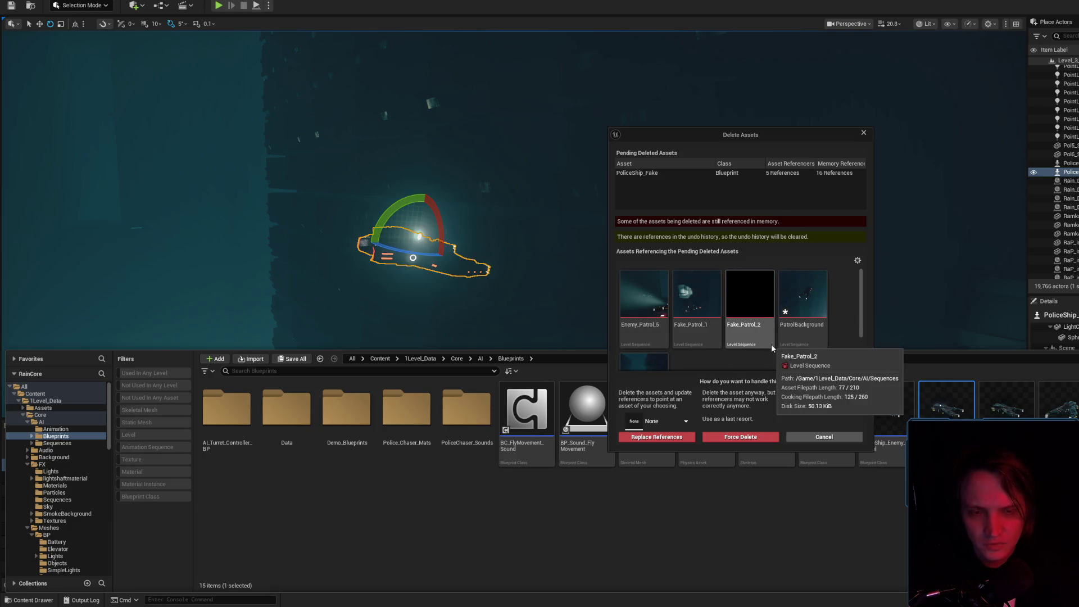
scroll(771, 345, down, 2)
scroll(797, 335, up, 2)
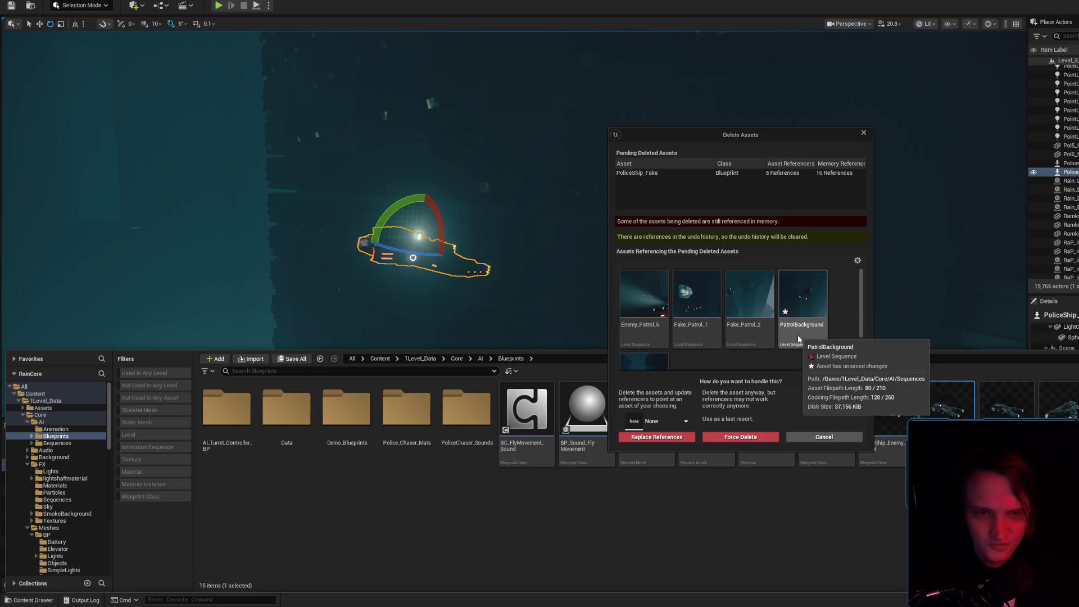
double_click(943, 413)
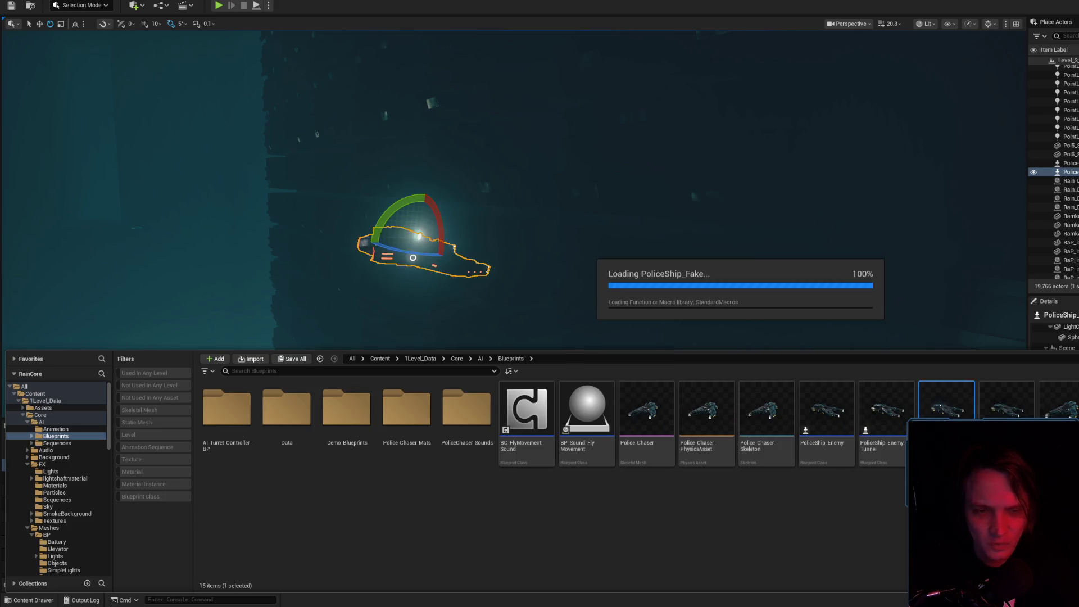
click(45, 593)
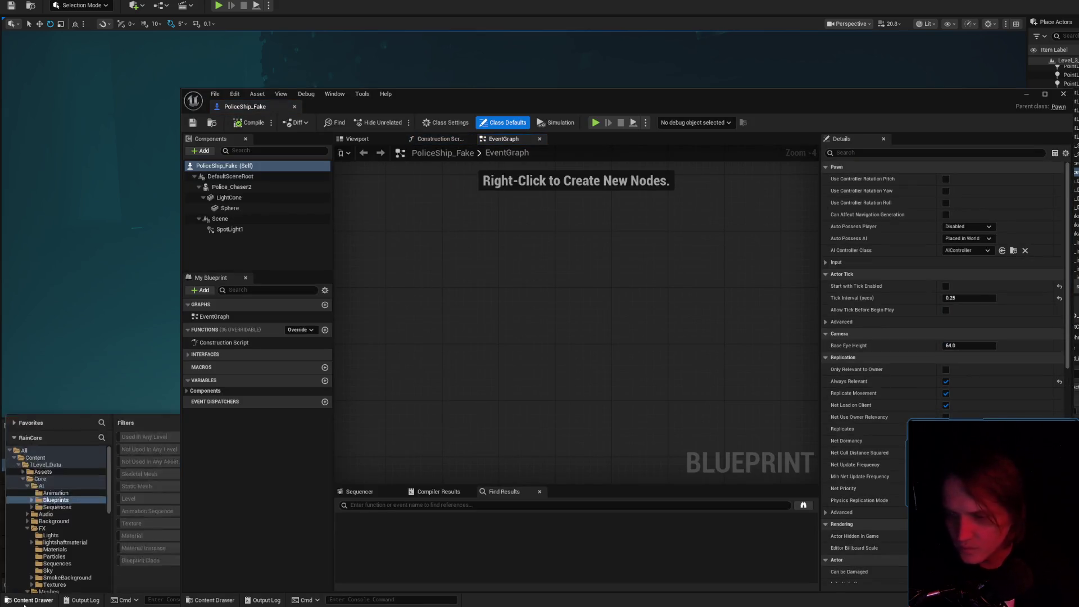
- Shift the Blueprint window aside and inspect the Police_Chaser2, LightCone, Sphere, SpotLight1 and Scene components
mouse_move(781, 106)
mouse_down()
mouse_move(1030, 36)
mouse_move(716, 197)
mouse_move(586, 138)
mouse_up()
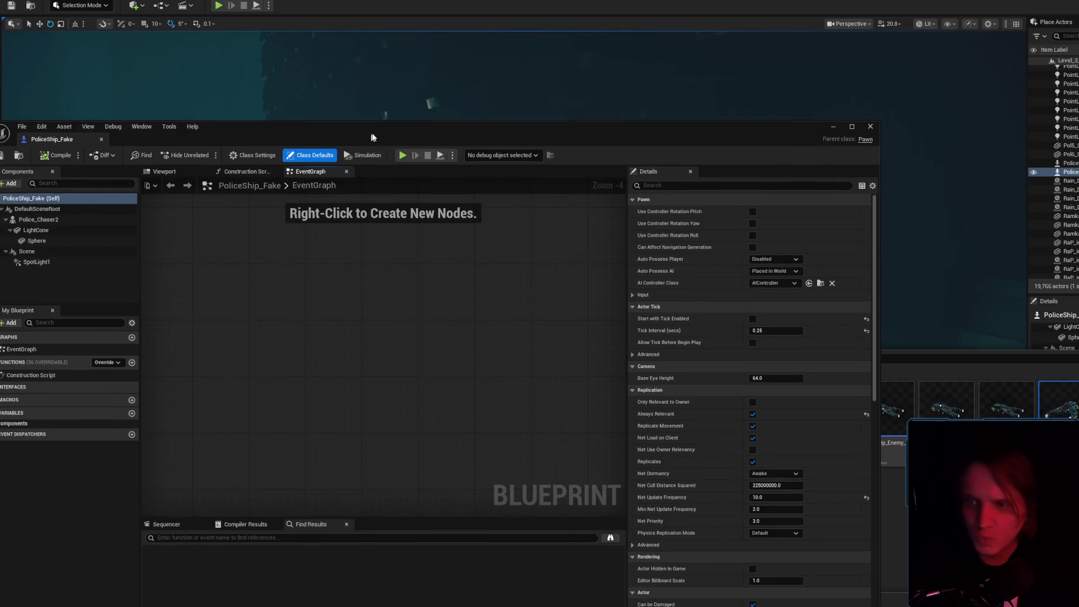
drag(369, 137, 608, 100)
click(302, 185)
click(293, 195)
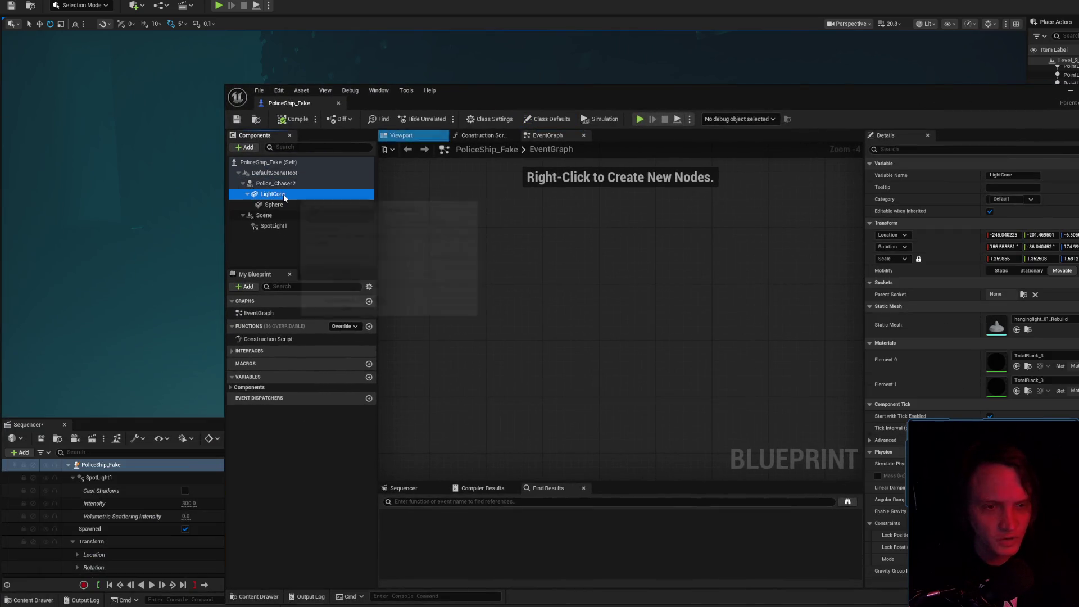
click(293, 206)
click(273, 225)
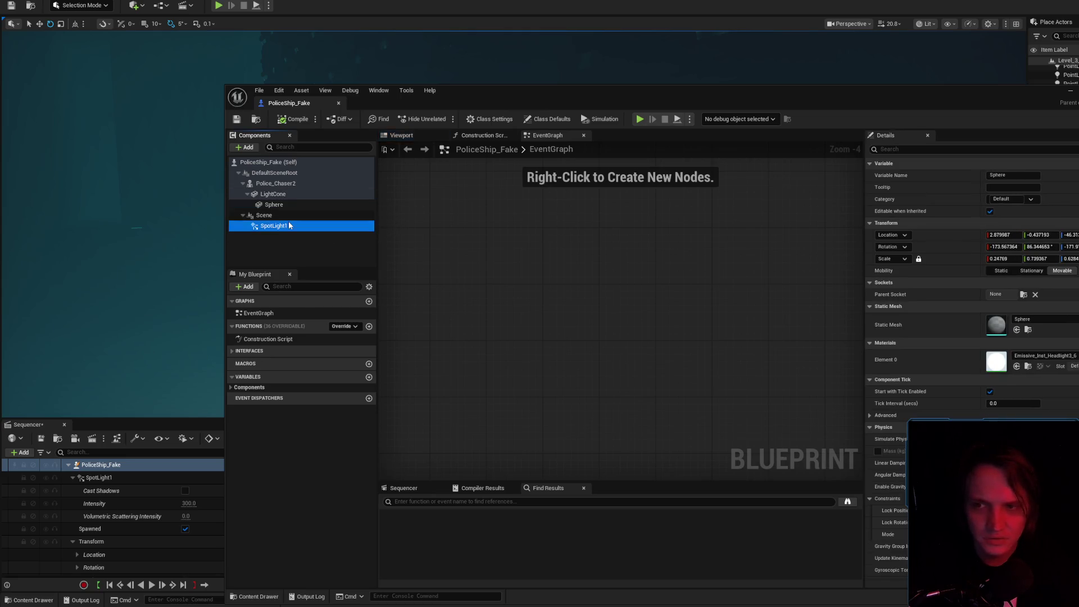
click(264, 215)
click(288, 184)
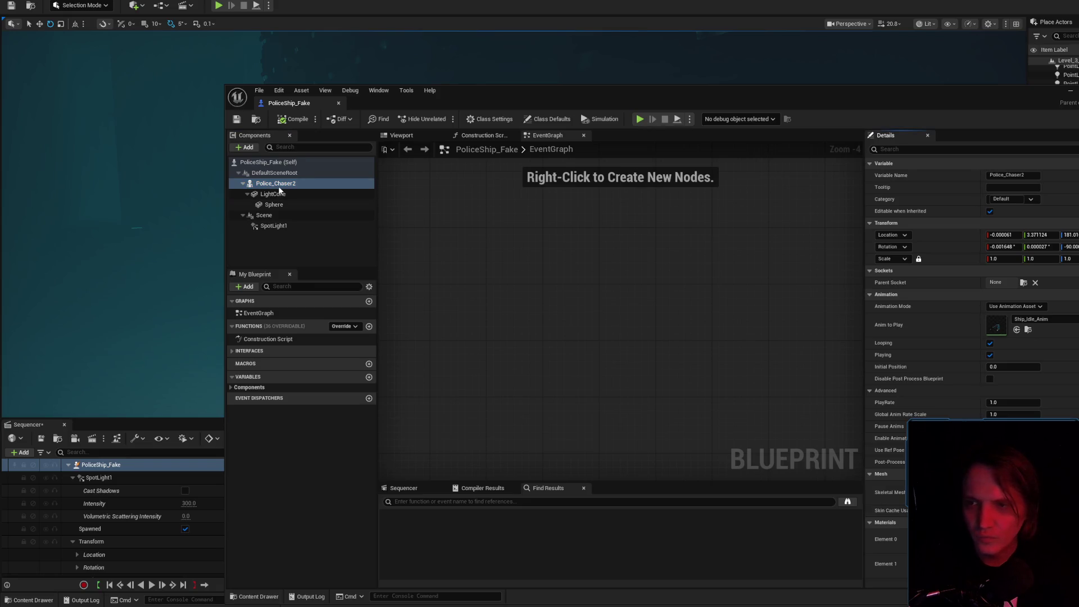
- Move the PoliceShip_Fake Blueprint window to the top right of the screen
click(24, 601)
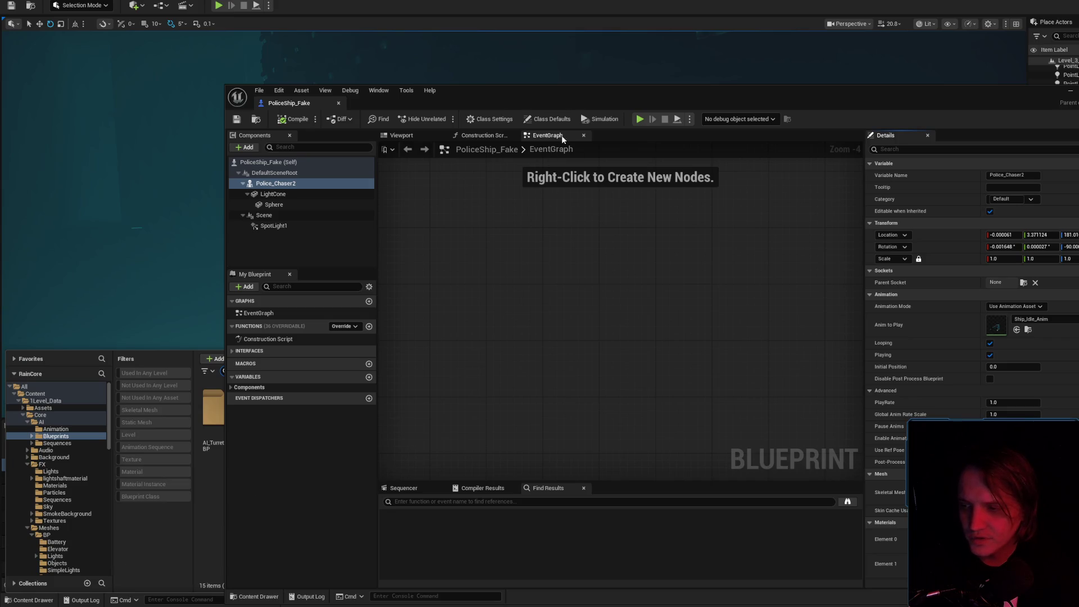
mouse_move(660, 95)
mouse_down()
mouse_move(864, 73)
mouse_move(949, 123)
mouse_move(861, 67)
mouse_move(845, 76)
mouse_move(920, 130)
mouse_move(905, 112)
mouse_move(664, 74)
mouse_up()
mouse_move(290, 72)
mouse_down()
mouse_move(602, 110)
mouse_move(645, 107)
mouse_move(646, 68)
mouse_move(658, 71)
mouse_up()
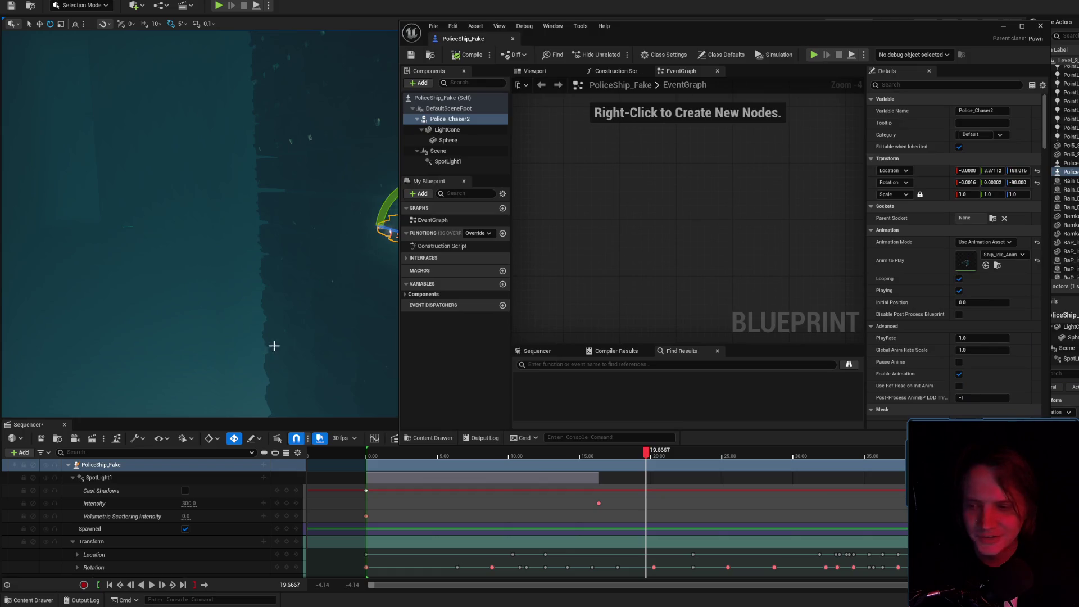
- Add SM_PoliceChaser from the Content Drawer as a component attached under Police_Chaser2
click(28, 599)
mouse_move(860, 39)
mouse_down()
mouse_move(617, 19)
mouse_move(686, 73)
mouse_up()
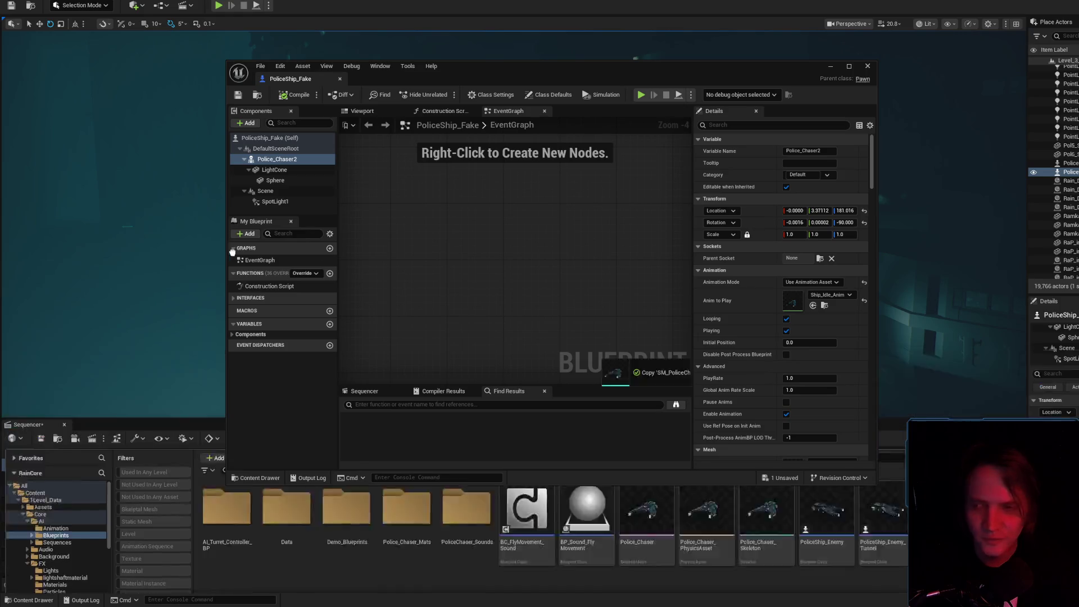
click(264, 159)
mouse_move(282, 159)
mouse_down()
mouse_move(287, 184)
mouse_move(282, 150)
mouse_move(307, 164)
mouse_move(293, 171)
mouse_move(299, 180)
mouse_up()
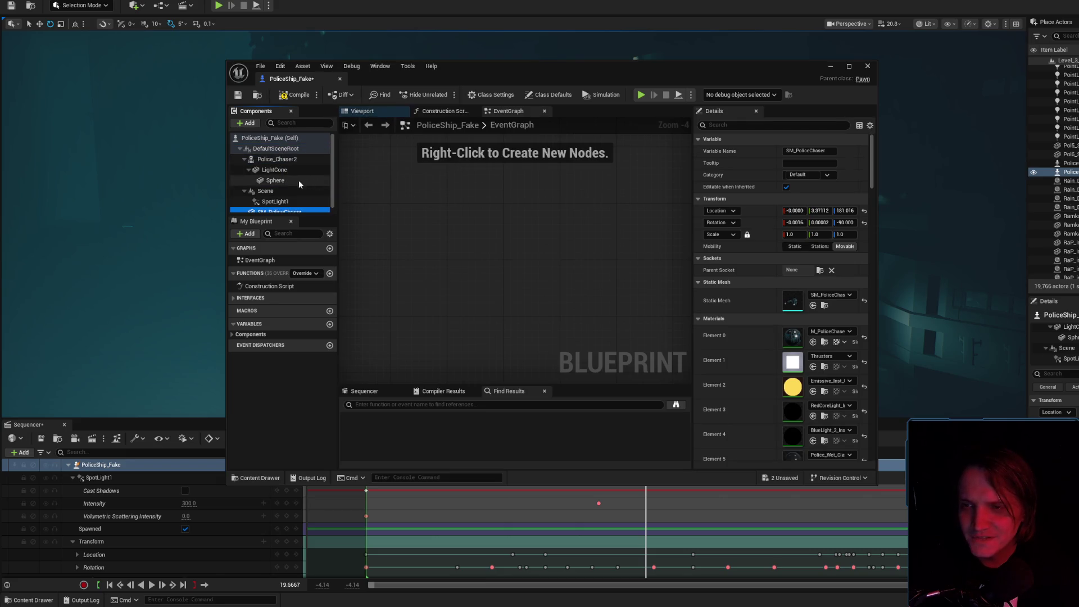
scroll(287, 188, down, 1)
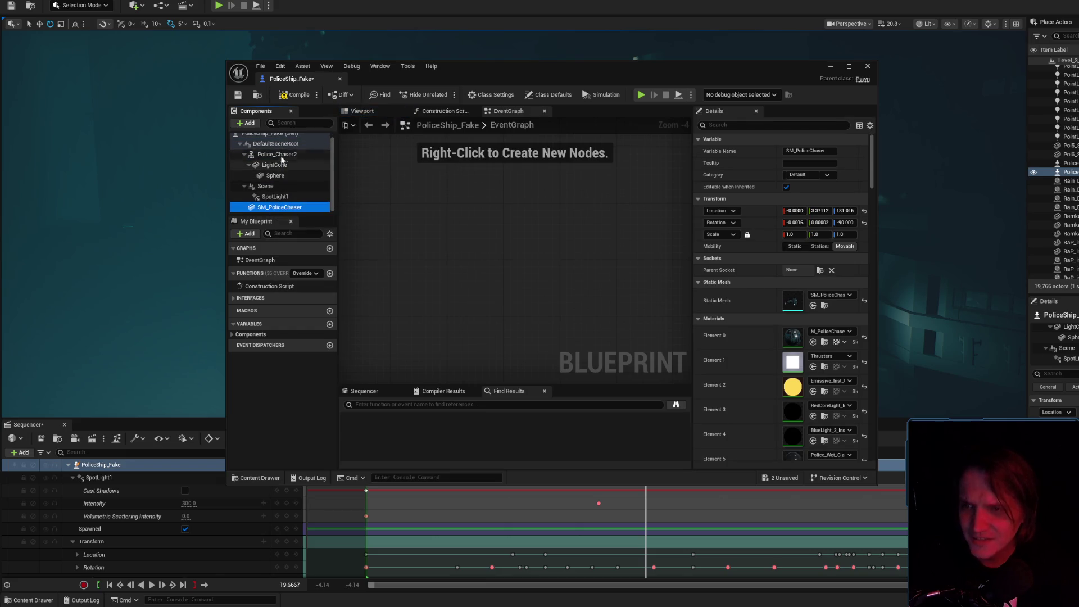
mouse_move(274, 210)
mouse_down()
mouse_move(279, 149)
mouse_move(283, 214)
mouse_up()
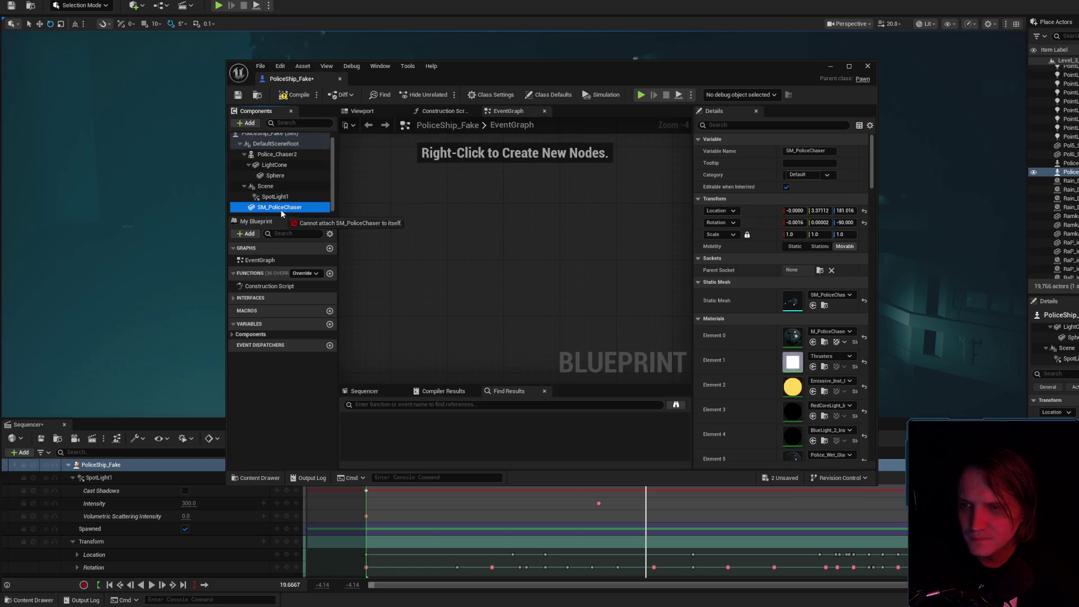
- Attach LightCone to SM_PoliceChaser, check both in the Viewport preview, then switch to Chrome
mouse_move(275, 164)
mouse_down()
mouse_move(281, 207)
mouse_move(277, 170)
mouse_up()
click(349, 113)
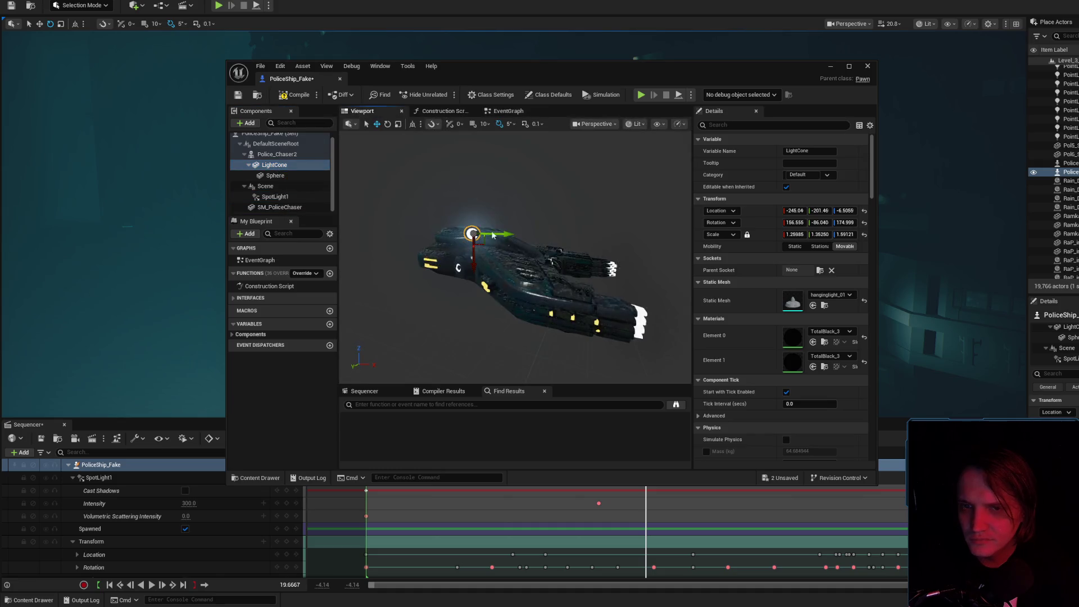
click(300, 208)
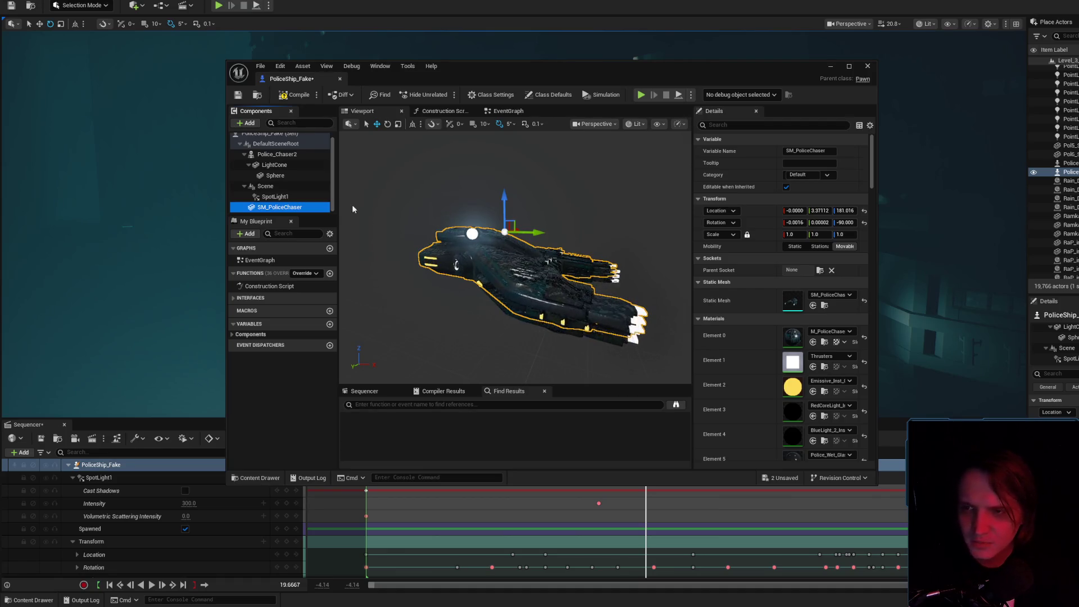
click(296, 165)
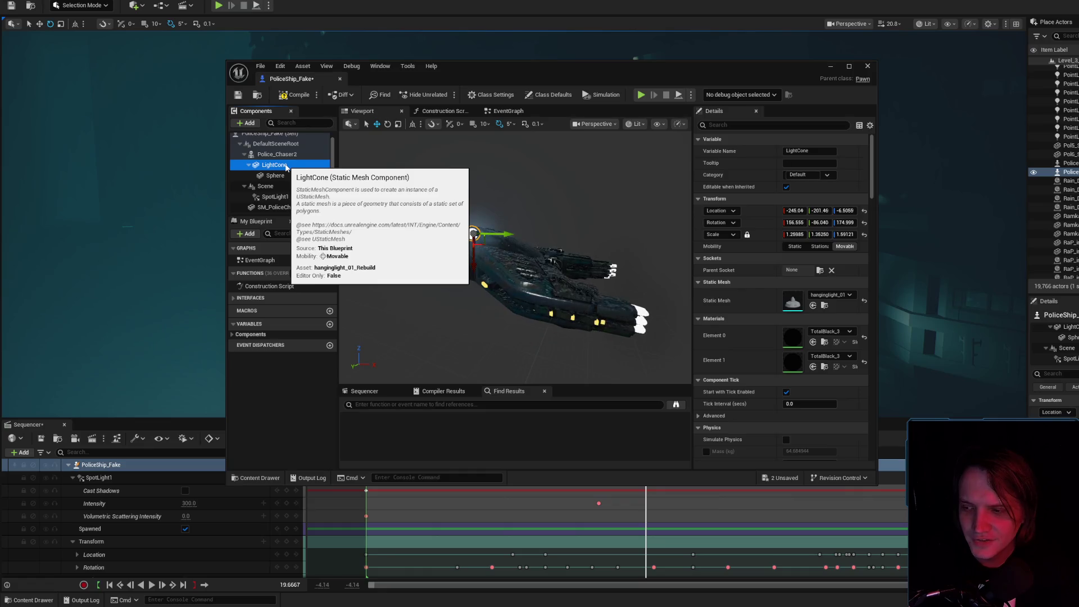
key(alt+Tab)
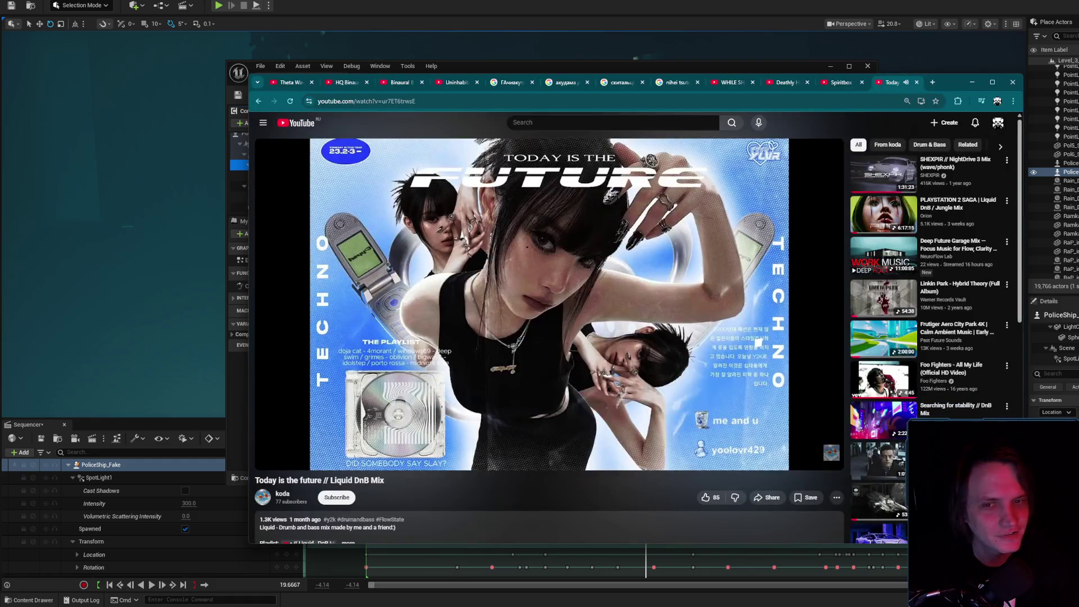
- Search Google for 'рыбинск комаров', glance at the image results, then hide the browser
click(930, 83)
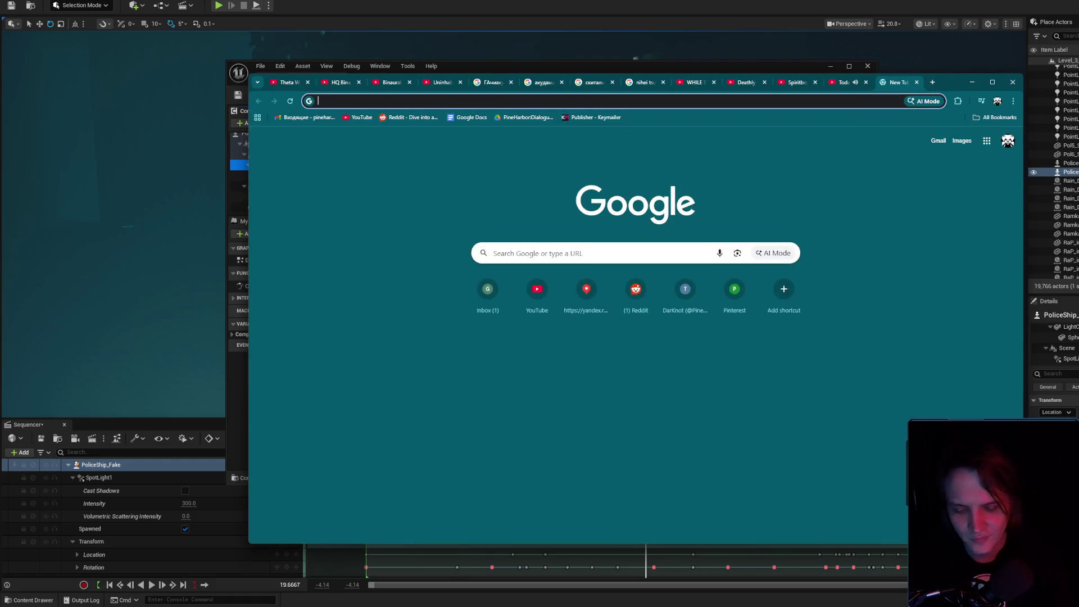
text(рыбинс)
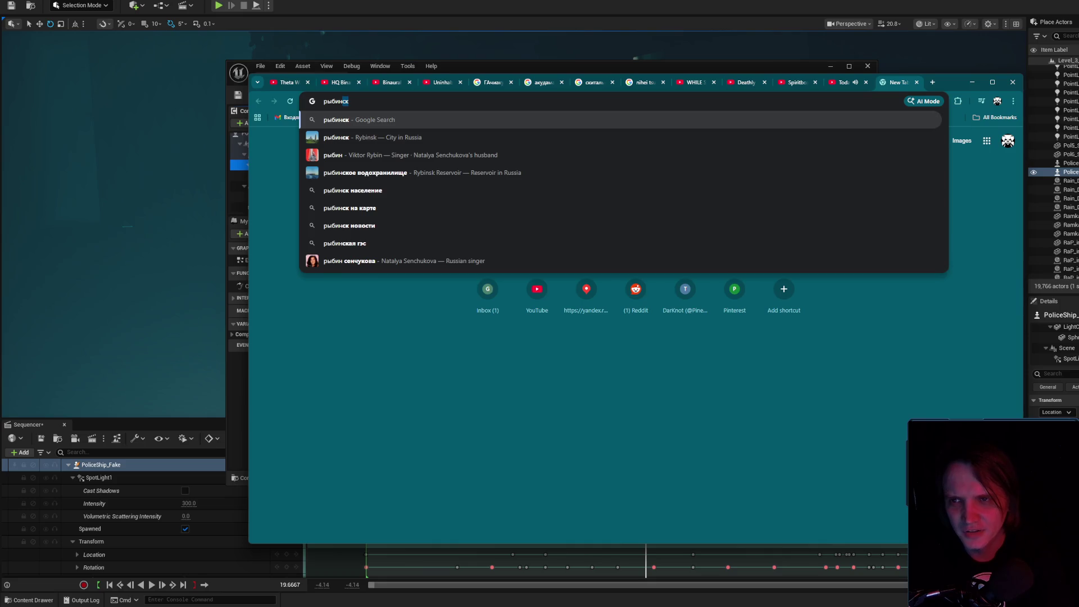
text(к комаров)
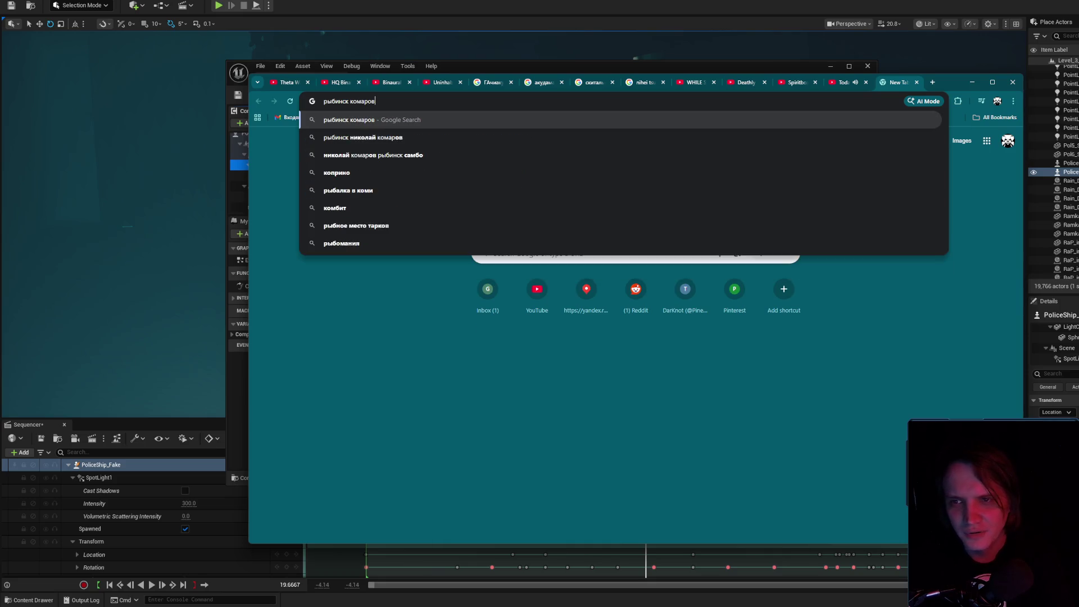
key(Down)
key(Return)
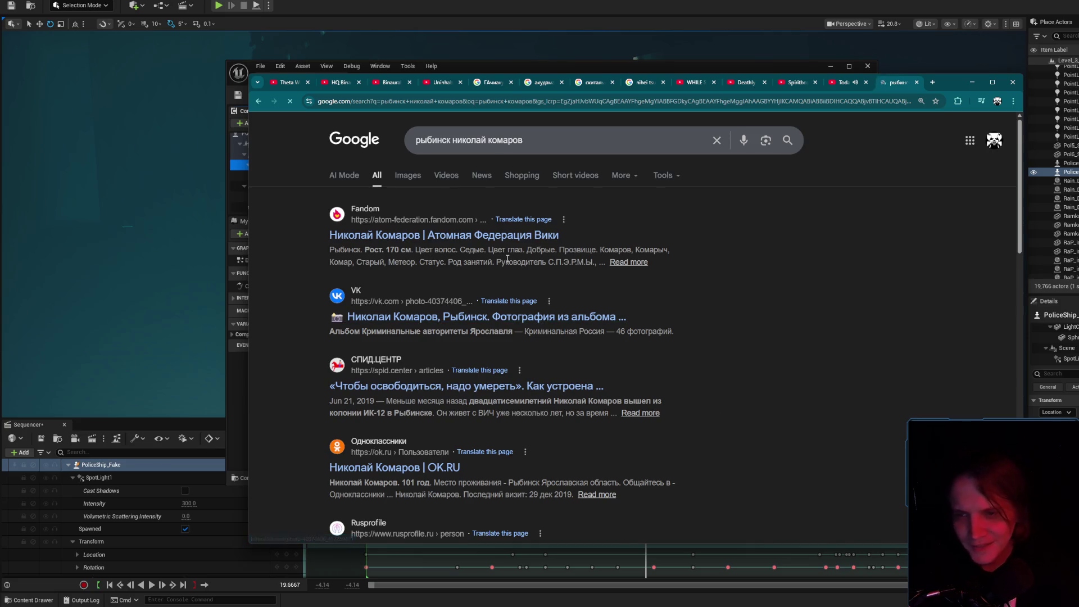
click(410, 176)
key(alt+Left)
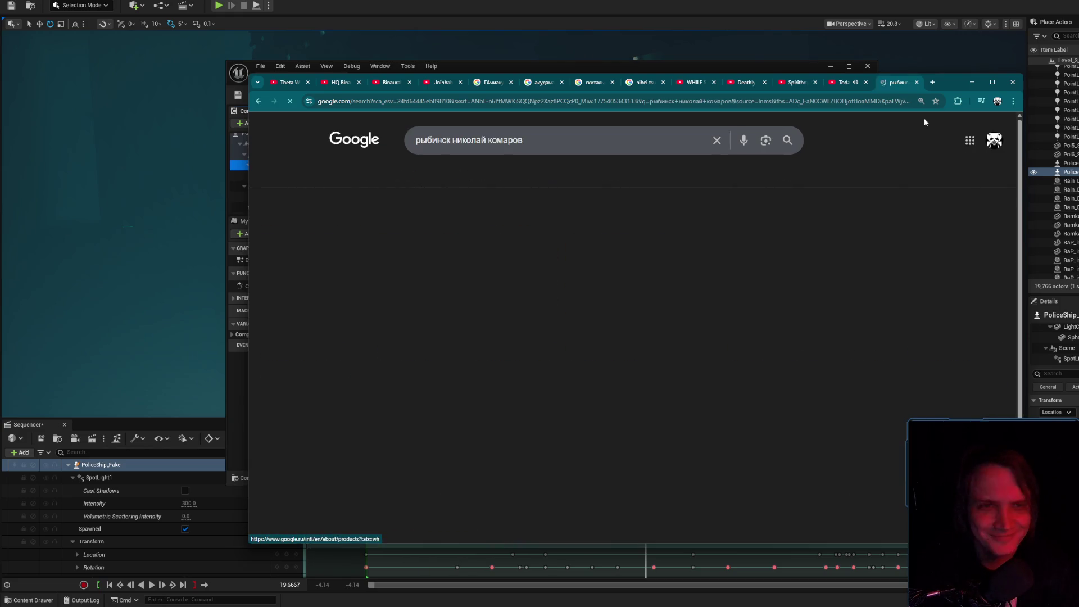
click(916, 83)
click(971, 82)
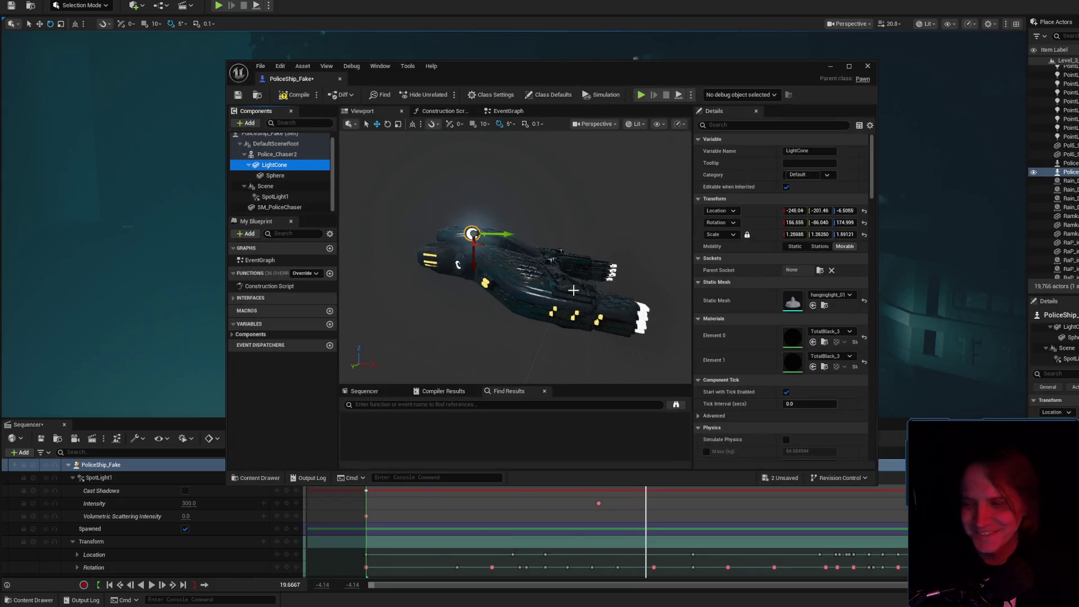
- Search Google for 'пять фото мем', then refine the query to 'пять фото мем рыбинск'
key(alt+Tab)
click(933, 82)
text(пять фото мем)
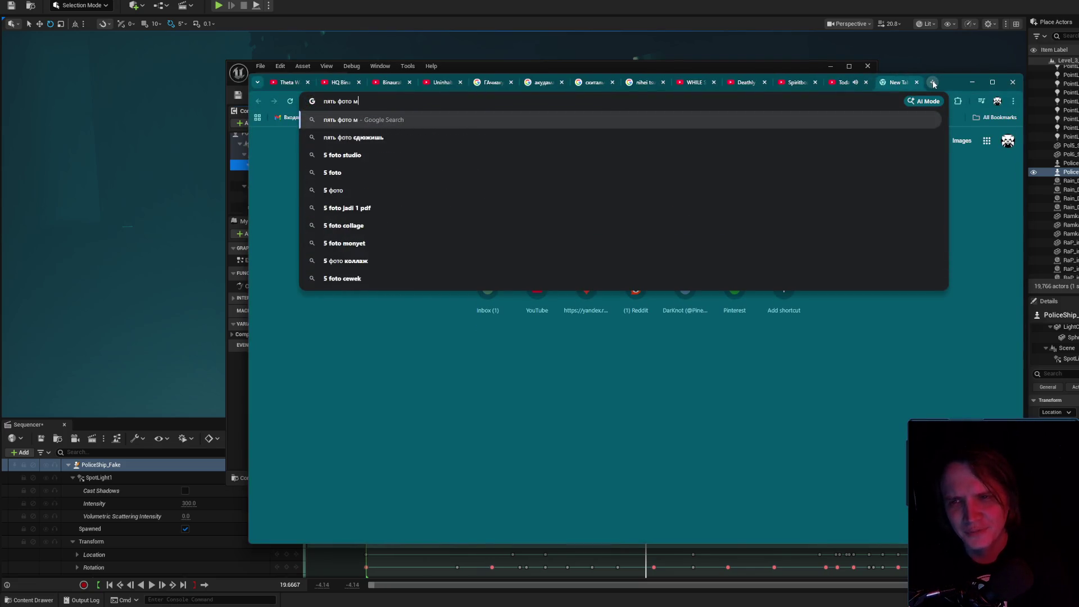
key(Return)
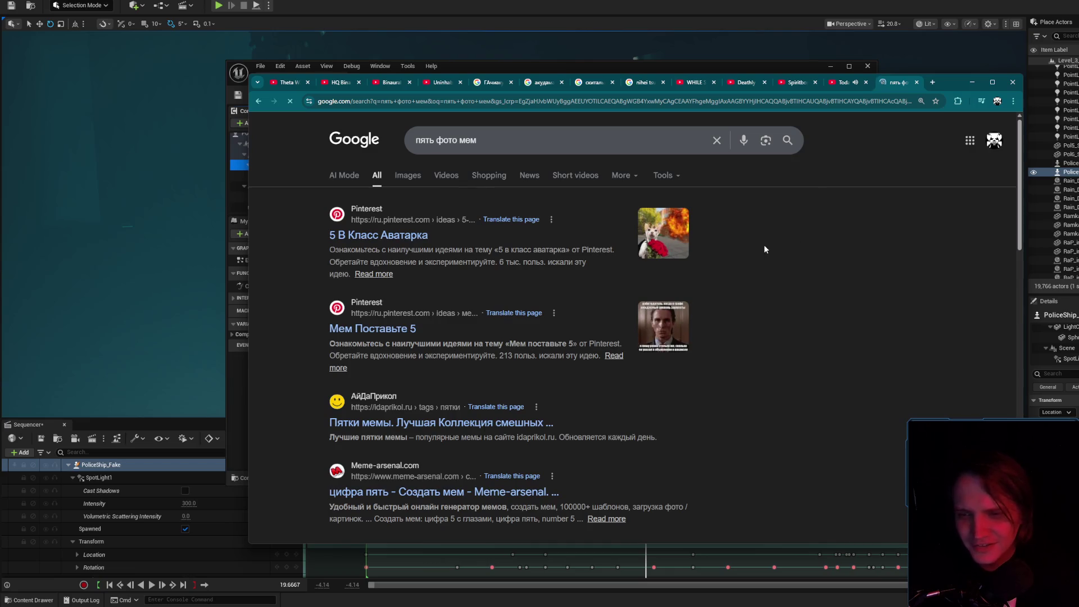
scroll(642, 291, down, 2)
scroll(642, 291, up, 2)
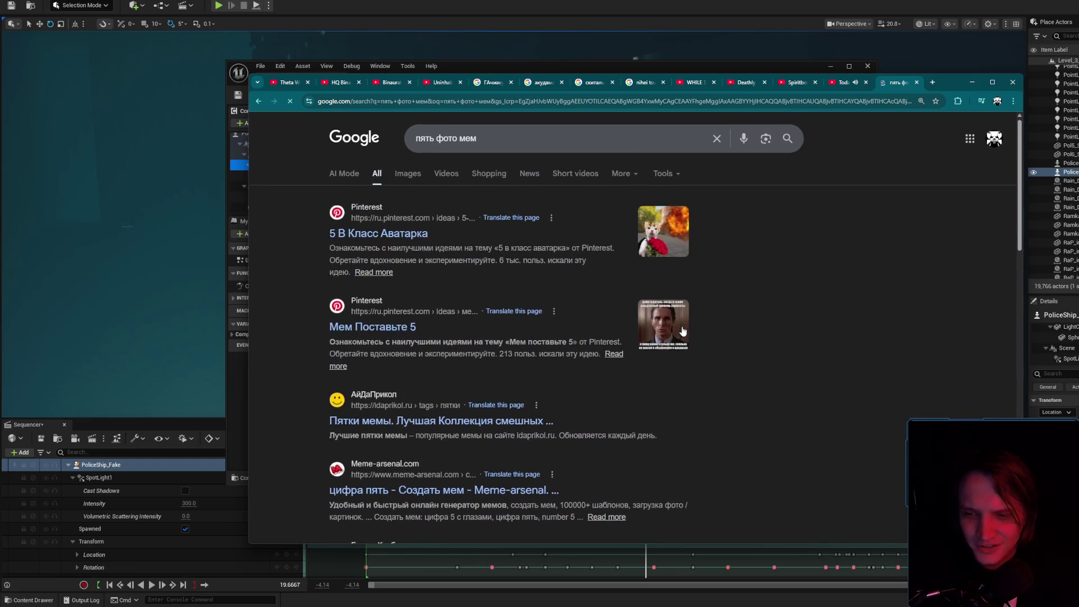
click(510, 140)
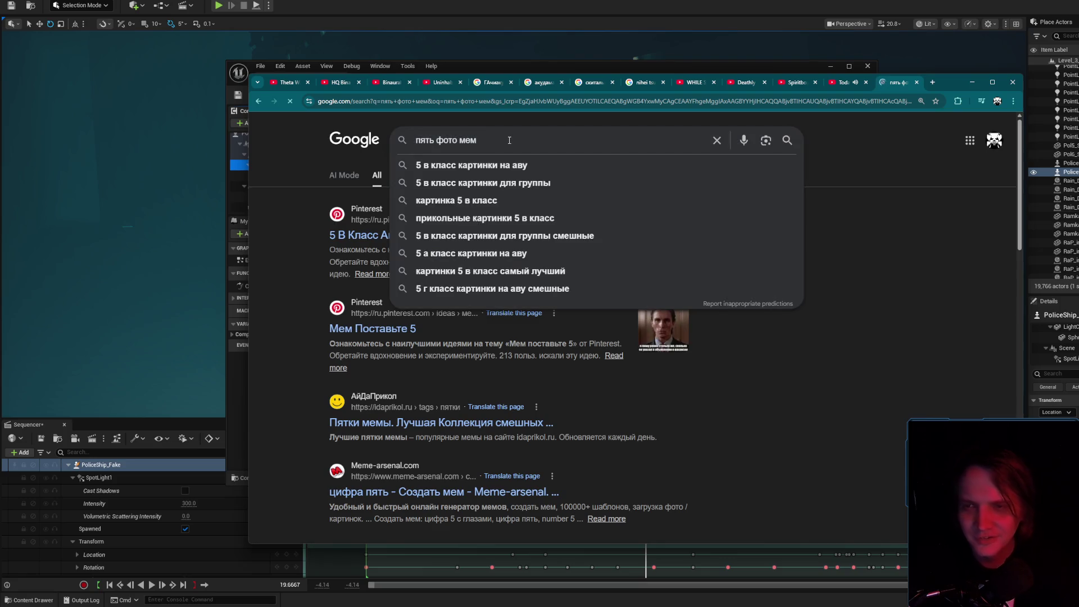
text(рыбинск)
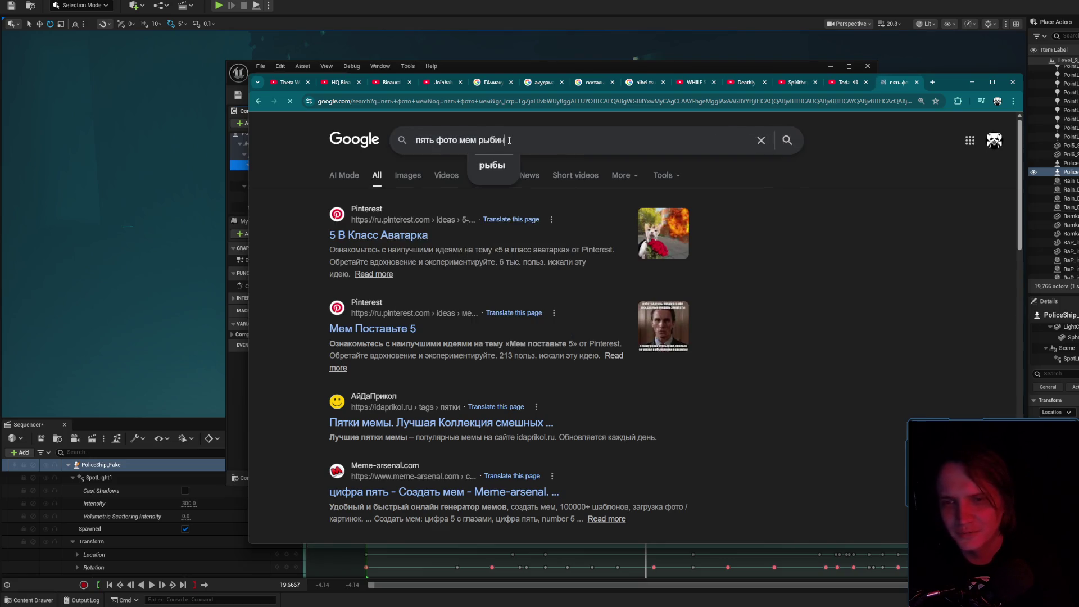
key(Return)
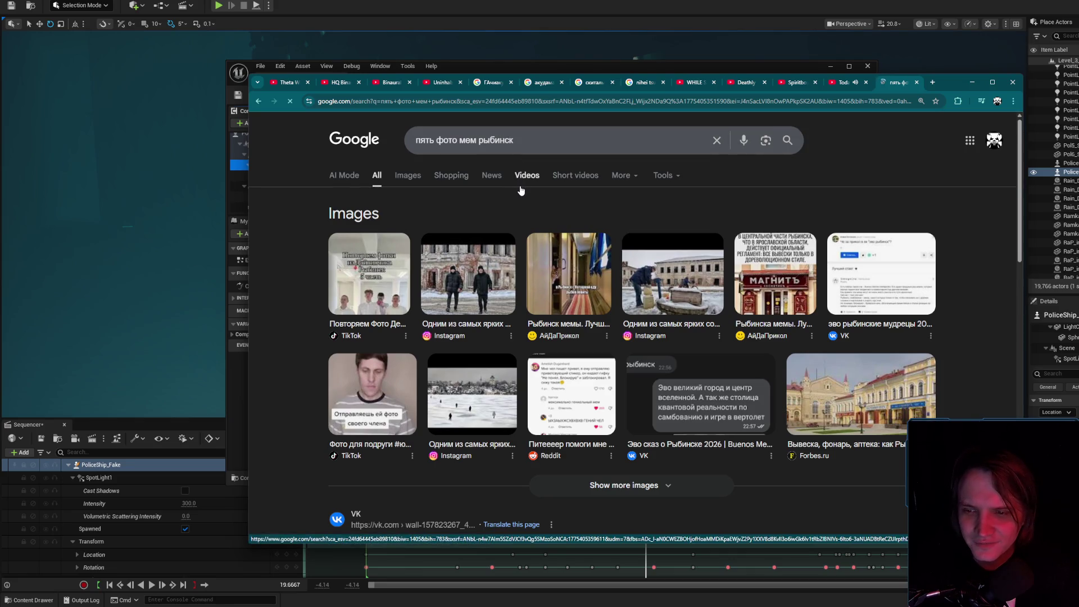
- Preview the VK image result, then close the search tab and minimize Chrome
scroll(523, 194, down, 4)
scroll(674, 253, up, 4)
click(858, 285)
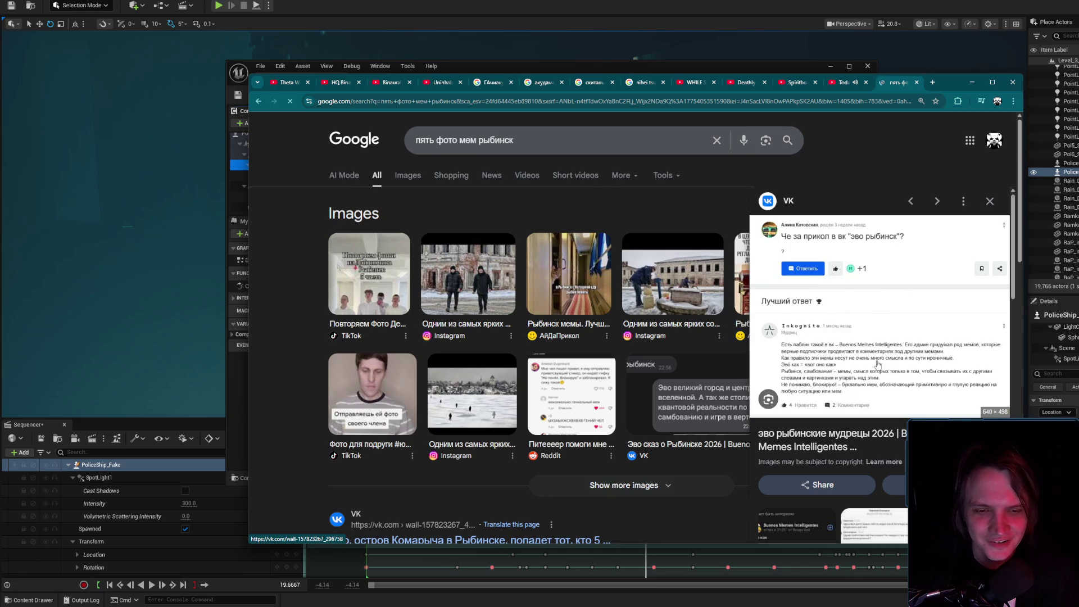
scroll(585, 360, down, 4)
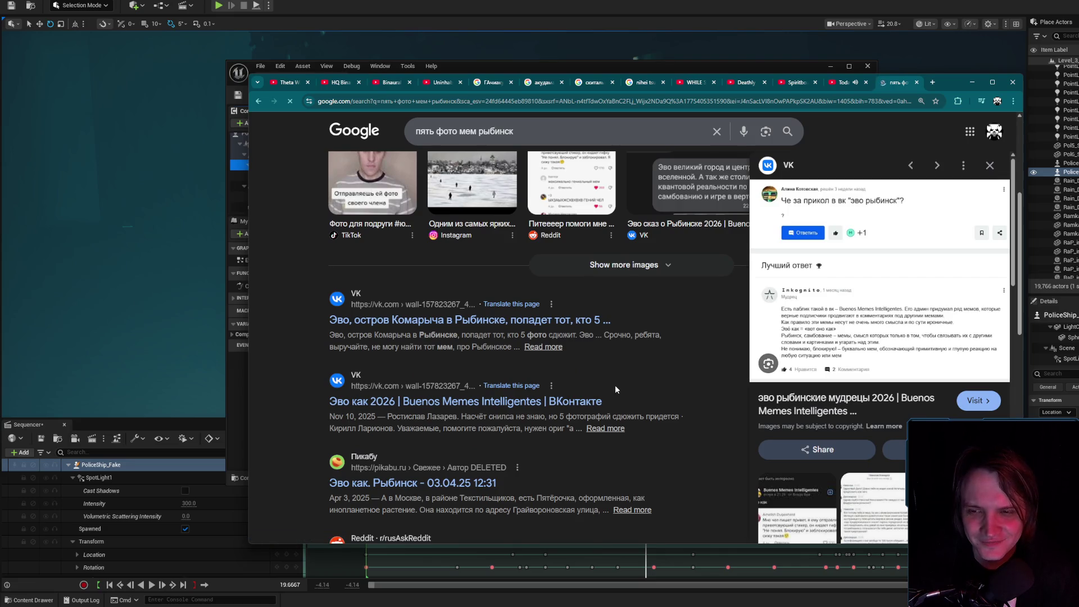
scroll(616, 388, down, 4)
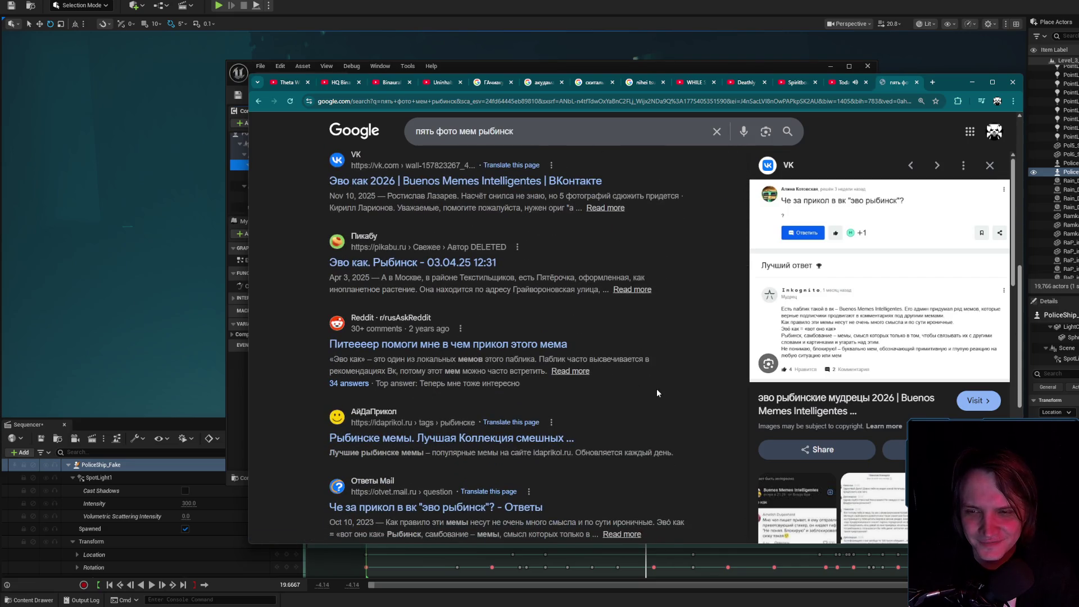
scroll(656, 389, down, 3)
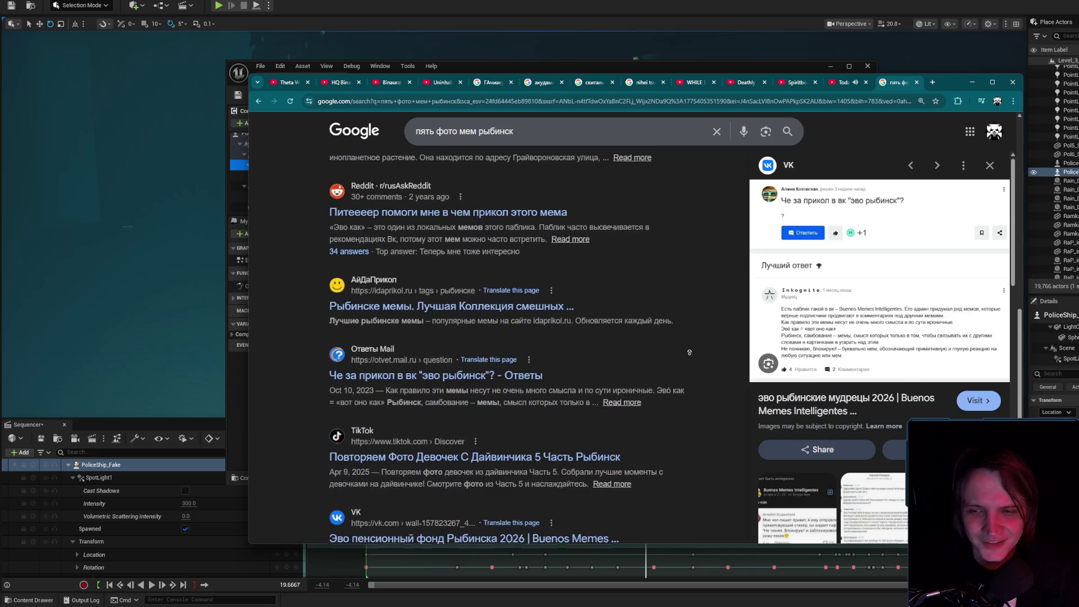
scroll(656, 389, up, 10)
click(917, 82)
click(967, 84)
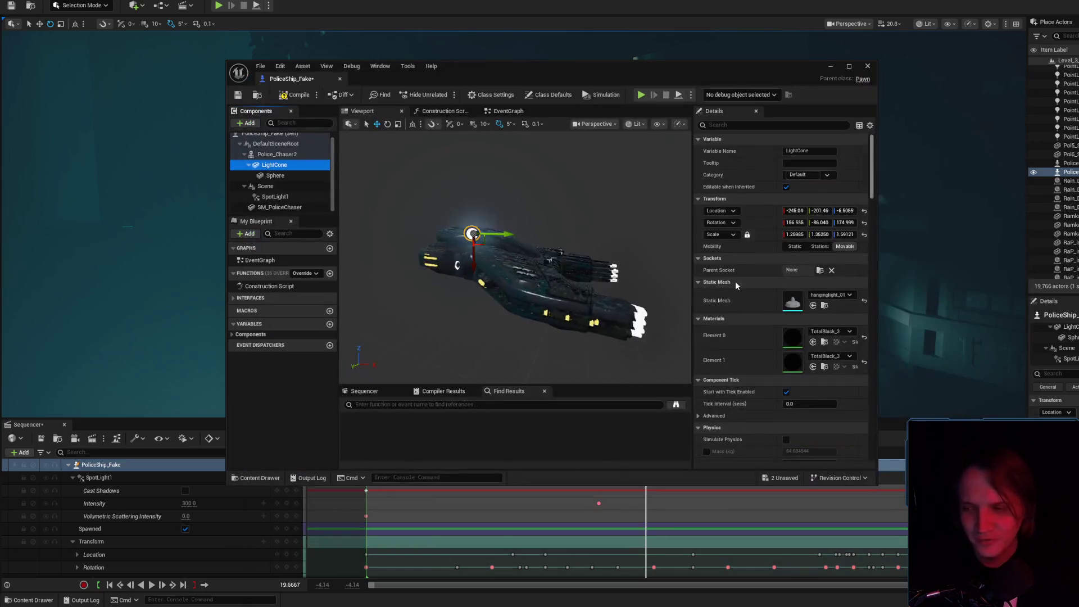
- Orbit the preview around the police ship and save the PoliceShip_Fake Blueprint
drag(606, 290, 523, 247)
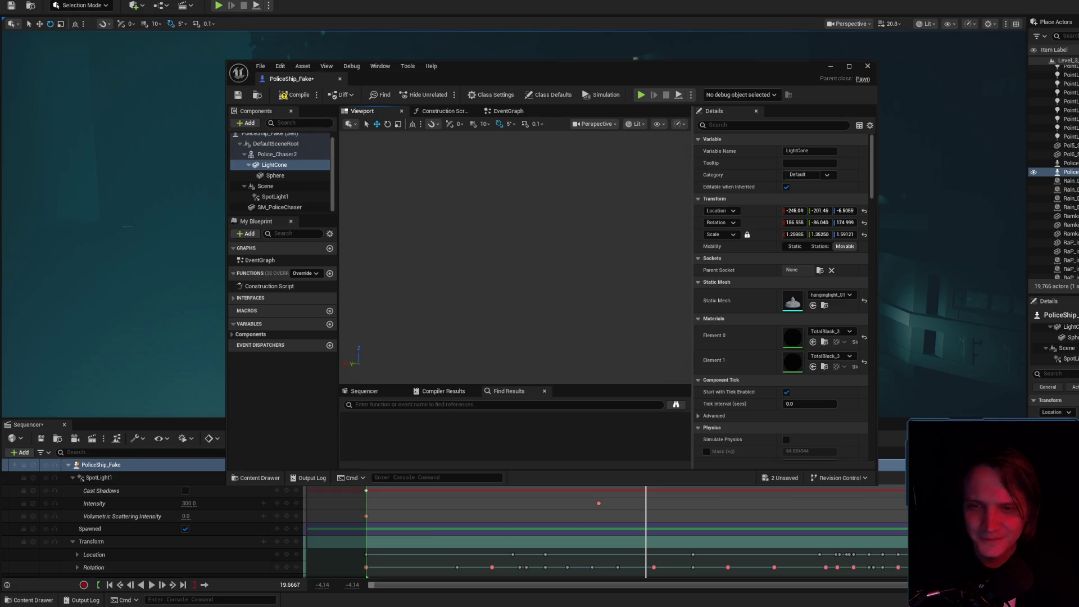
mouse_move(523, 247)
mouse_down()
mouse_move(478, 241)
mouse_move(511, 258)
mouse_move(477, 255)
mouse_up()
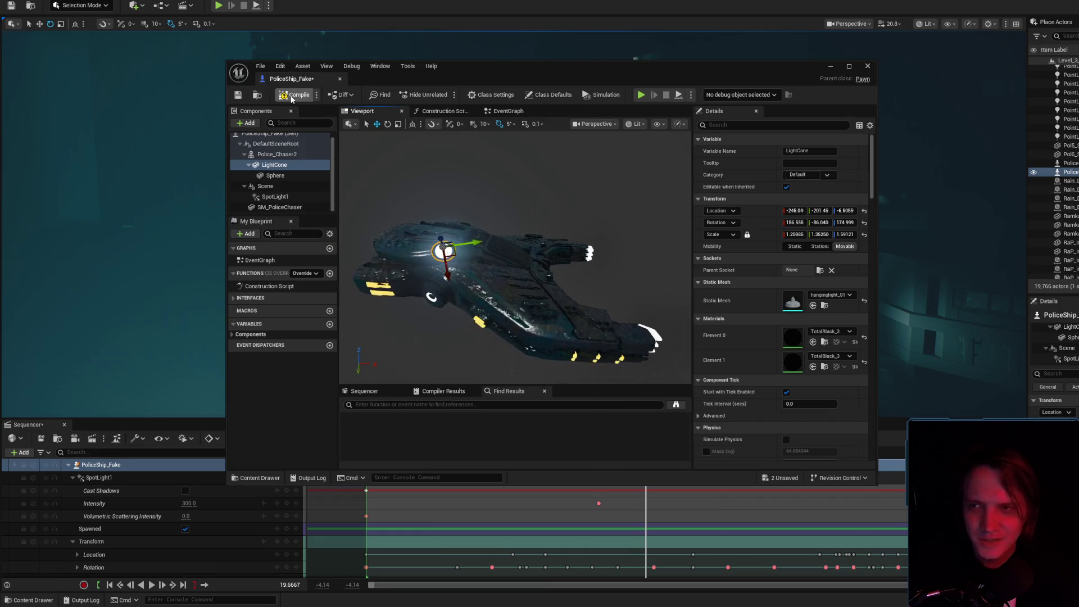
click(238, 96)
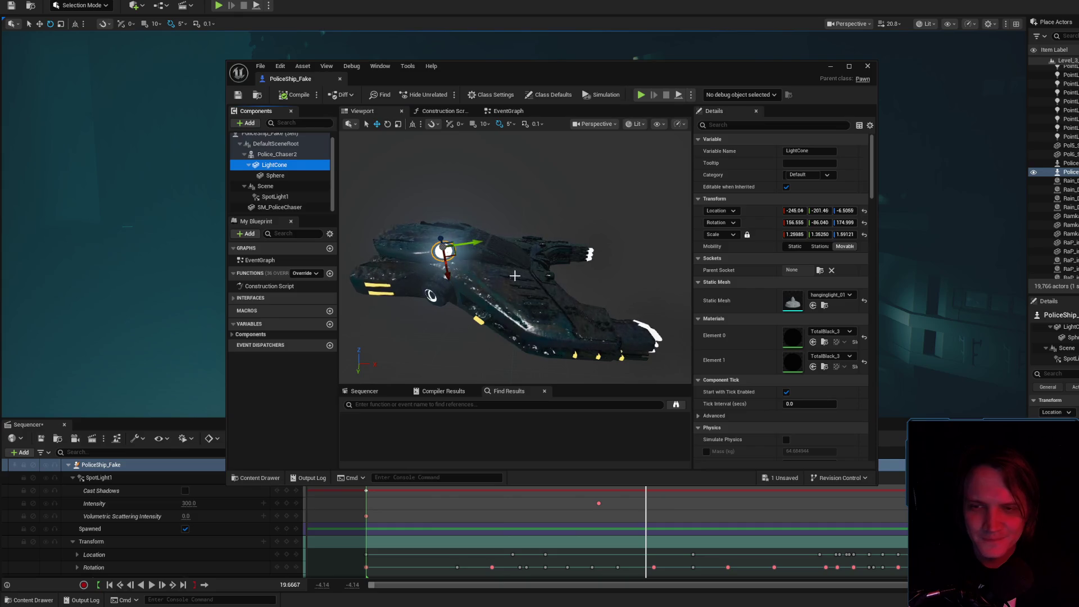
- Inspect Sphere, LightCone and SM_PoliceChaser, then drag LightCone and Sphere under SM_PoliceChaser
click(275, 175)
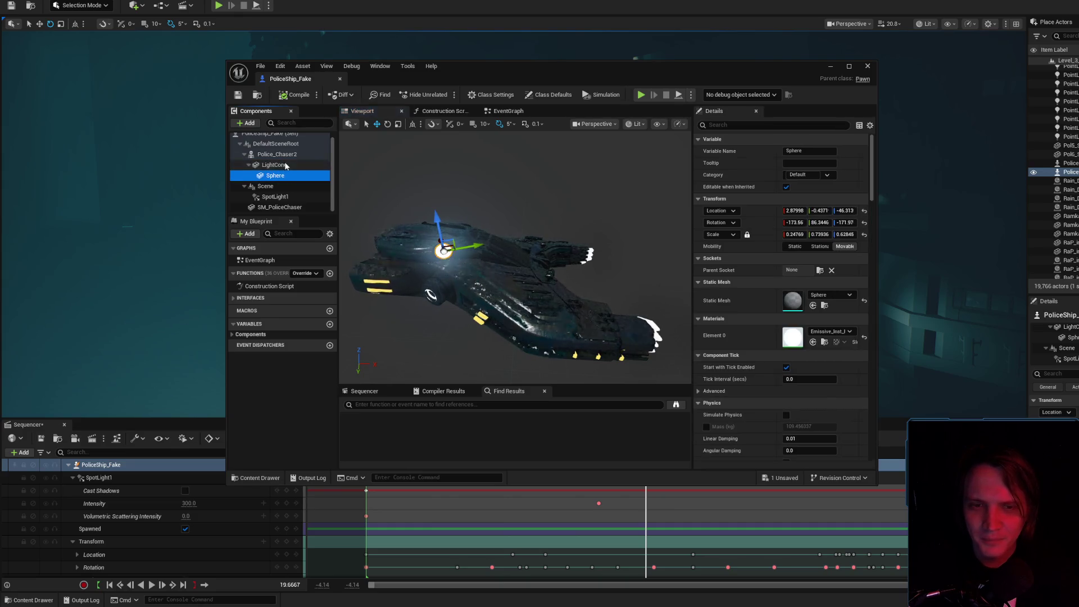
click(281, 165)
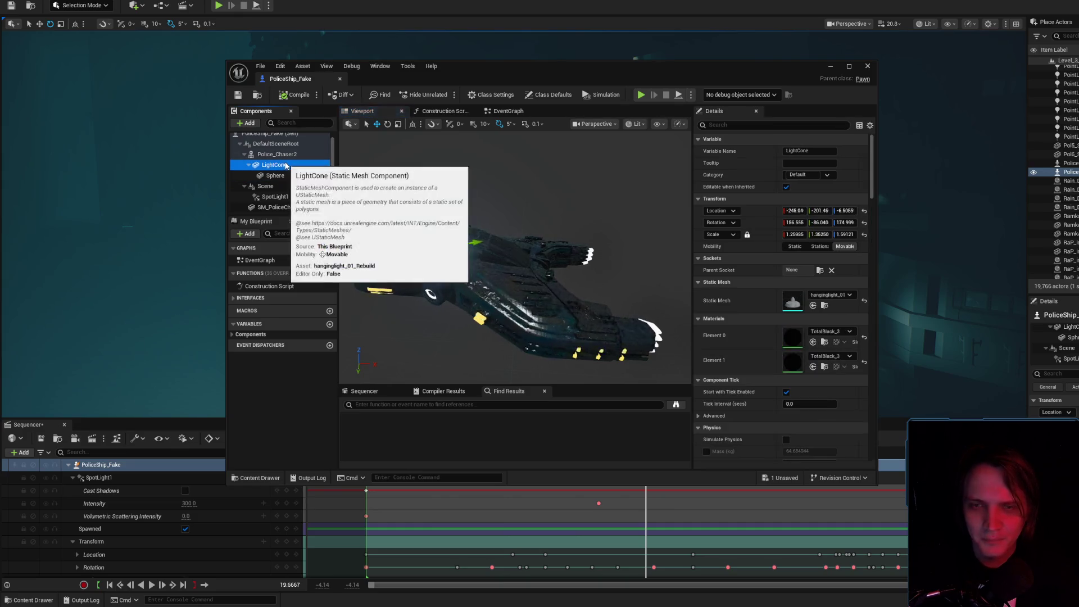
click(282, 209)
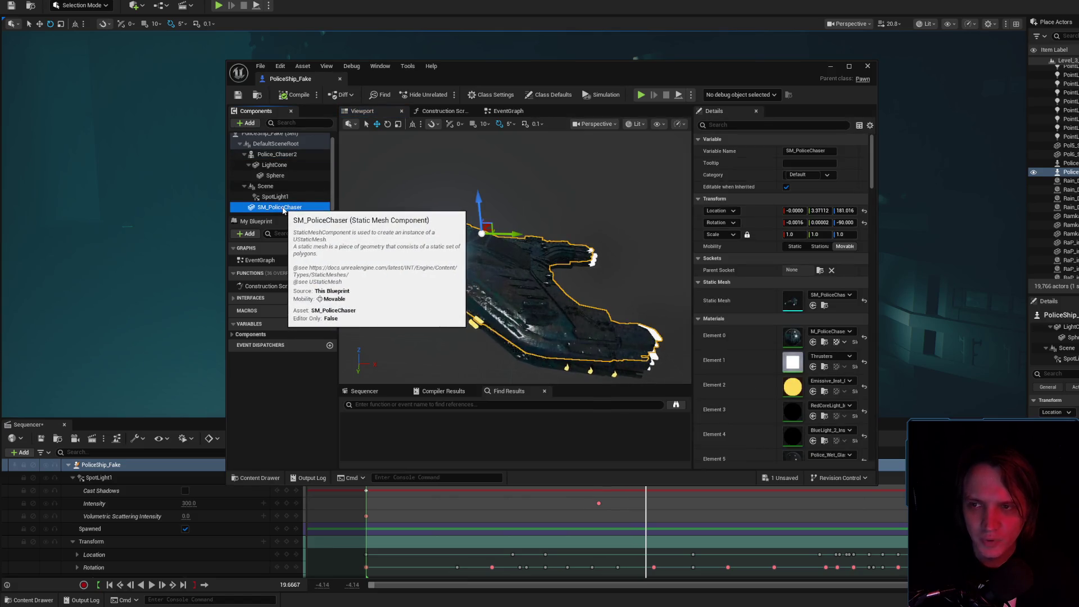
click(280, 167)
drag(280, 171, 280, 207)
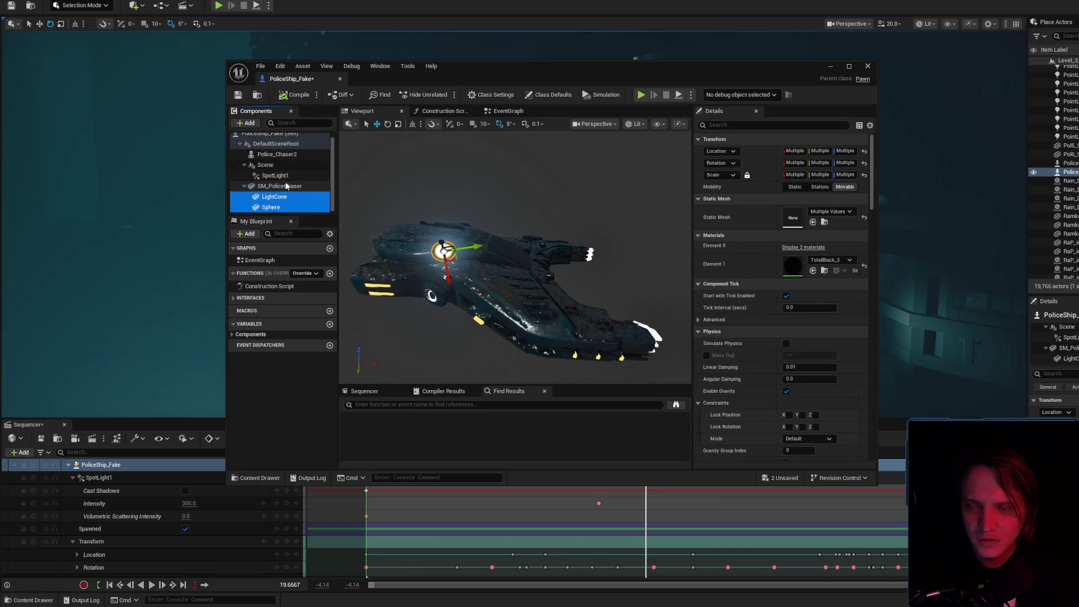
- Delete the Police_Chaser2 component from PoliceShip_Fake and recompile the Blueprint
click(282, 165)
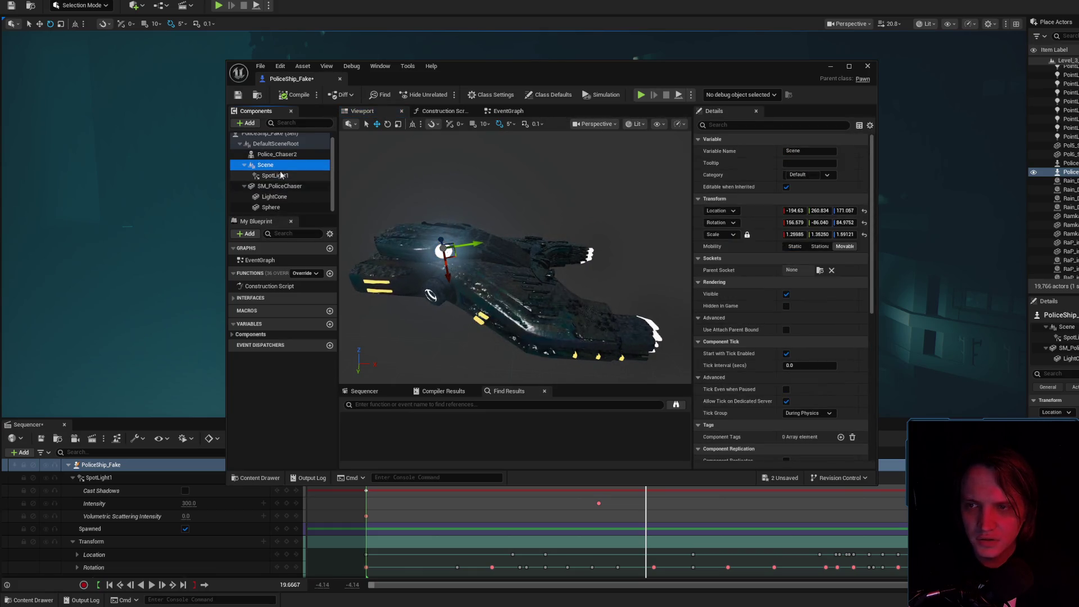
click(277, 154)
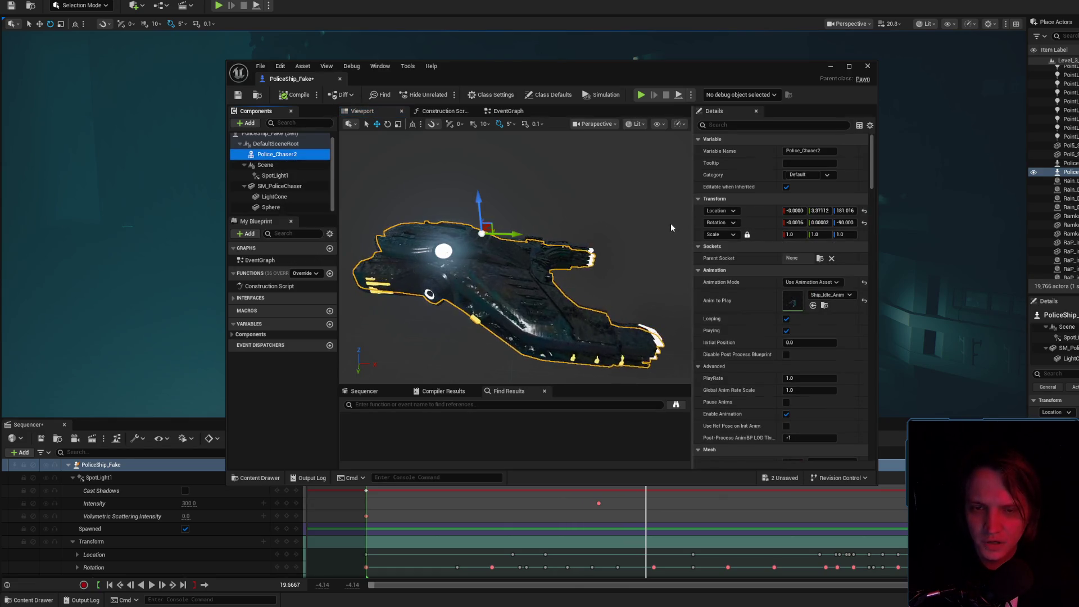
key(Delete)
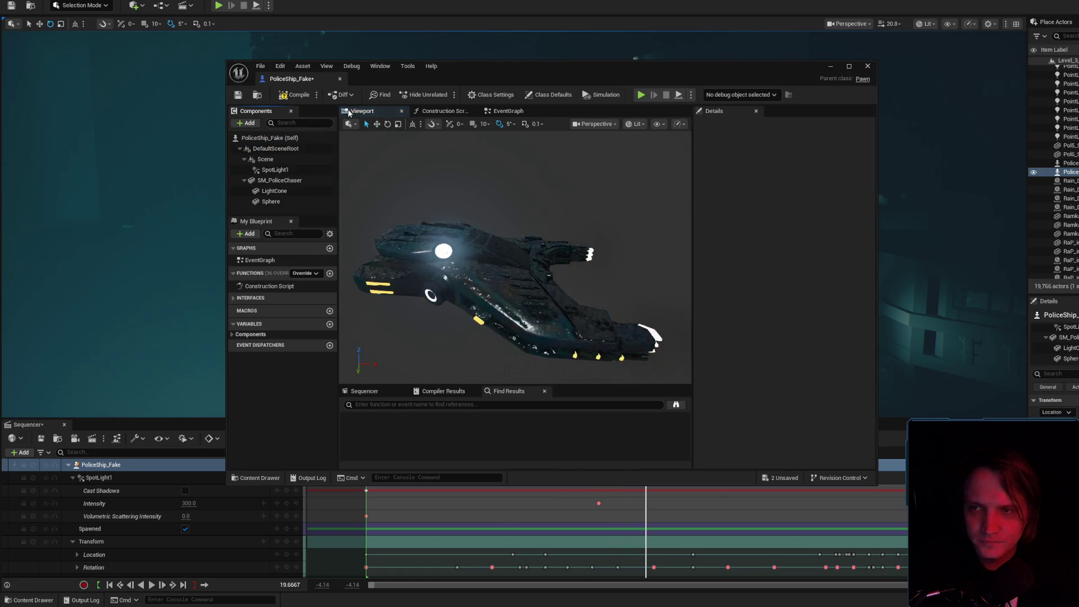
click(304, 97)
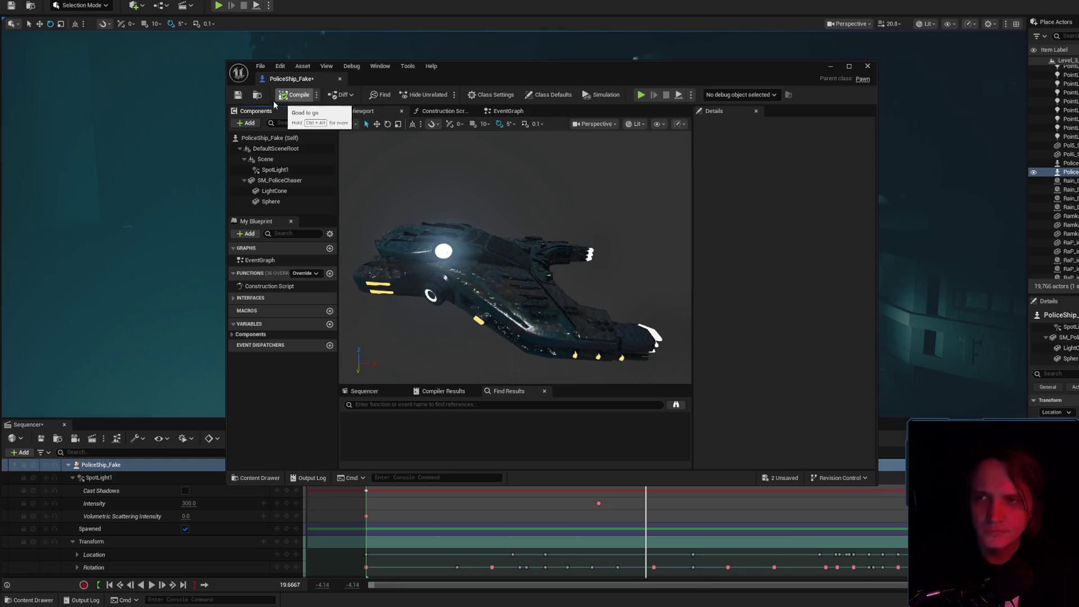
- Close the PoliceShip_Fake Blueprint, scrub the ship's flight, and save the current sequence
middle_click(297, 79)
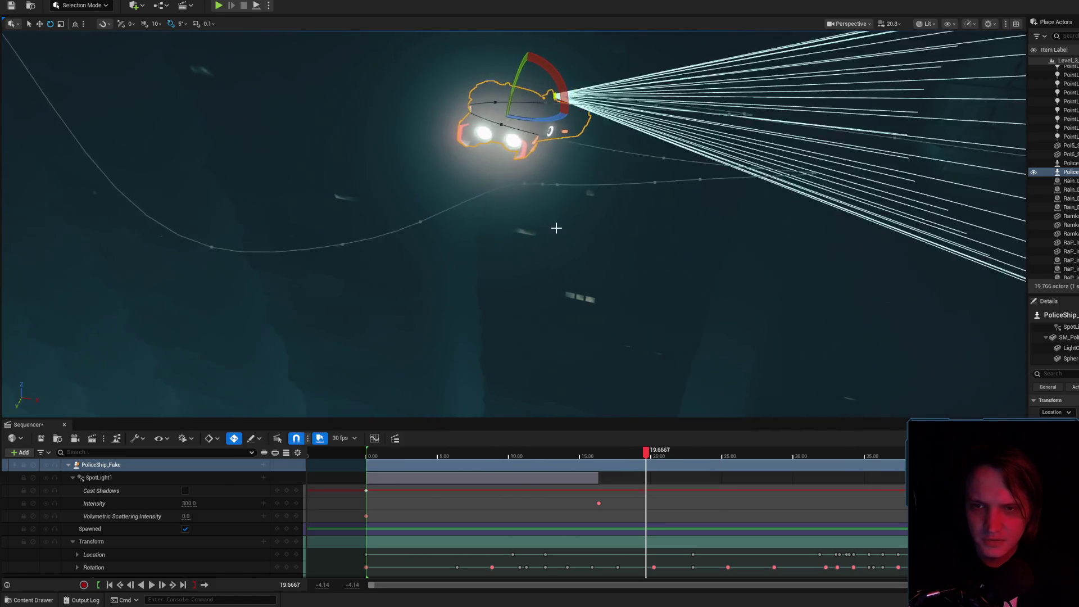
mouse_move(666, 453)
mouse_down()
mouse_move(474, 453)
mouse_move(679, 455)
mouse_move(644, 464)
mouse_move(422, 453)
mouse_move(490, 451)
mouse_up()
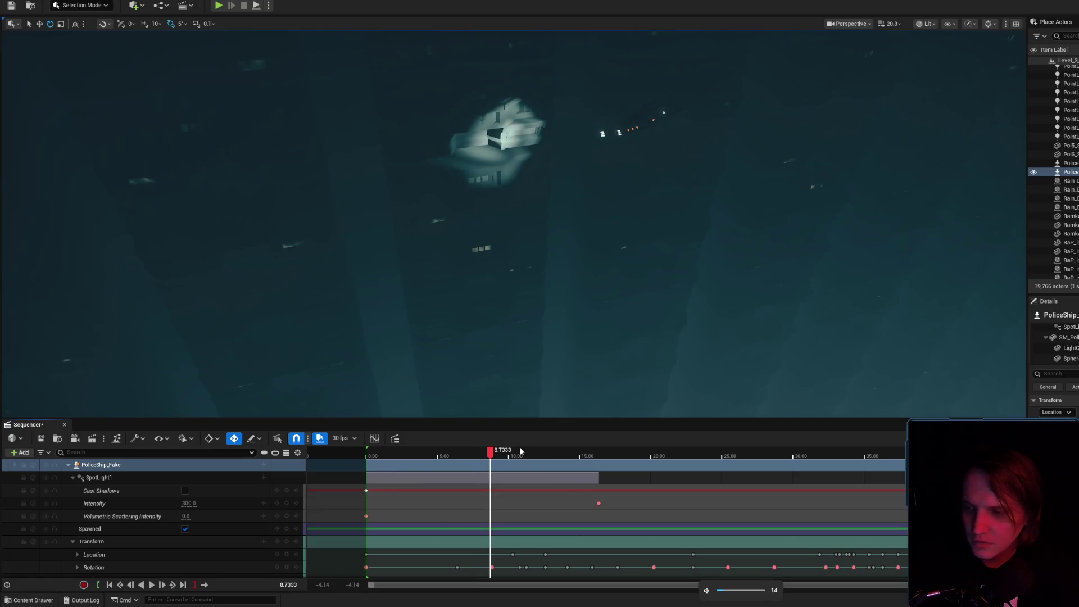
click(39, 441)
drag(392, 453, 636, 475)
- Open the PoliceShip_Fake sequence from the Content Drawer and jump between times 1.60 and 47.5333
scroll(201, 535, down, 1)
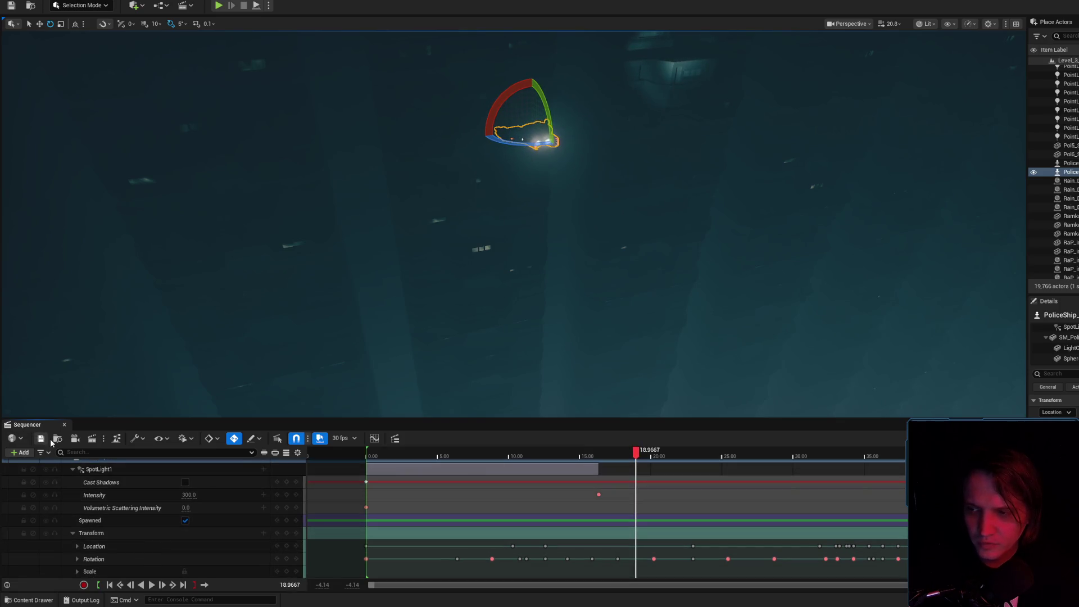
key(ctrl+space)
double_click(1005, 407)
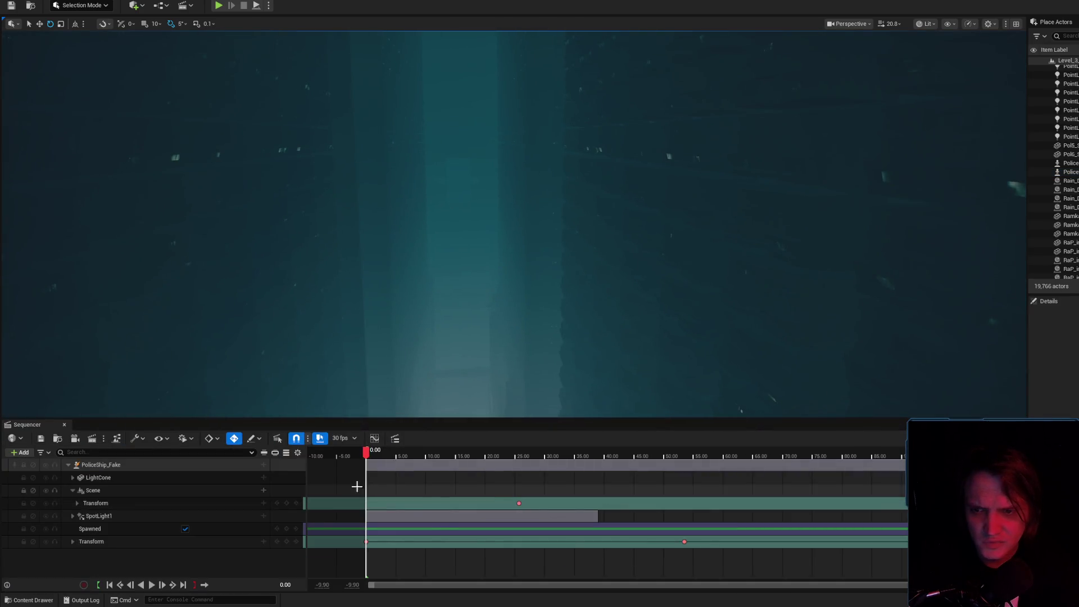
click(375, 452)
click(649, 453)
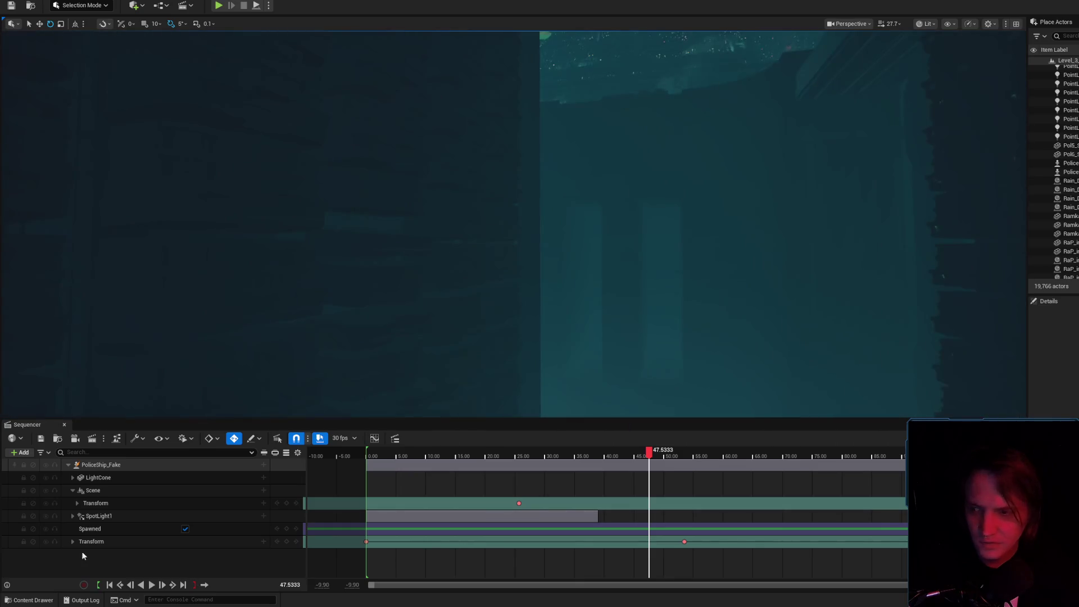
- Frame the PoliceShip_Fake actor, scrub back to 3.6667 and play the sequence
click(117, 465)
key(f)
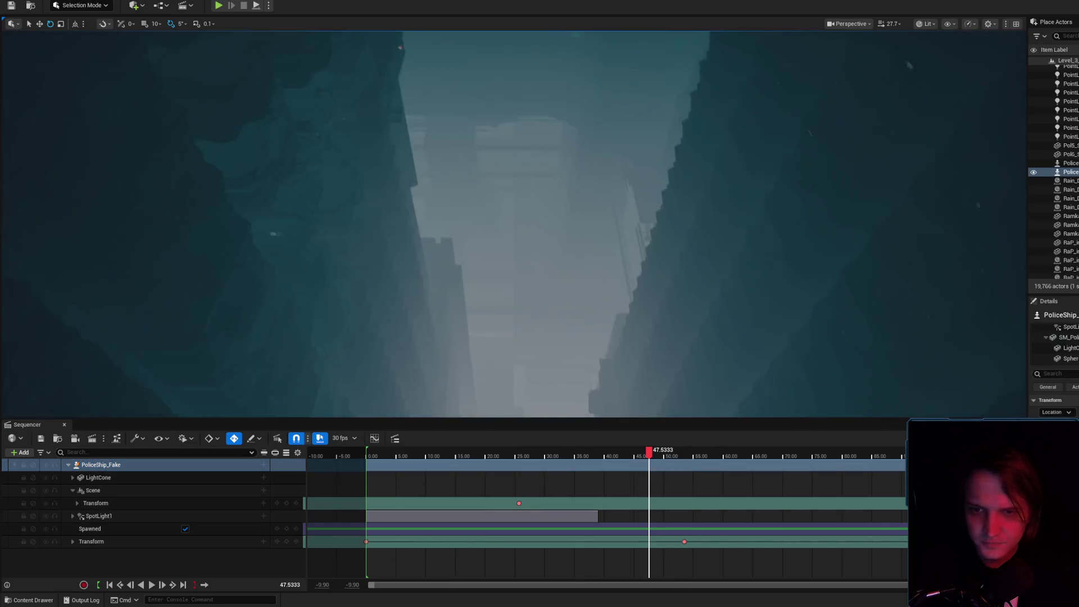
drag(579, 452, 388, 453)
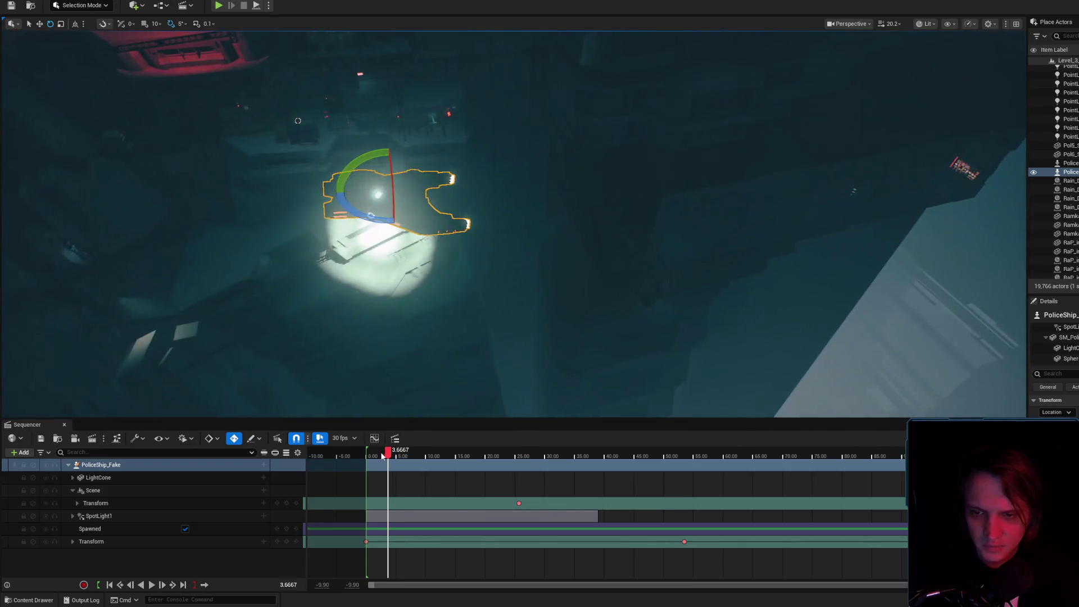
key(space)
key(space)
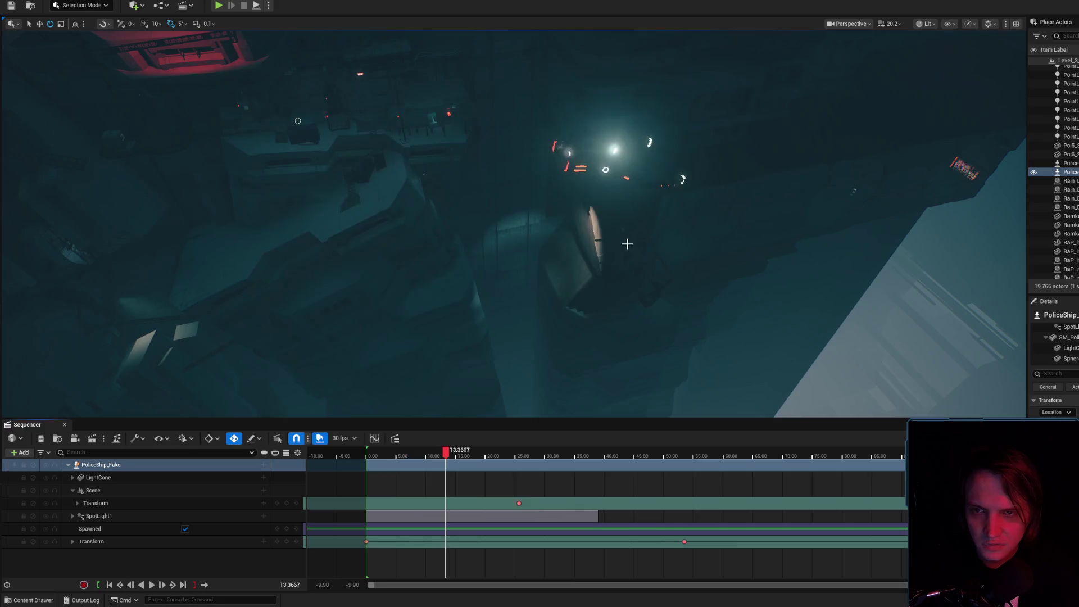
scroll(514, 224, down, 3)
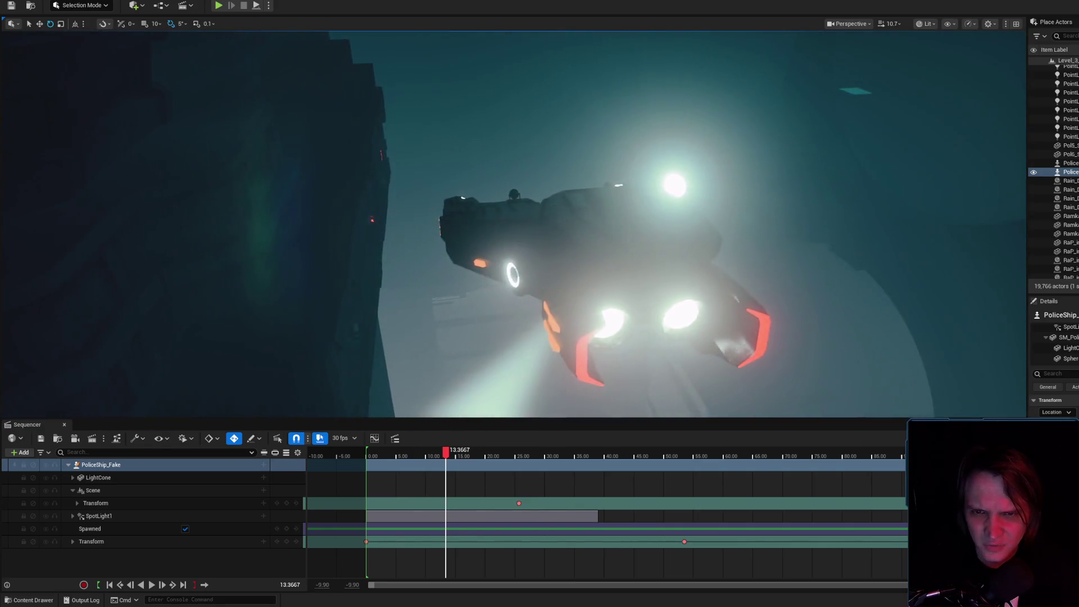
scroll(514, 224, down, 1)
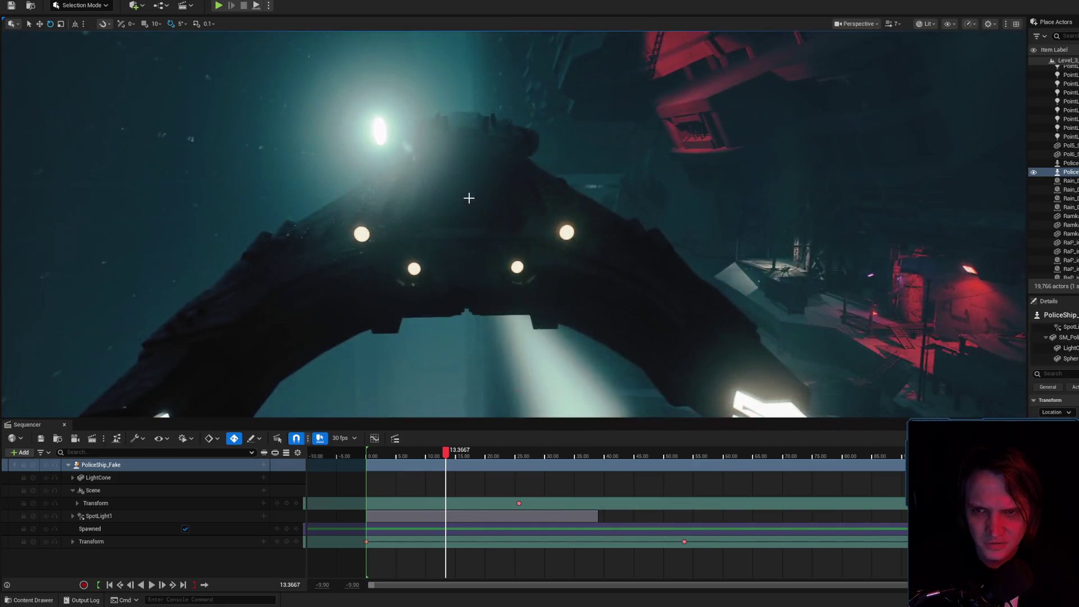
- Move the ship's glowing light sphere down beneath the hull, then switch to Chrome
click(469, 198)
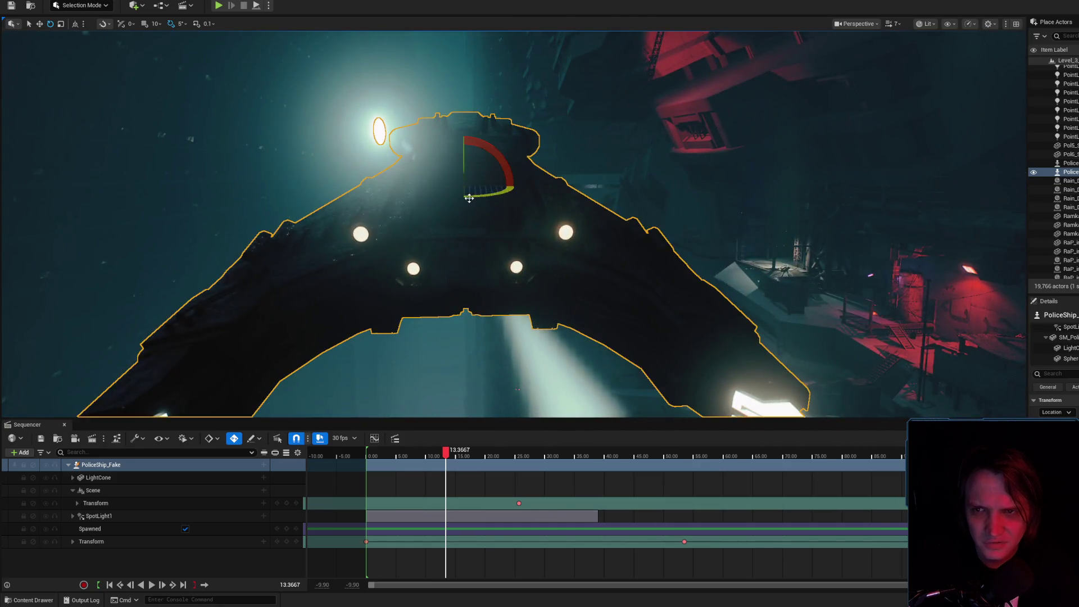
click(379, 127)
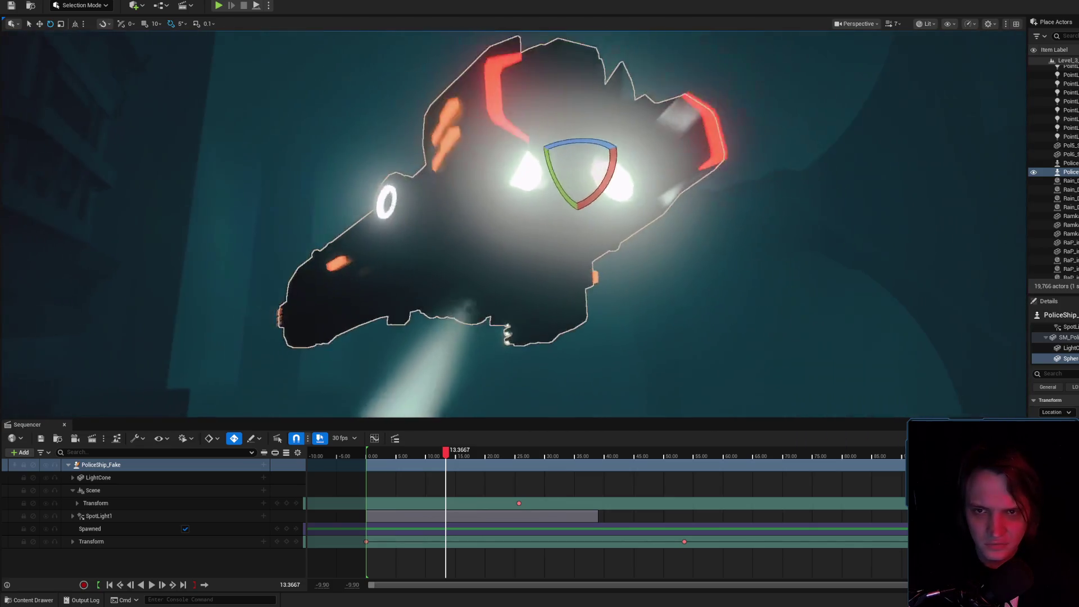
key(w)
drag(565, 160, 559, 315)
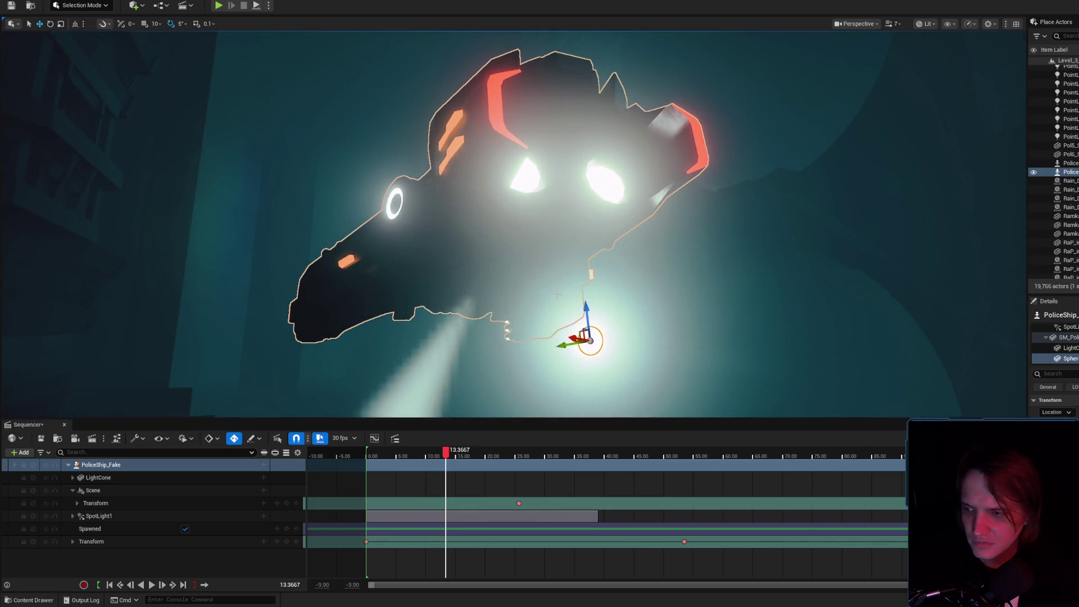
scroll(539, 225, down, 2)
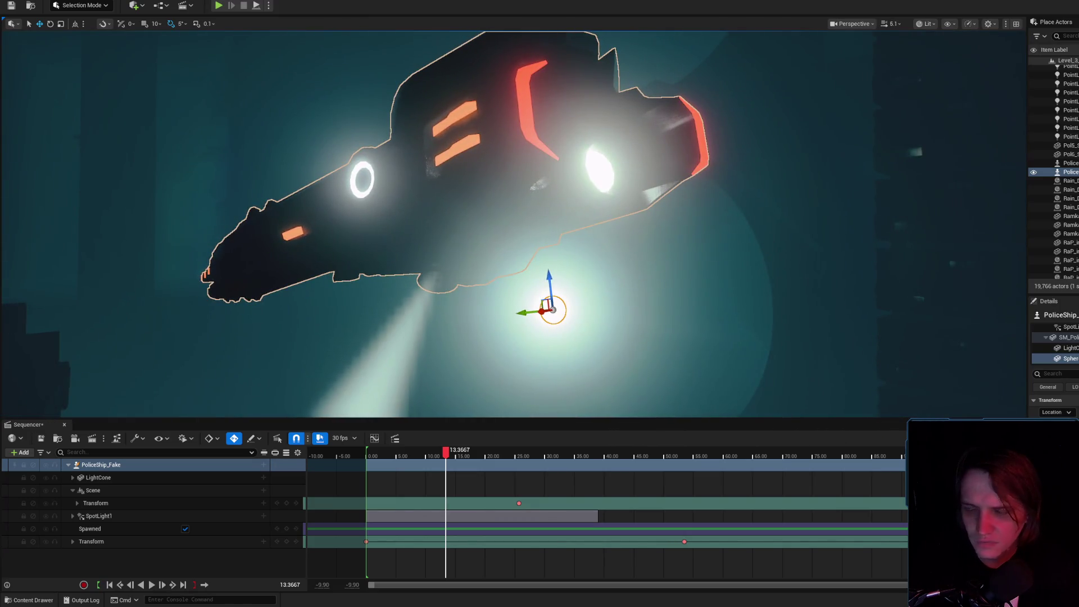
key(alt+Tab)
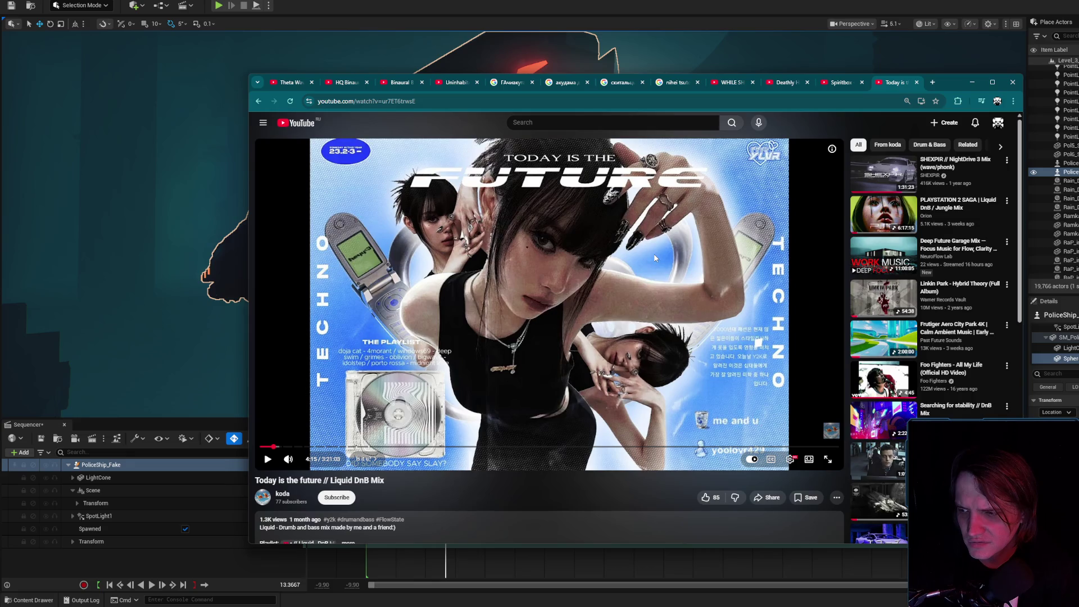
- Pause the 'Today is the future // Liquid DnB Mix' video and minimize Chrome
click(655, 258)
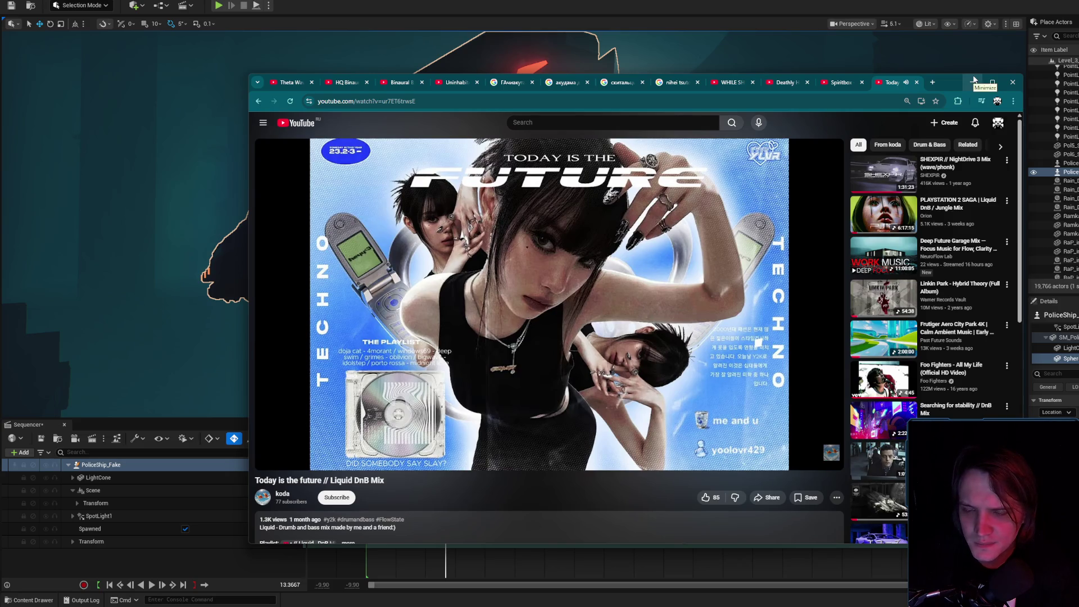
click(973, 79)
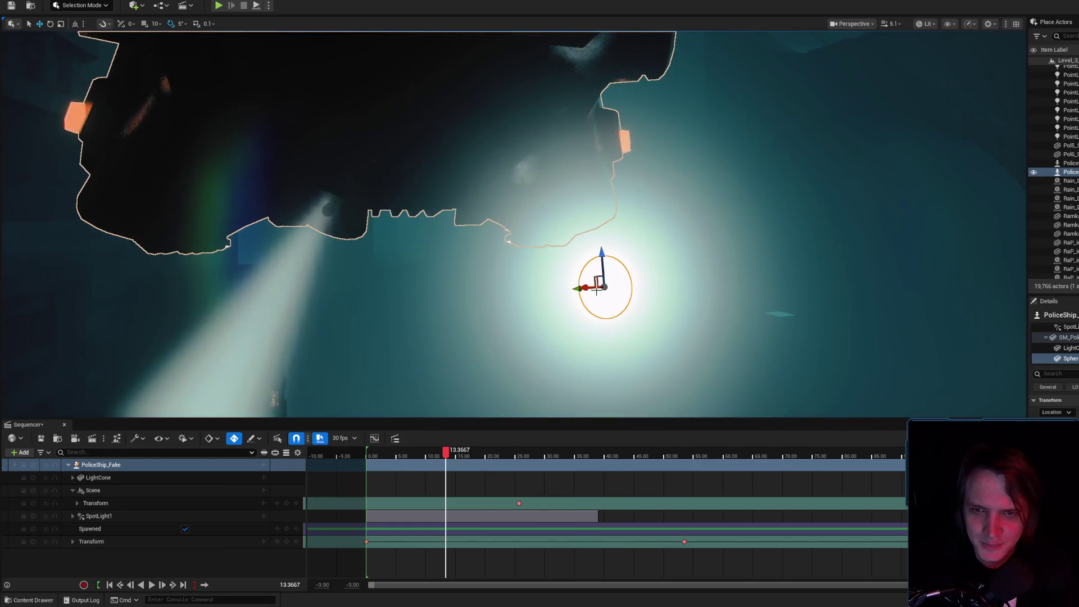
- Rotate the selected light by -65 degrees and switch the viewport to Unlit shading
drag(581, 287, 688, 301)
key(e)
mouse_move(330, 304)
mouse_down()
mouse_move(293, 344)
mouse_move(374, 325)
mouse_move(504, 241)
mouse_move(949, 10)
mouse_up()
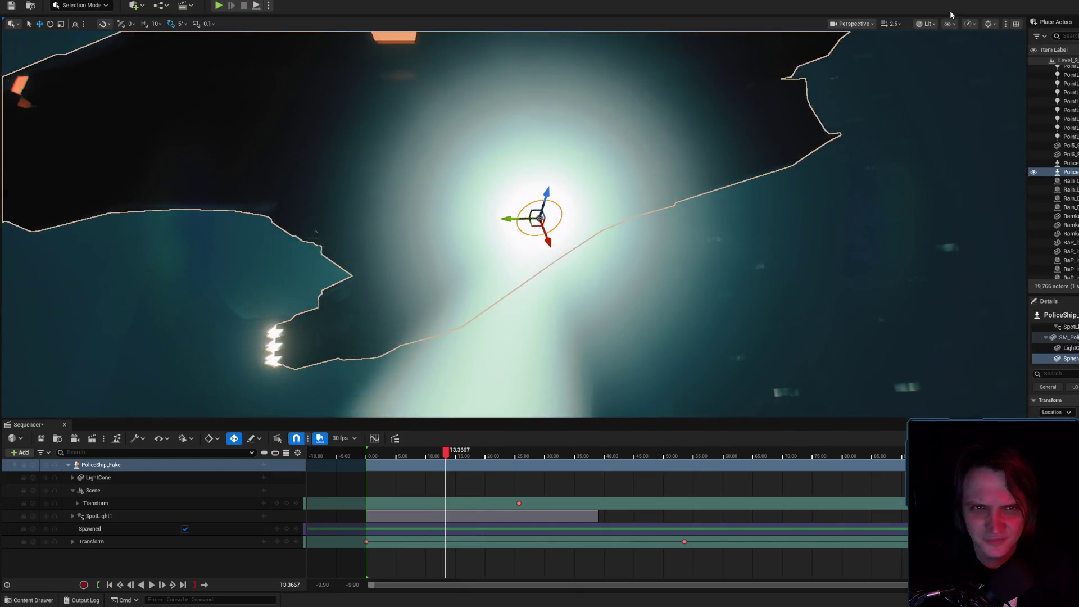
click(925, 23)
click(944, 74)
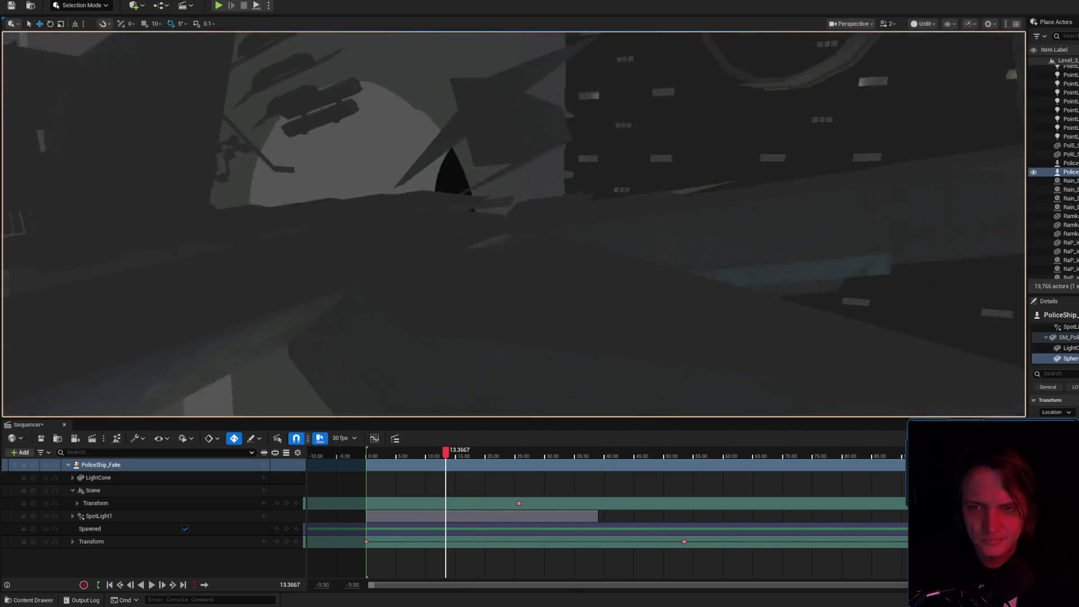
mouse_move(529, 286)
mouse_down()
mouse_move(539, 270)
mouse_move(506, 306)
mouse_move(586, 338)
mouse_move(551, 312)
mouse_move(478, 292)
mouse_move(449, 247)
mouse_move(489, 292)
mouse_move(588, 163)
mouse_move(618, 214)
mouse_move(659, 224)
mouse_move(639, 230)
mouse_move(633, 275)
mouse_move(665, 186)
mouse_move(554, 228)
mouse_move(612, 181)
mouse_move(616, 223)
mouse_up()
- Select the LightCone lamp, undo its last rotation, and cycle selection between lamp and Sphere
click(618, 201)
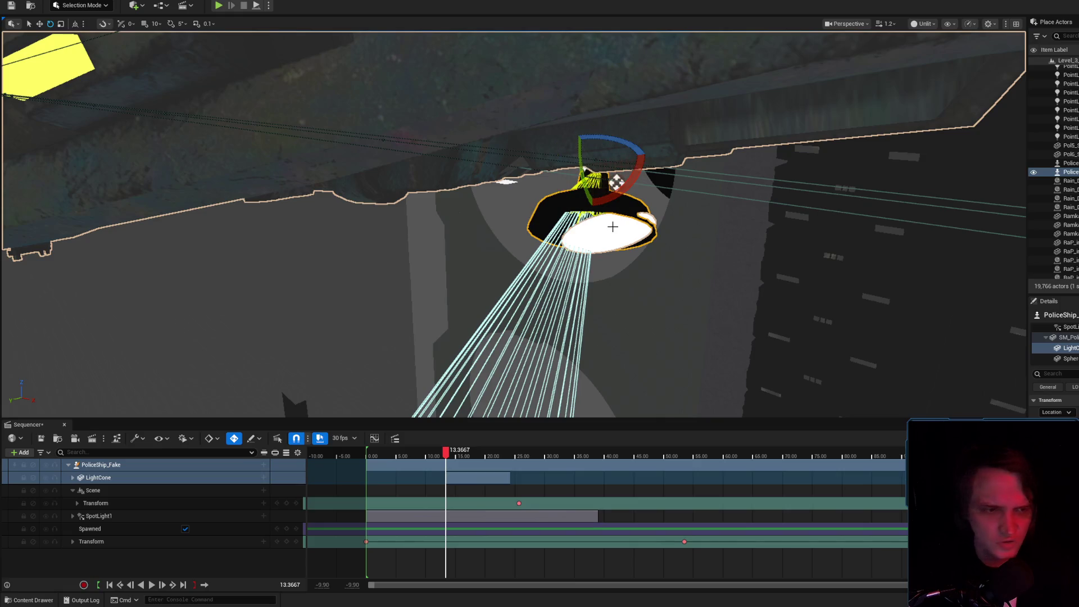
key(ctrl+z)
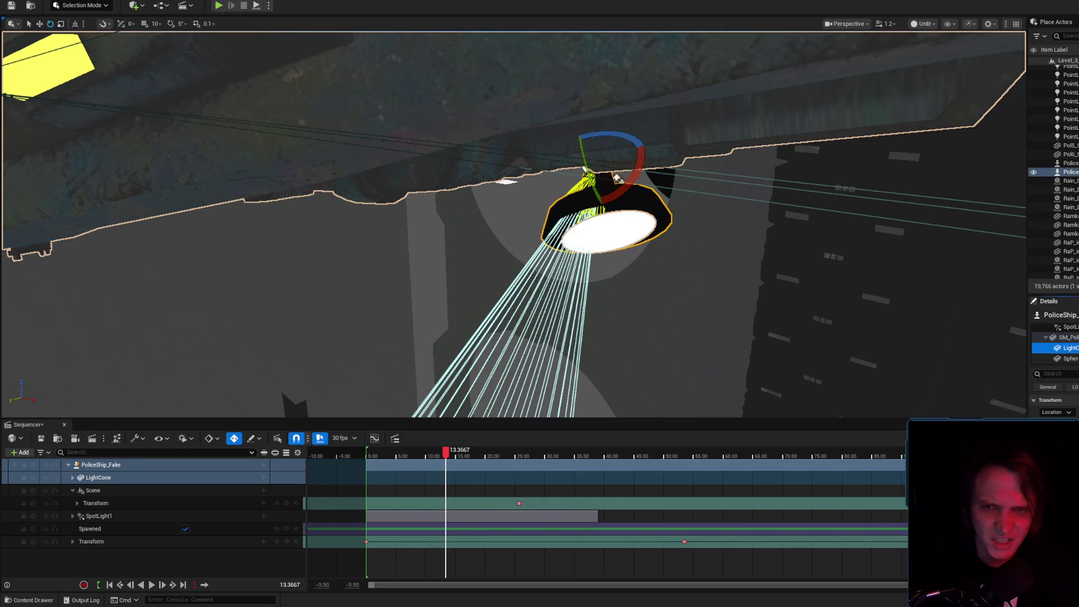
click(617, 178)
click(618, 179)
click(618, 178)
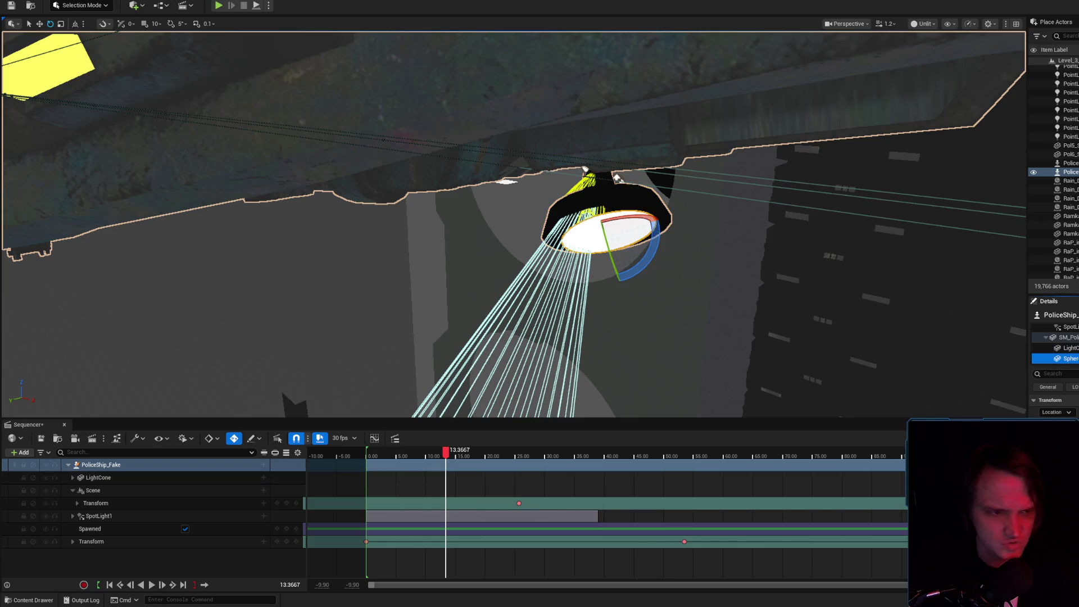
click(618, 178)
click(617, 178)
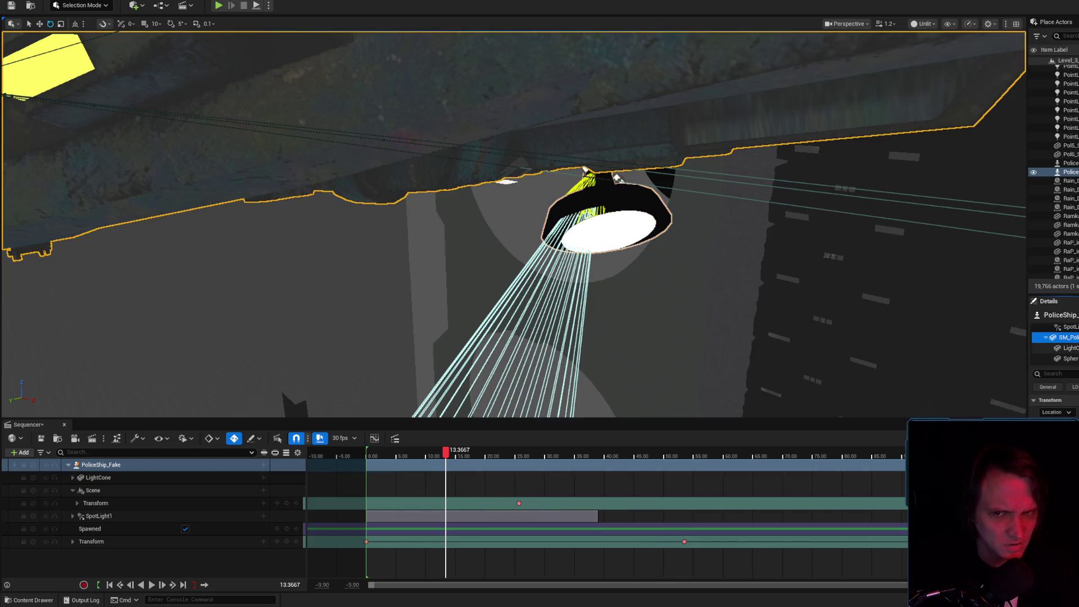
click(617, 178)
click(618, 178)
click(617, 178)
click(617, 178)
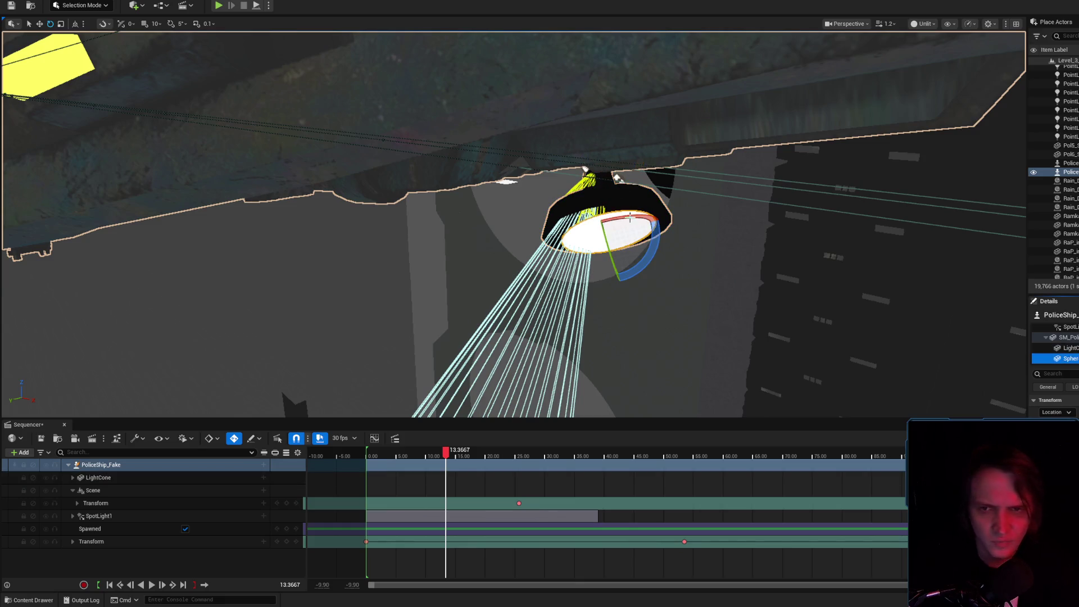
- Select the police ship actor and open its PoliceShip_Fake Blueprint with Ctrl+E
drag(630, 218, 547, 169)
click(547, 169)
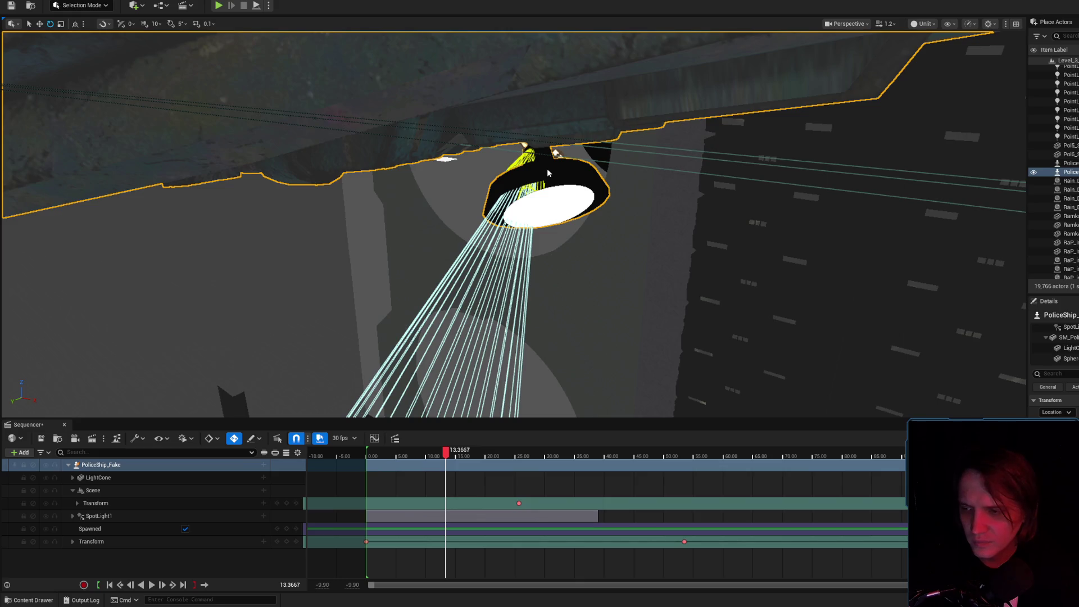
key(ctrl+e)
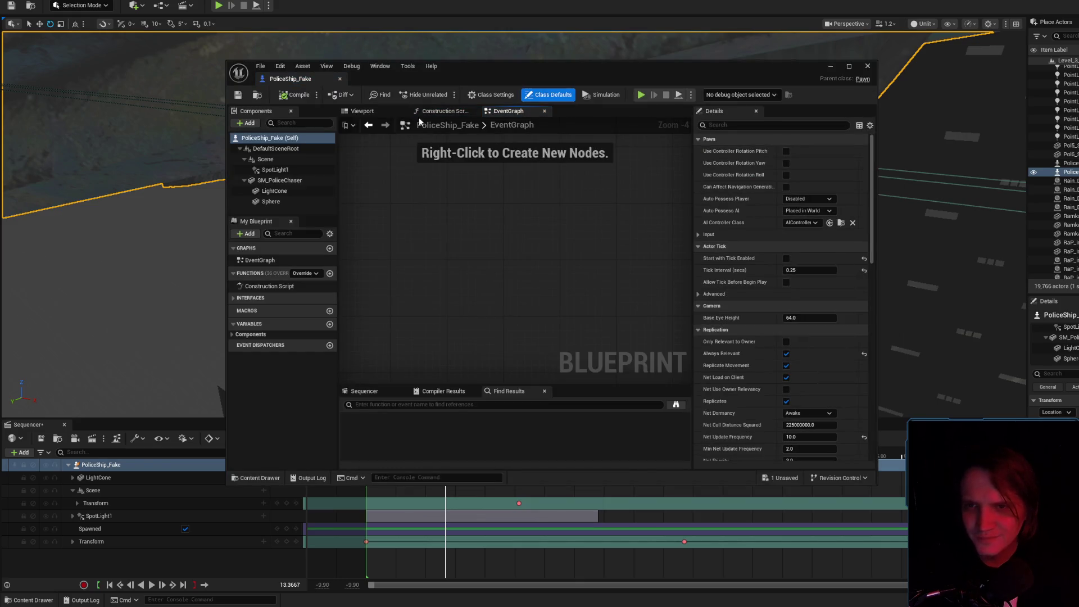
- Parent Sphere under LightCone, save and close PoliceShip_Fake, then reselect the Sphere disc
click(362, 111)
click(271, 201)
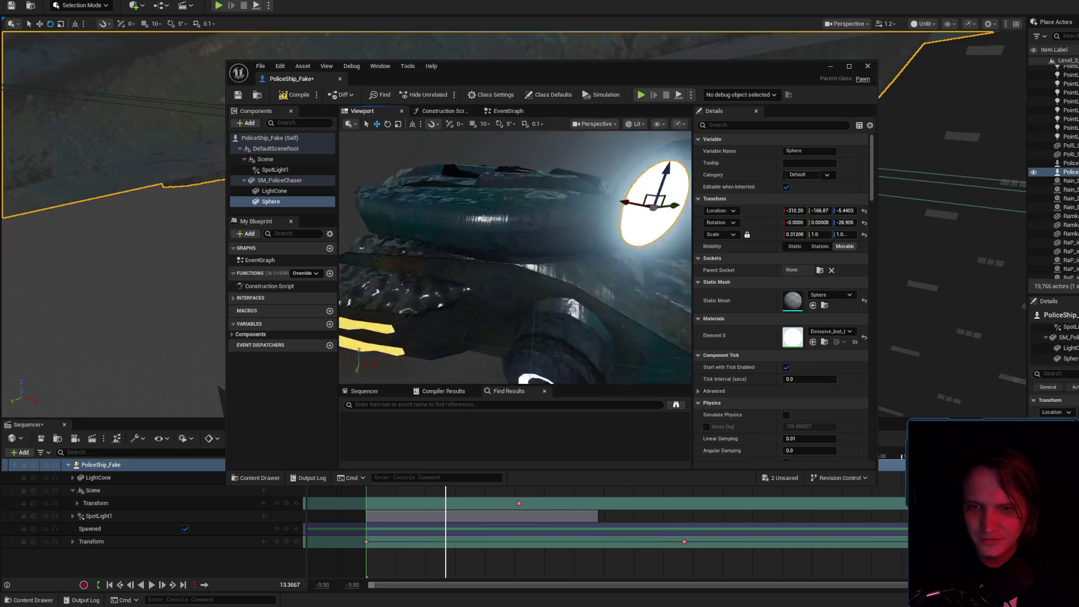
drag(271, 202, 275, 190)
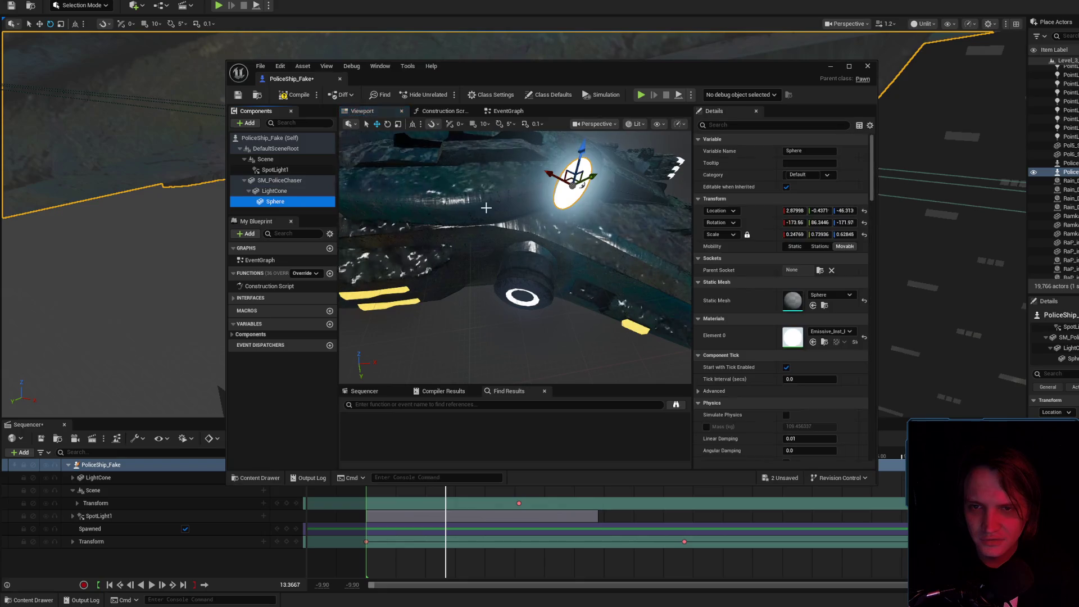
click(238, 95)
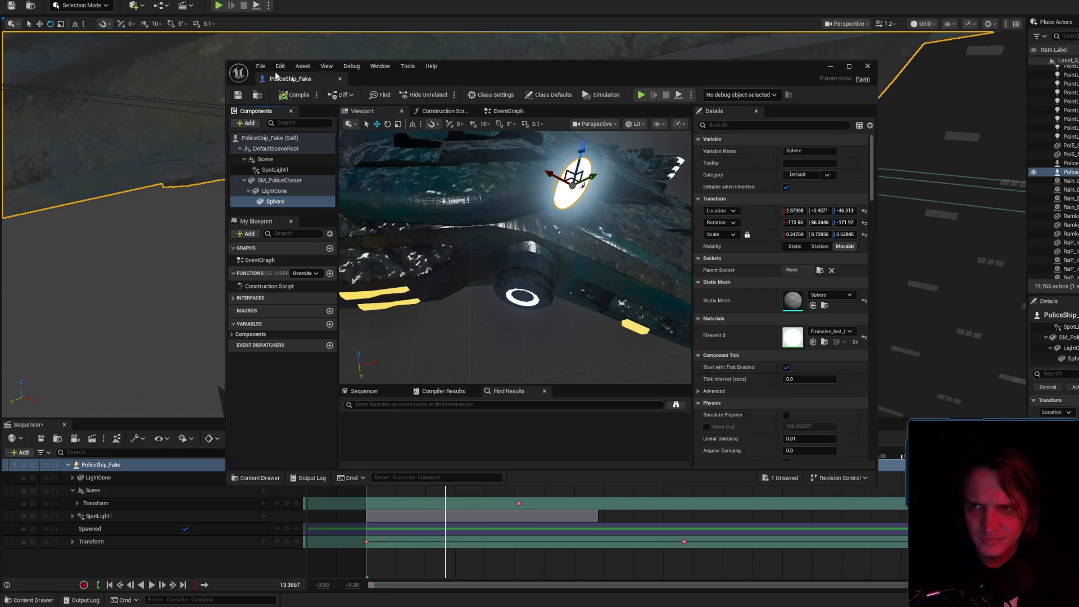
click(830, 66)
click(556, 196)
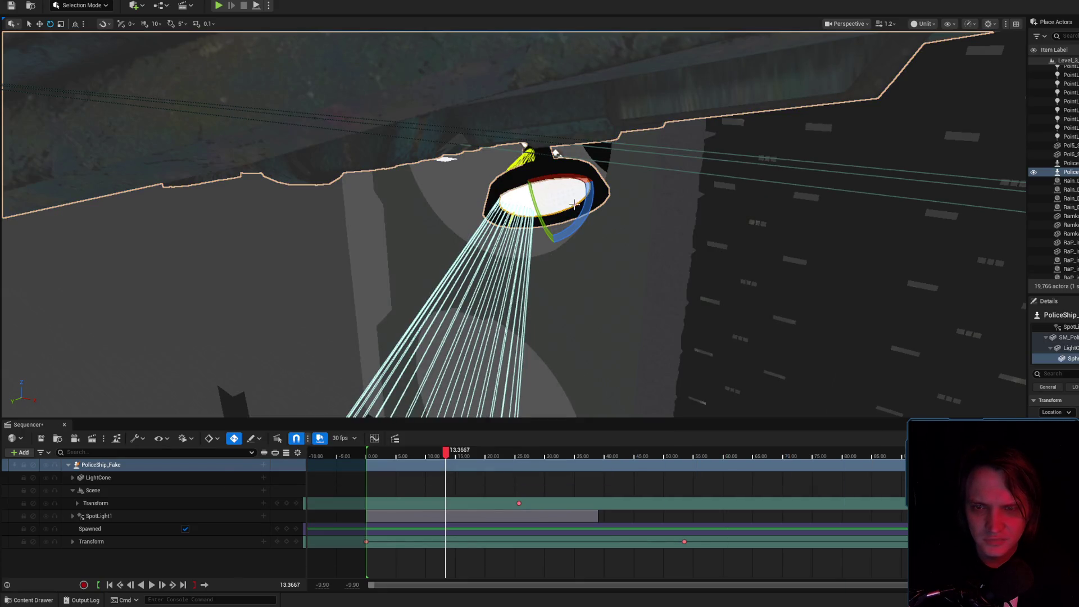
scroll(556, 196, down, 2)
scroll(514, 224, down, 5)
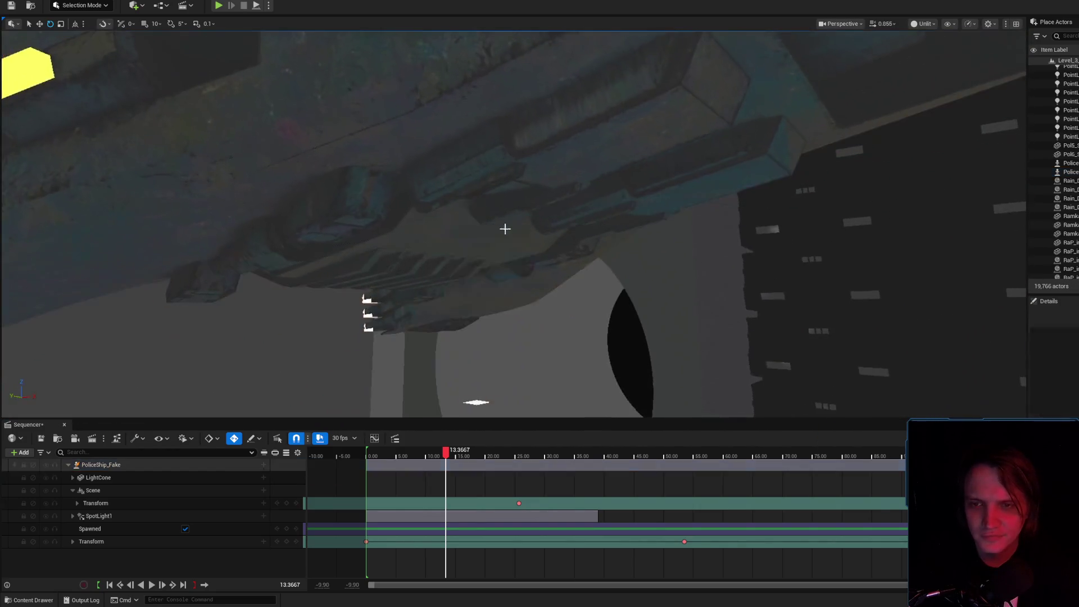
- Tilt the LightCone lamp further and scrub the PoliceShip_Fake track around 16 seconds
click(480, 264)
mouse_move(480, 194)
mouse_down()
mouse_move(499, 235)
mouse_move(590, 225)
mouse_move(667, 210)
mouse_move(766, 149)
mouse_move(646, 186)
mouse_up()
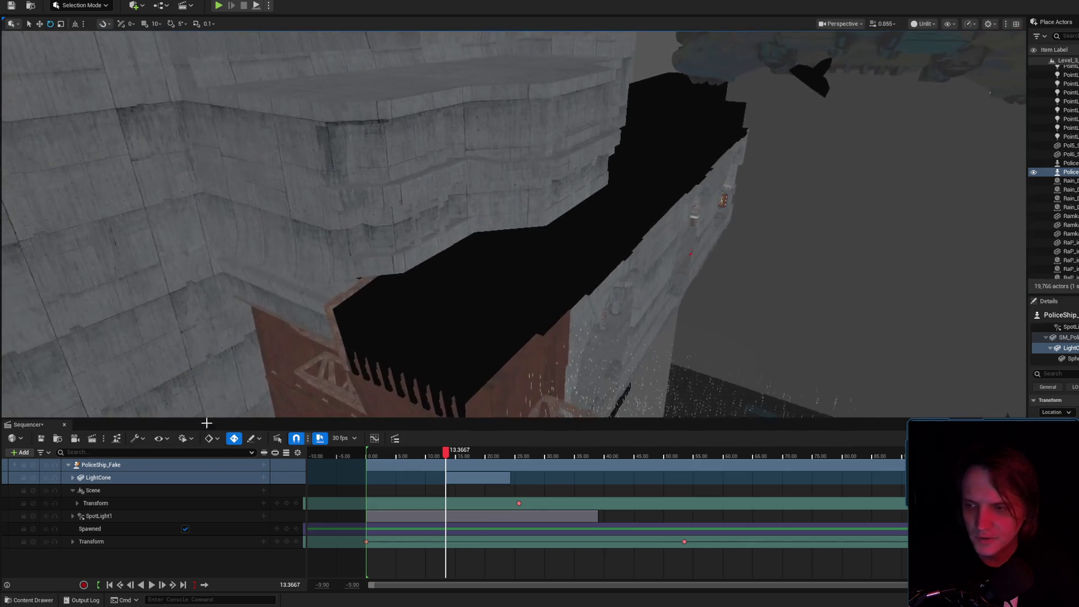
click(436, 464)
mouse_move(451, 456)
mouse_down()
mouse_move(479, 452)
mouse_move(463, 453)
mouse_up()
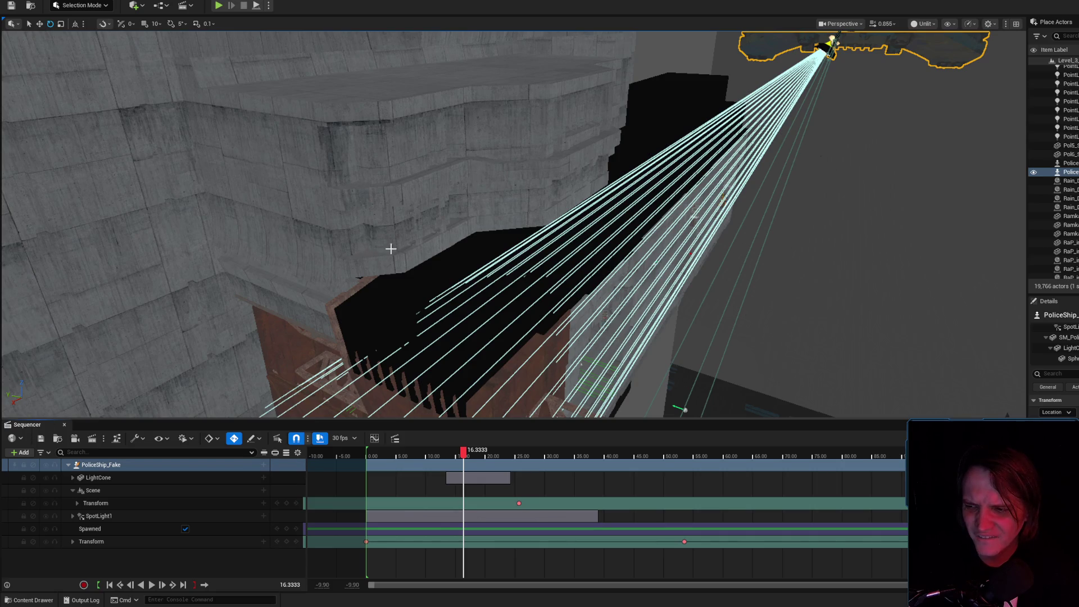
- Test the level with Play-in-Editor, then move the sequence to about 26 seconds and select the ship
key(alt+p)
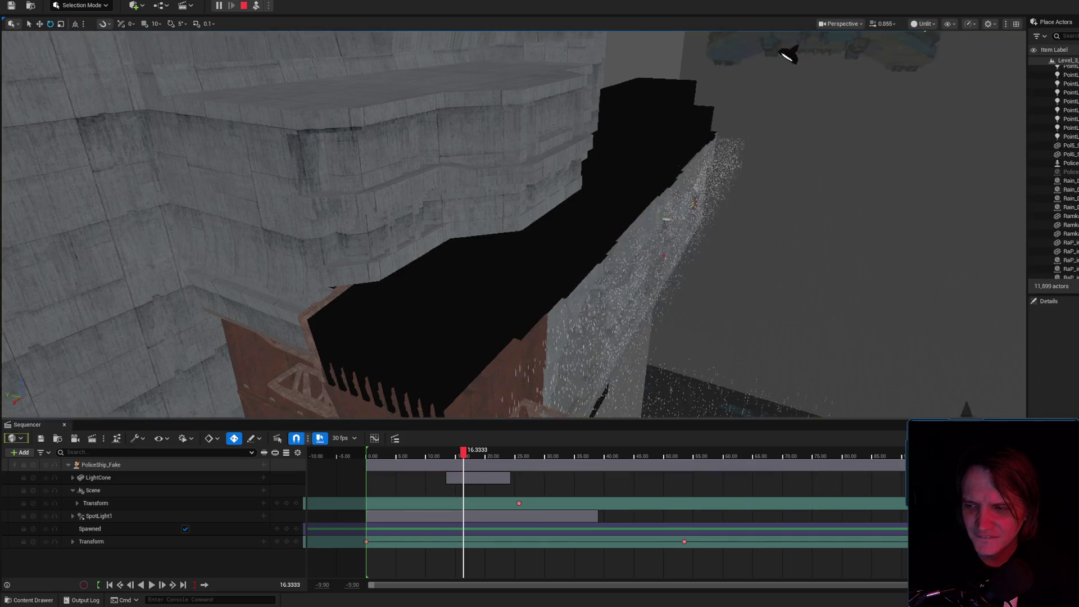
key(Escape)
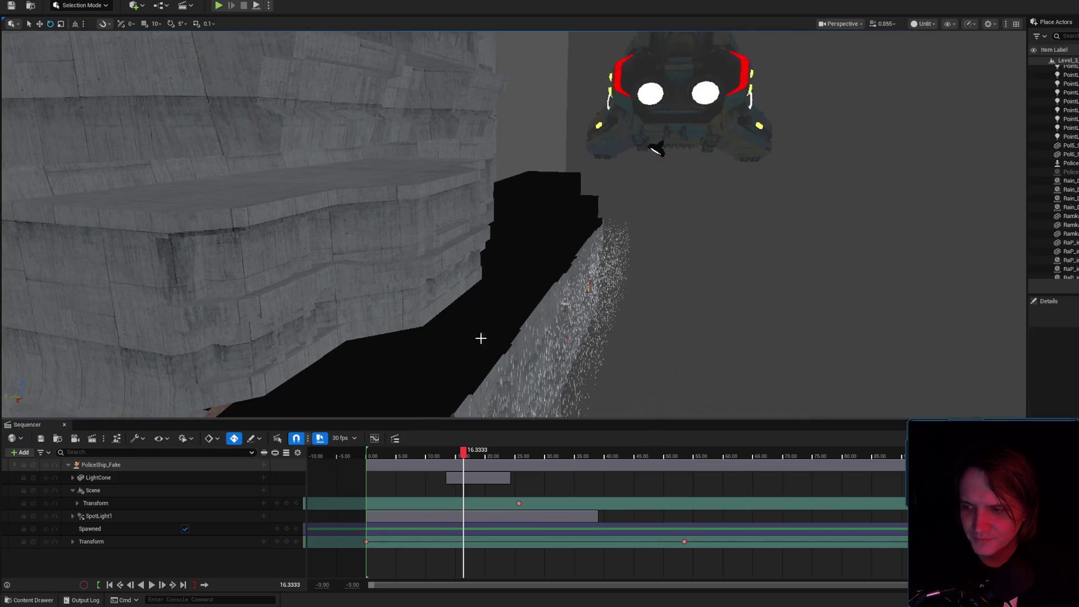
drag(386, 455, 523, 452)
mouse_move(582, 347)
mouse_down()
mouse_move(597, 284)
mouse_move(567, 225)
mouse_move(567, 236)
mouse_move(568, 213)
mouse_move(567, 281)
mouse_move(618, 169)
mouse_move(895, 12)
mouse_up()
click(567, 247)
- Restore Lit shading, frame the ship's beam through the fog, and select the SpotLight1 track
scroll(567, 241, up, 1)
scroll(587, 219, up, 2)
click(924, 24)
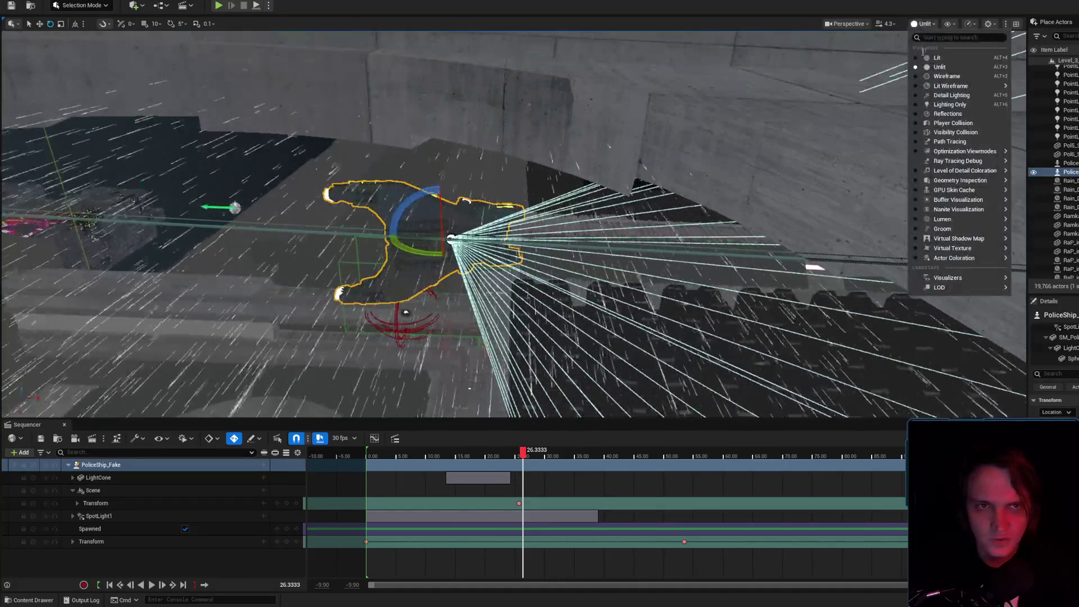
click(927, 43)
key(g)
scroll(522, 219, down, 2)
mouse_move(515, 225)
mouse_down()
mouse_move(522, 219)
mouse_move(494, 230)
mouse_move(506, 236)
mouse_up()
drag(508, 172, 508, 166)
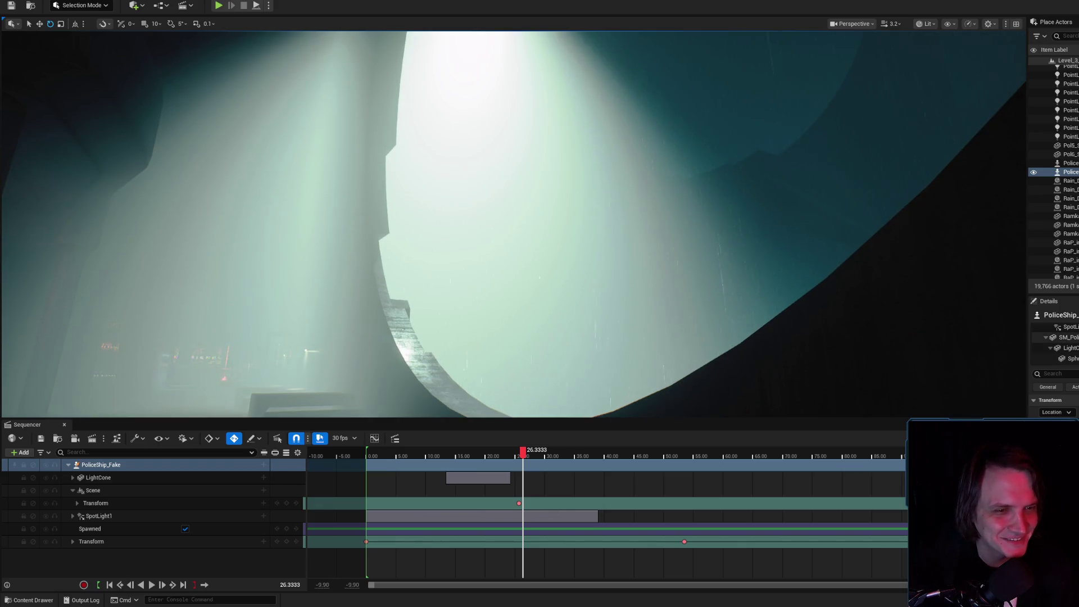
click(99, 516)
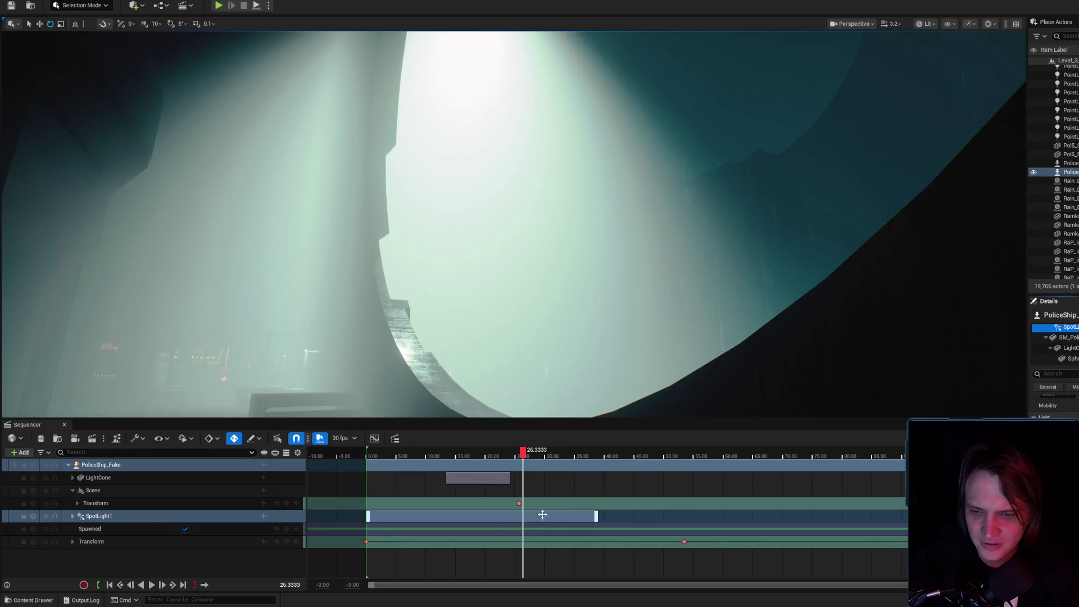
click(71, 515)
- Expand SpotLight1 in Sequencer and set the sequence time to 35.6667 seconds
click(73, 515)
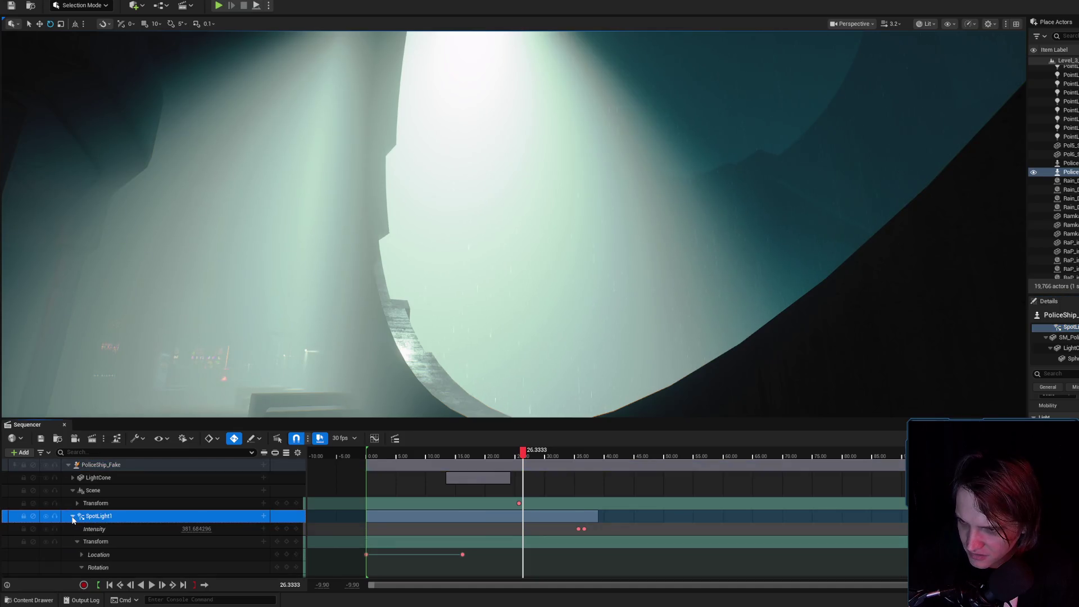
mouse_move(523, 451)
mouse_down()
mouse_move(368, 449)
mouse_move(511, 448)
mouse_up()
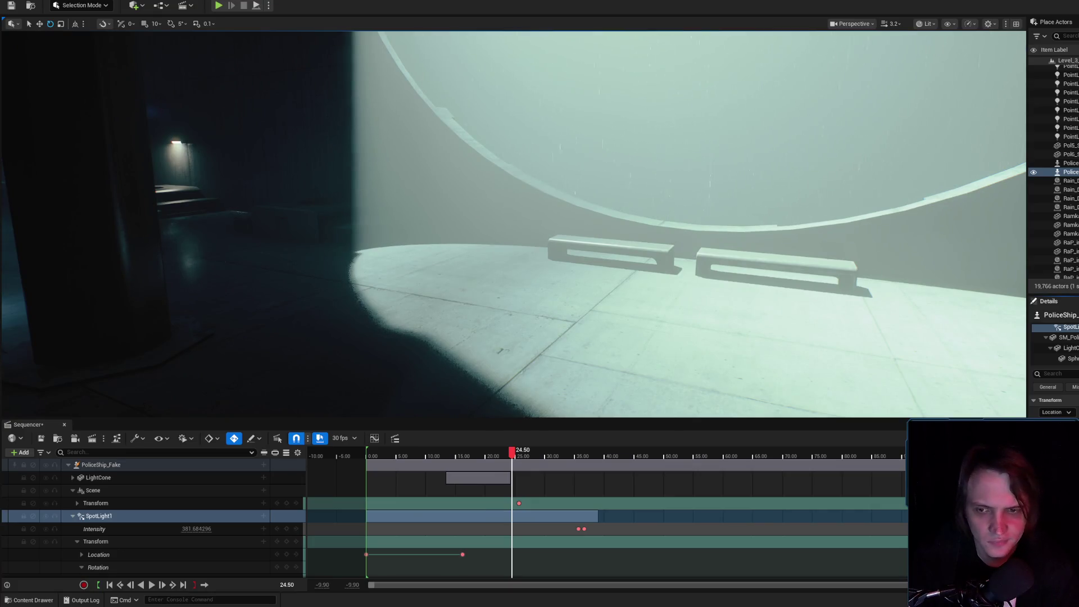
mouse_move(842, 374)
mouse_down()
mouse_move(843, 337)
mouse_move(821, 298)
mouse_up()
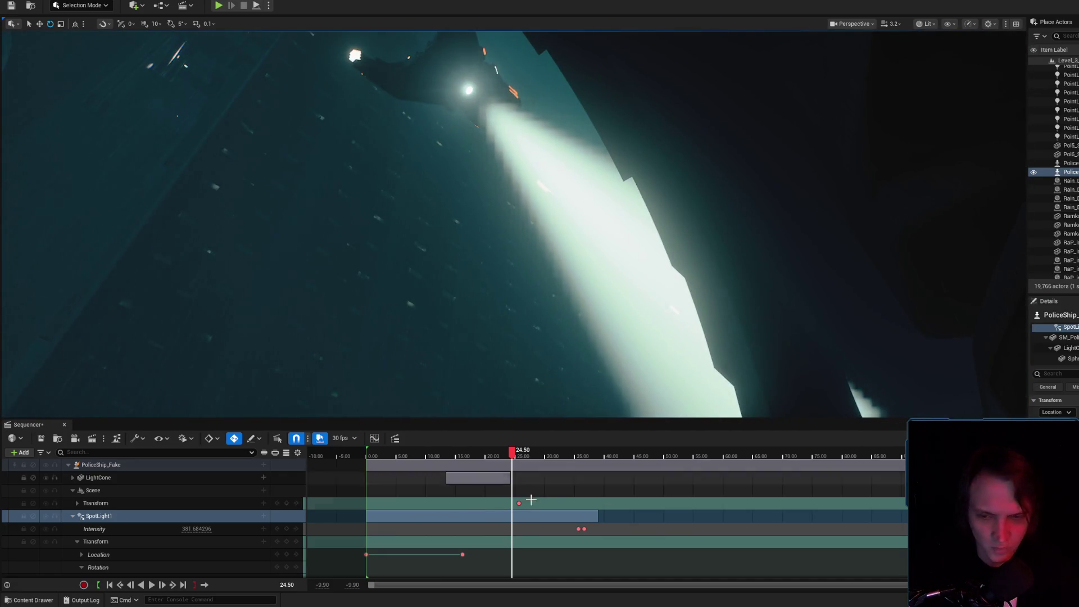
click(577, 528)
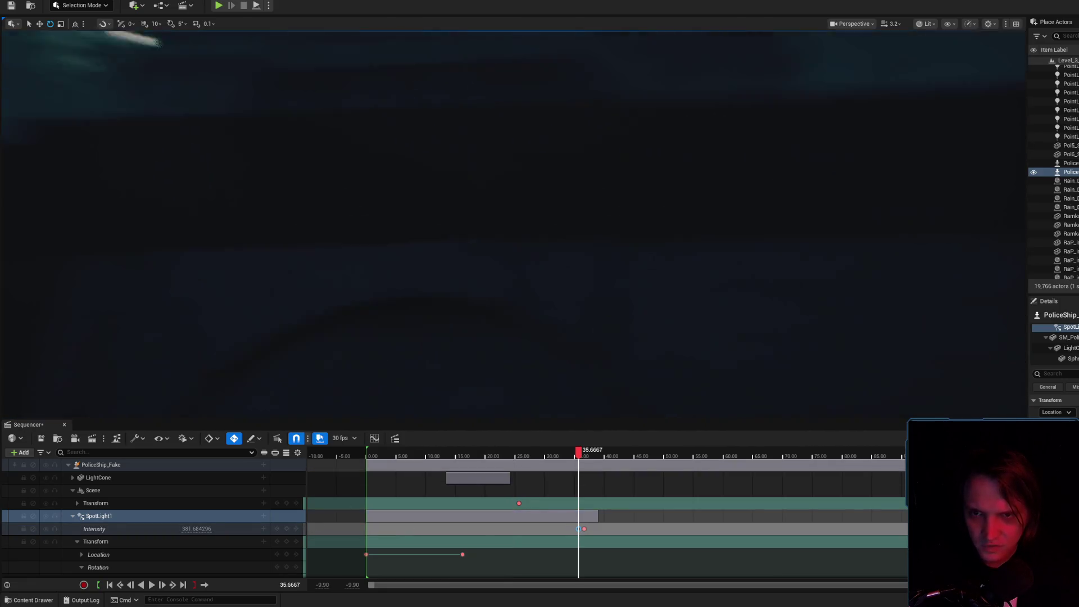
scroll(524, 398, up, 1)
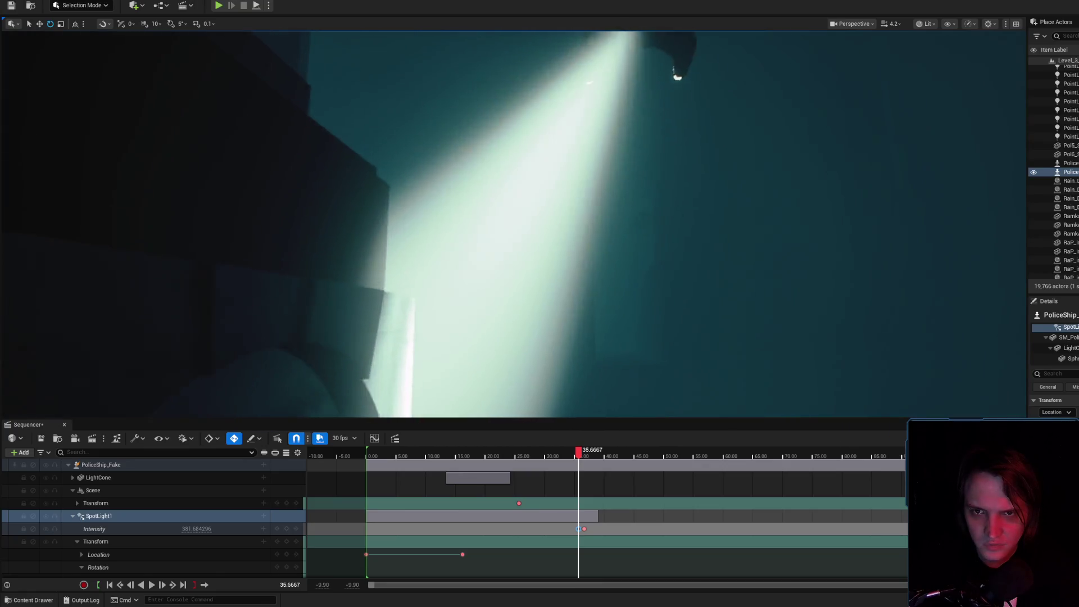
drag(248, 406, 248, 406)
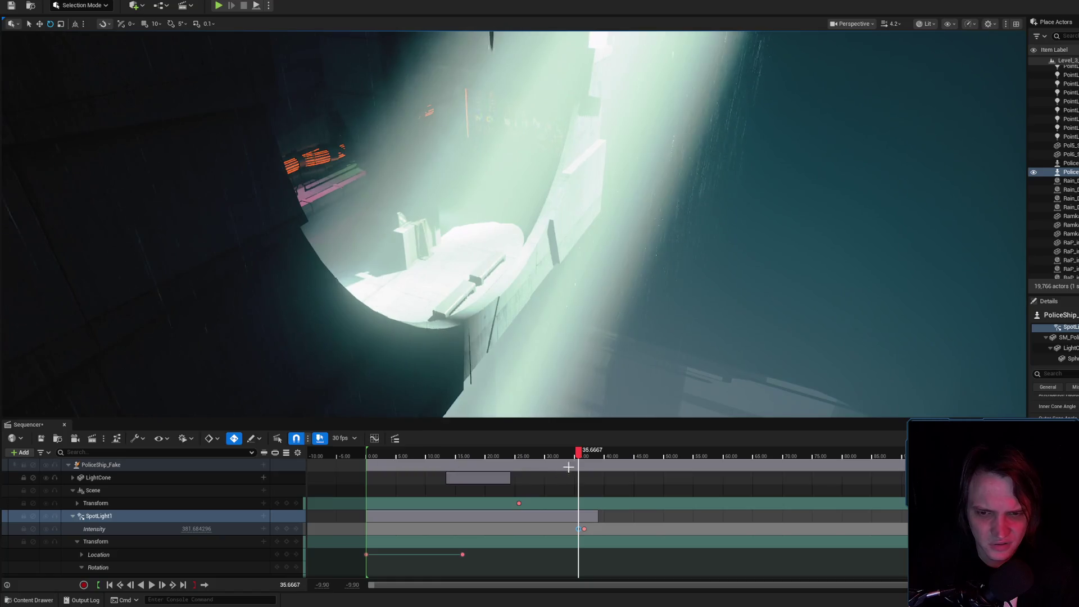
- With the playhead near 35.5, set SpotLight1's Intensity to 20
mouse_move(579, 452)
mouse_down()
mouse_move(563, 458)
mouse_move(578, 453)
mouse_up()
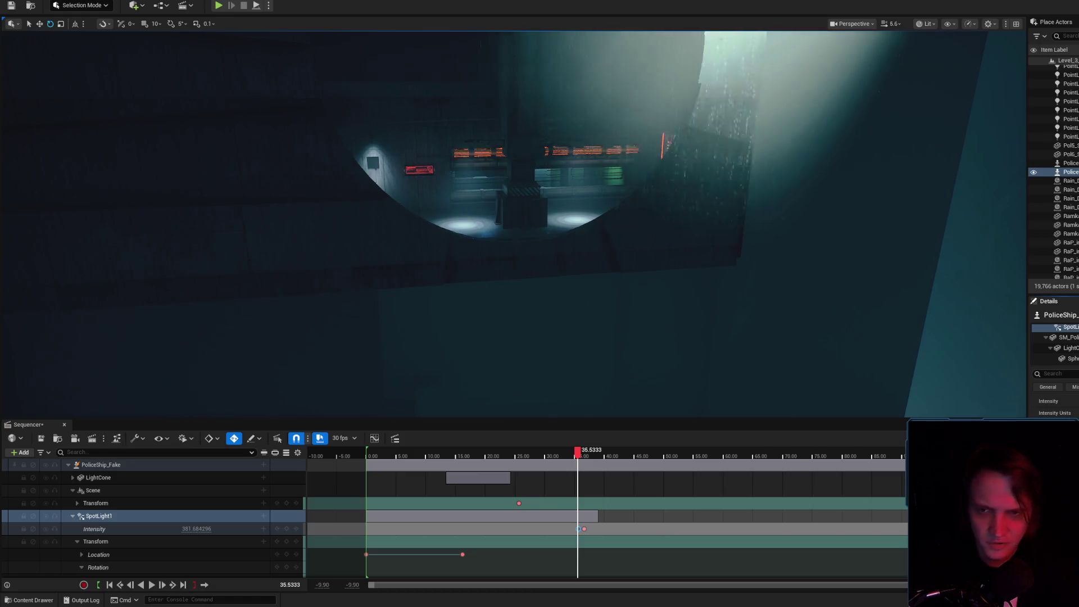
drag(803, 341, 770, 298)
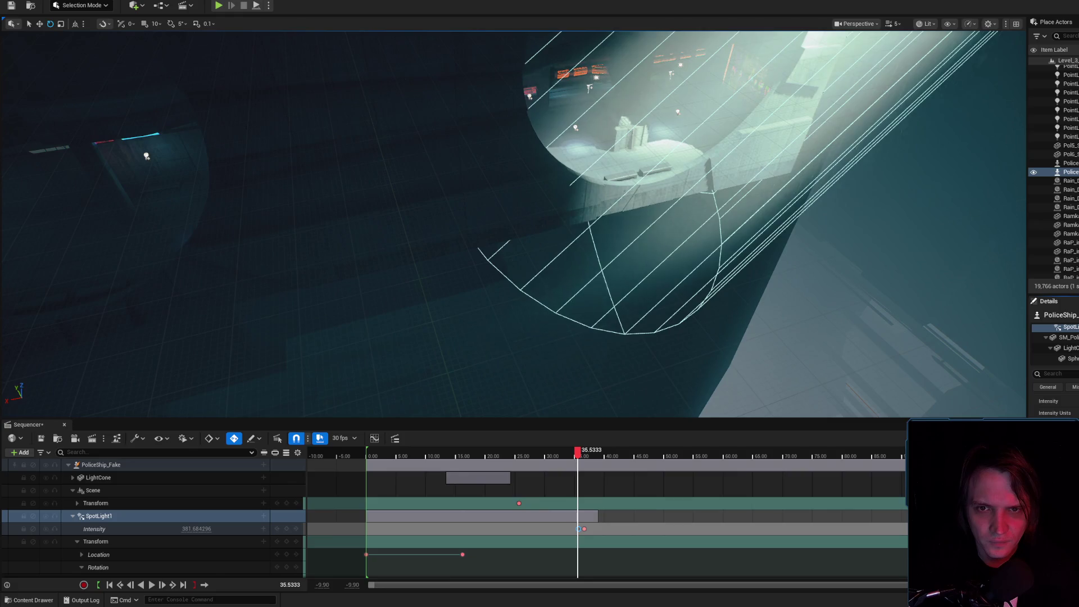
drag(769, 298, 734, 293)
mouse_move(588, 278)
mouse_down()
mouse_move(344, 195)
mouse_move(961, 355)
mouse_up()
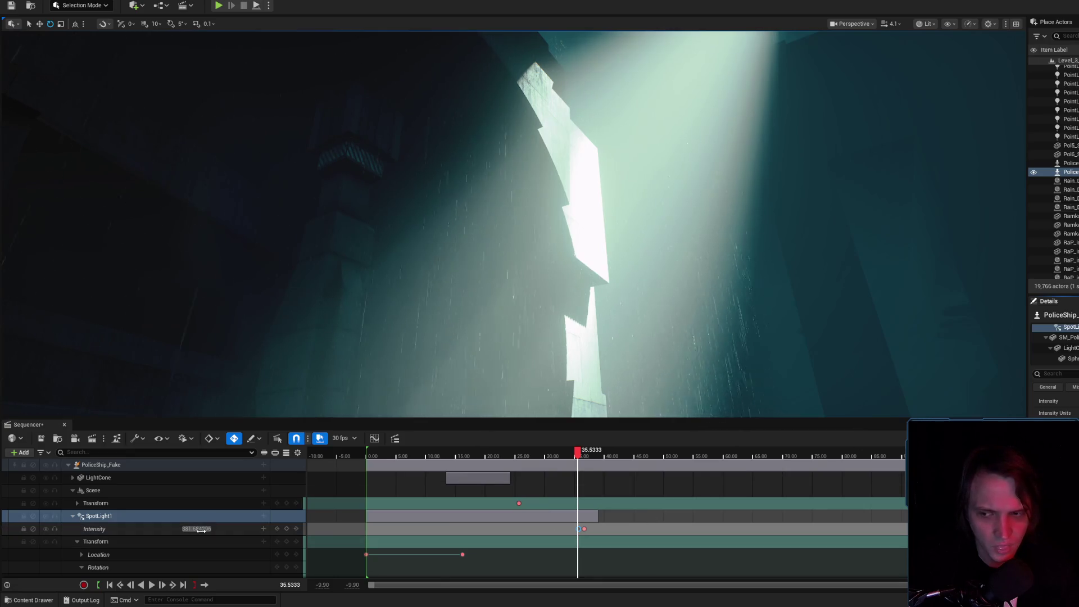
text(20)
key(Return)
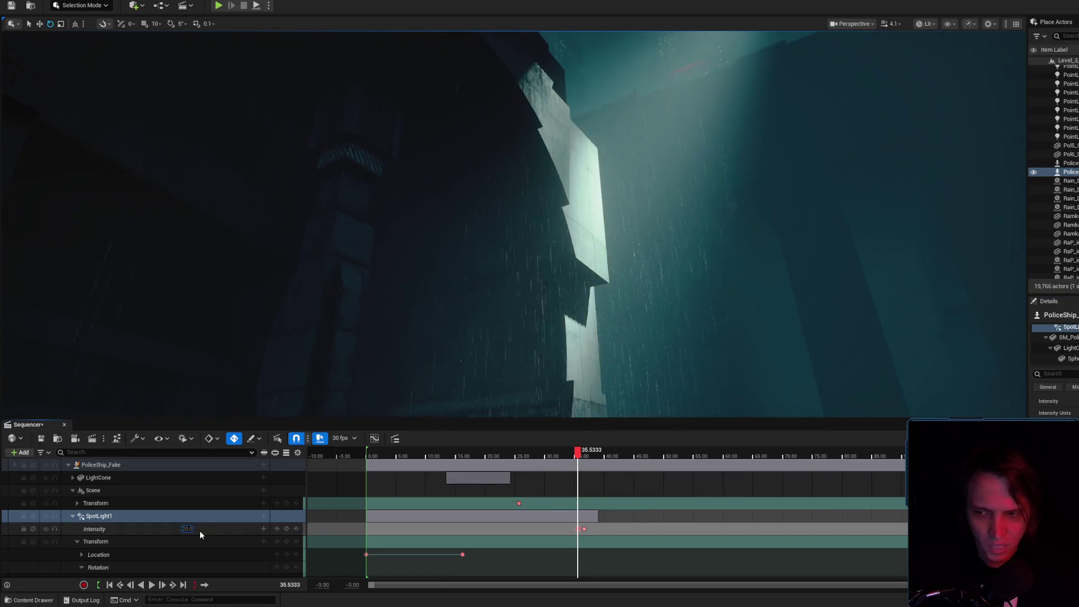
- Set SpotLight1's Intensity to 100 at 35.53 seconds
drag(510, 312, 509, 311)
click(188, 528)
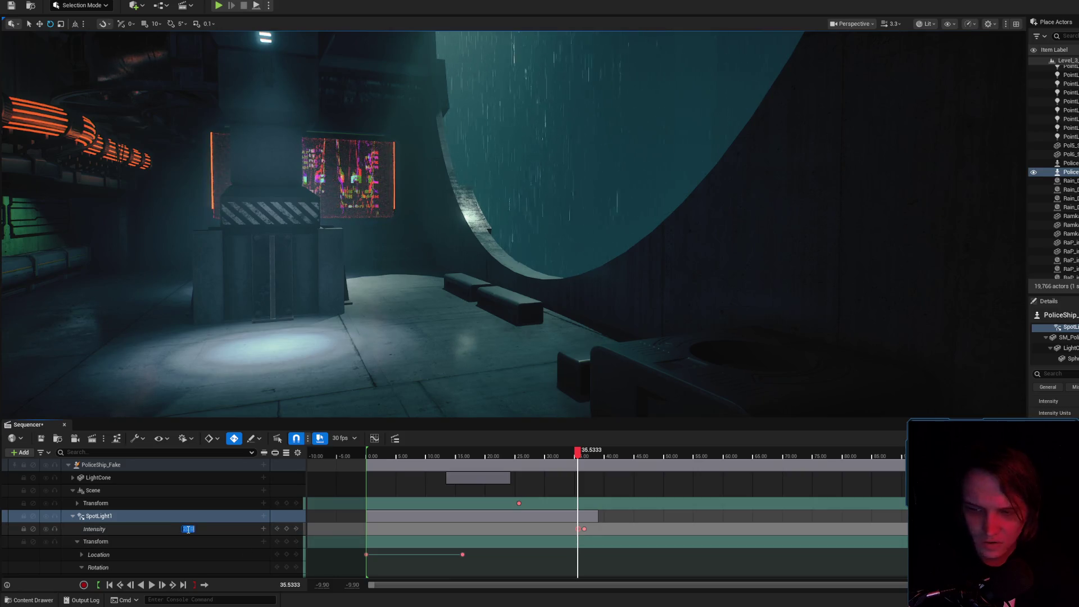
text(00)
key(Return)
- Select the second Intensity key at 36.67 seconds and set it to 0.0
drag(556, 159, 557, 159)
scroll(586, 528, up, 10)
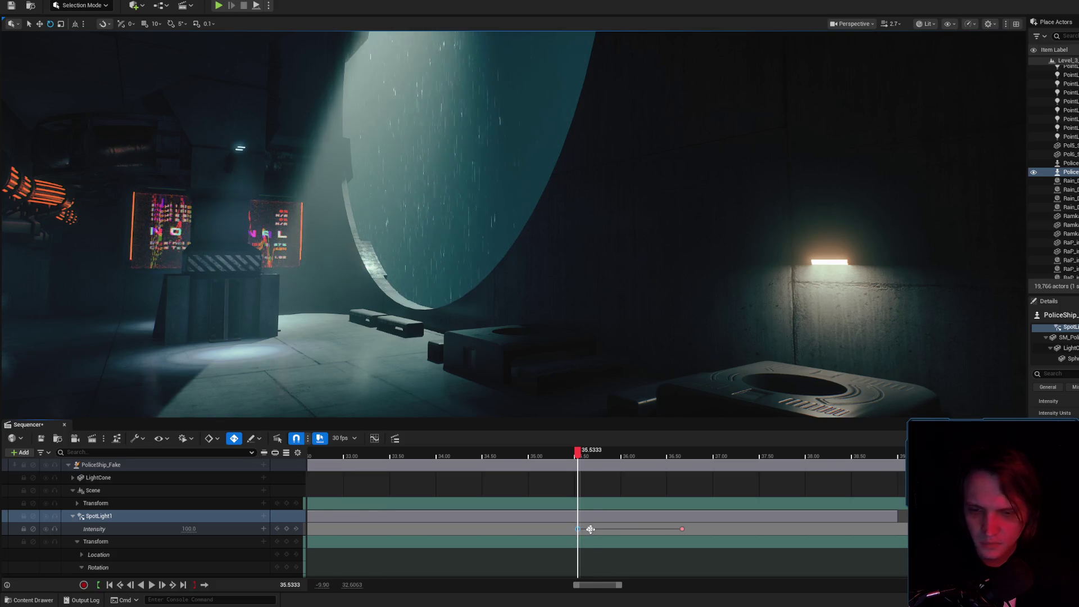
click(682, 529)
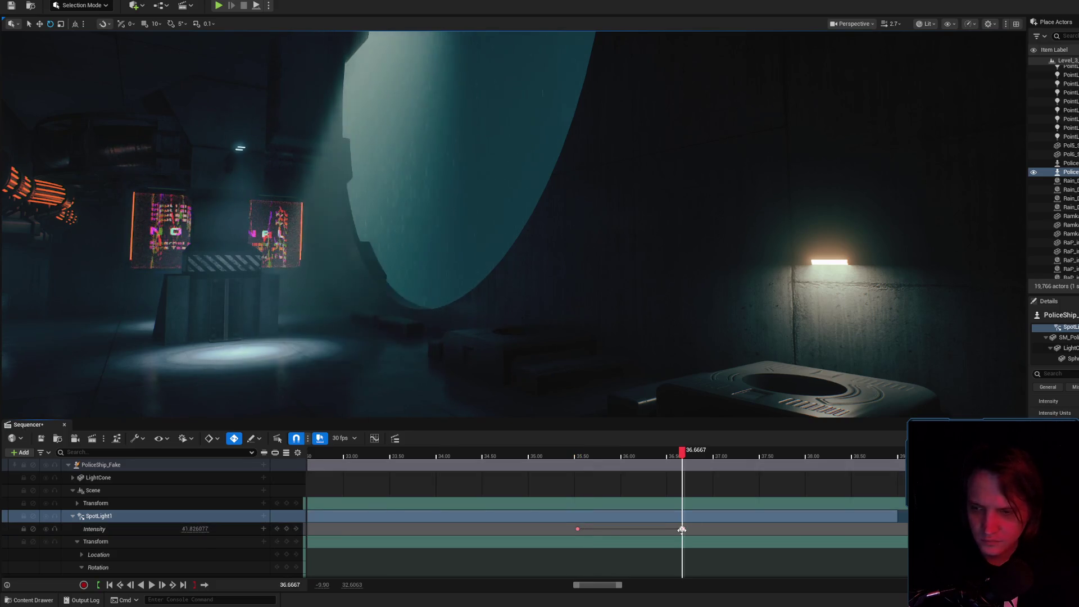
click(682, 529)
drag(571, 318, 570, 284)
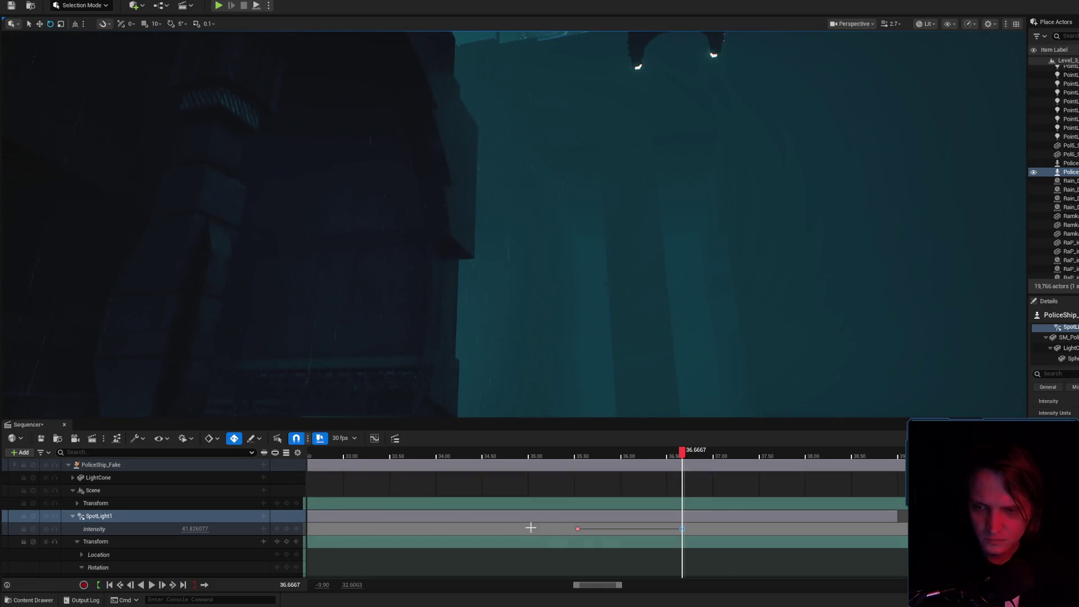
scroll(665, 486, down, 10)
scroll(667, 491, down, 5)
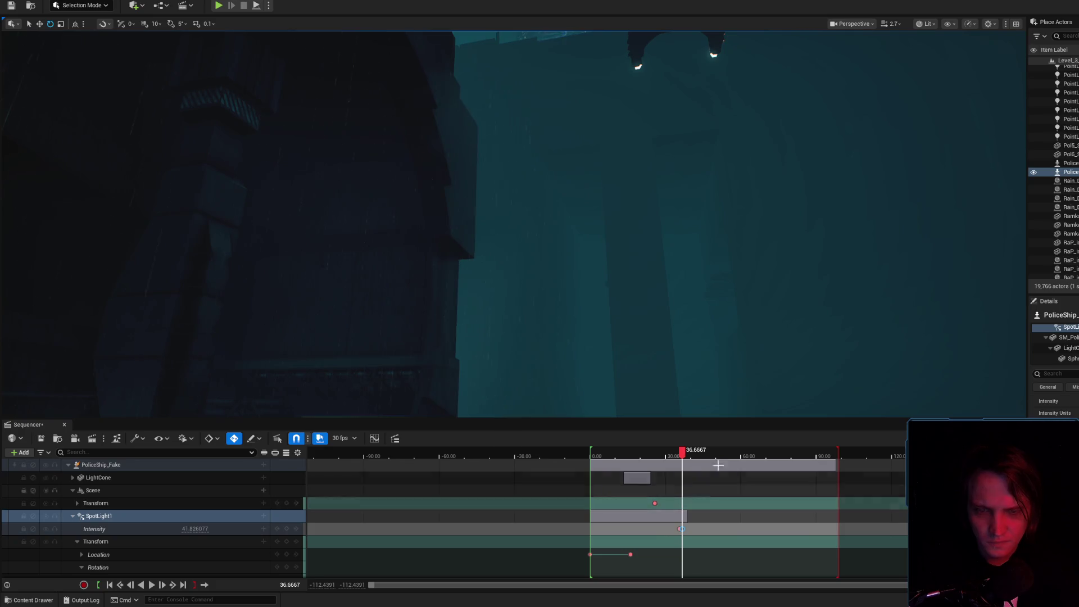
drag(680, 451, 841, 477)
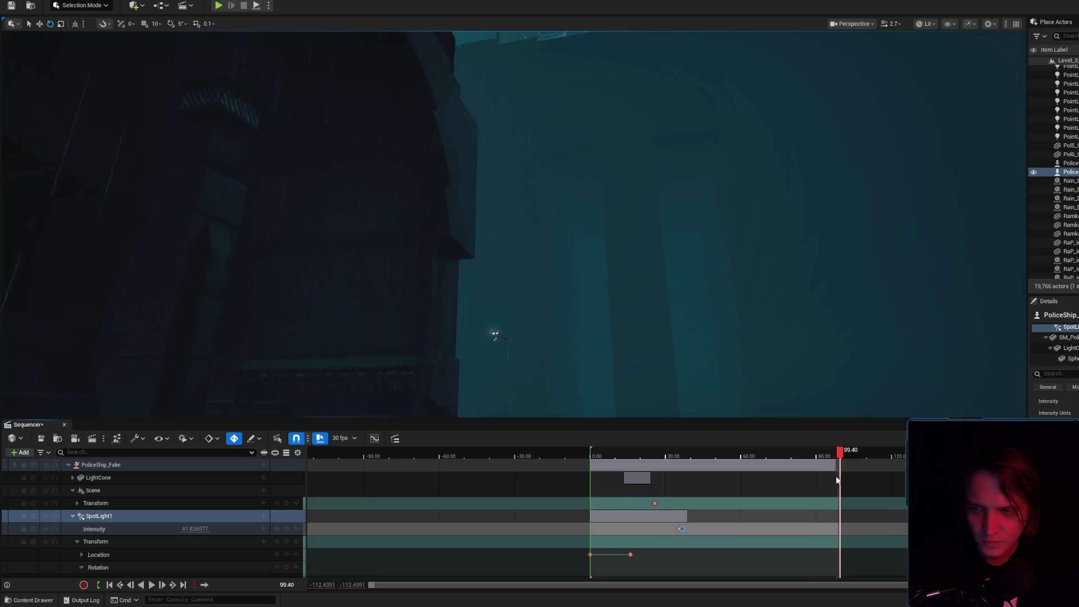
drag(709, 459, 784, 464)
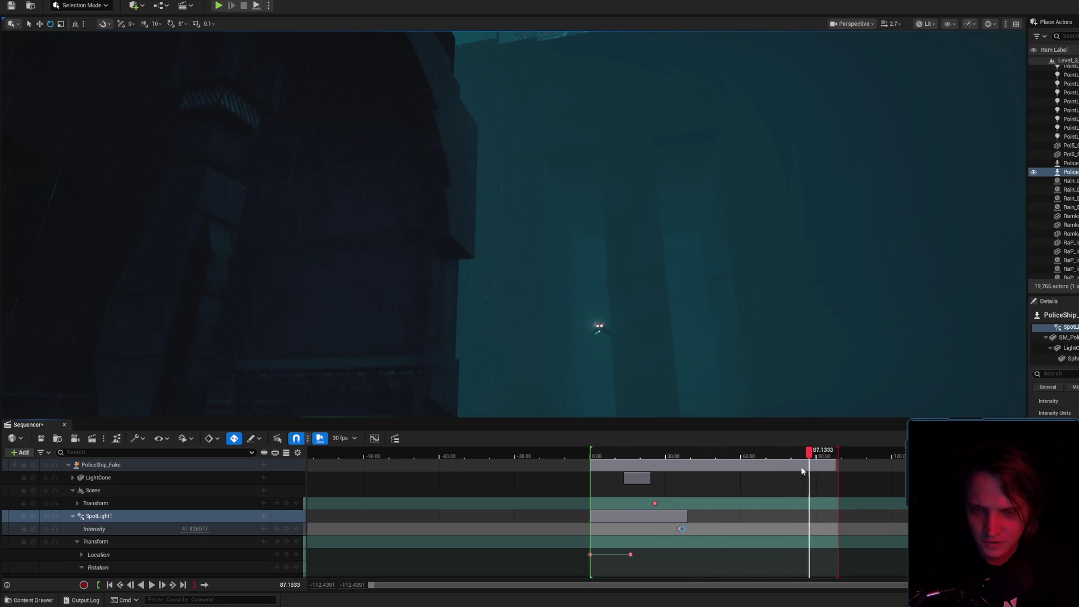
mouse_move(724, 463)
mouse_down()
mouse_move(631, 459)
mouse_move(655, 458)
mouse_up()
ctrl+scroll(635, 511, up, 5)
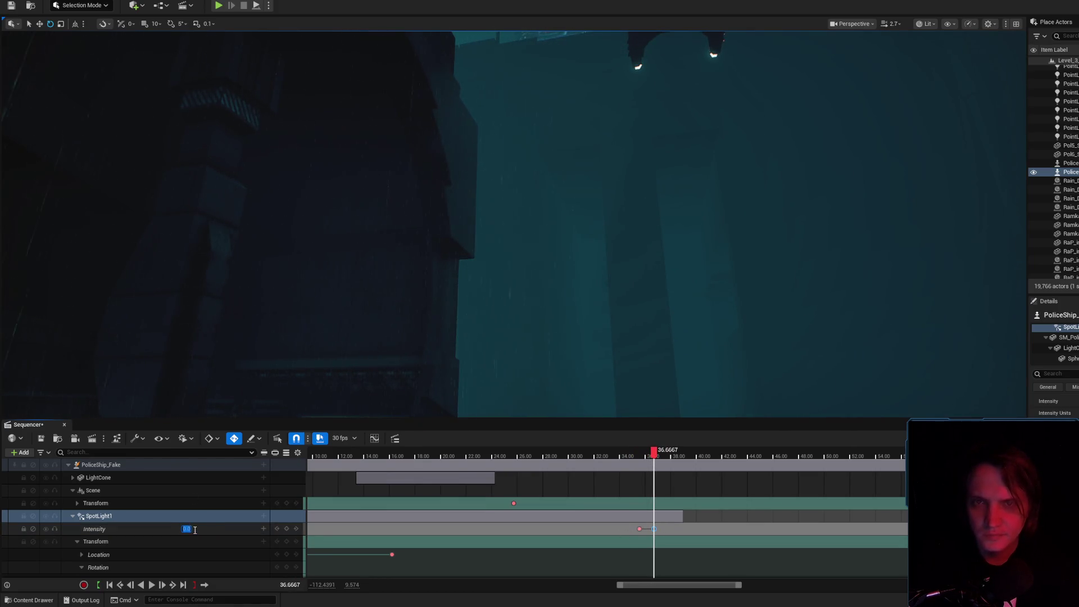
key(Return)
- Select the PoliceShip_Fake track, frame the police ship in the viewport, then deselect it
click(98, 464)
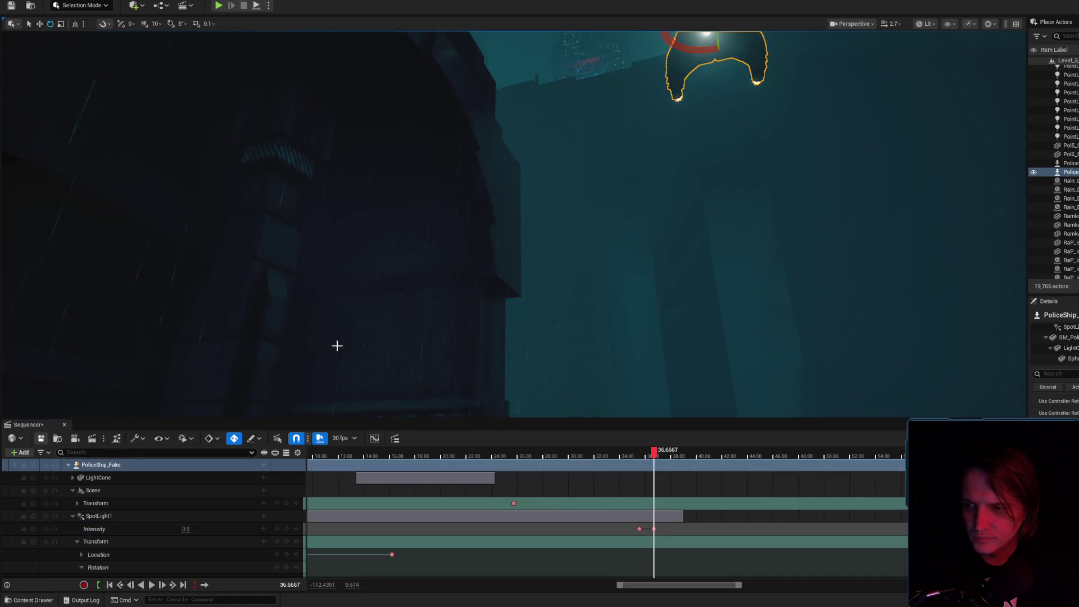
key(f)
key(g)
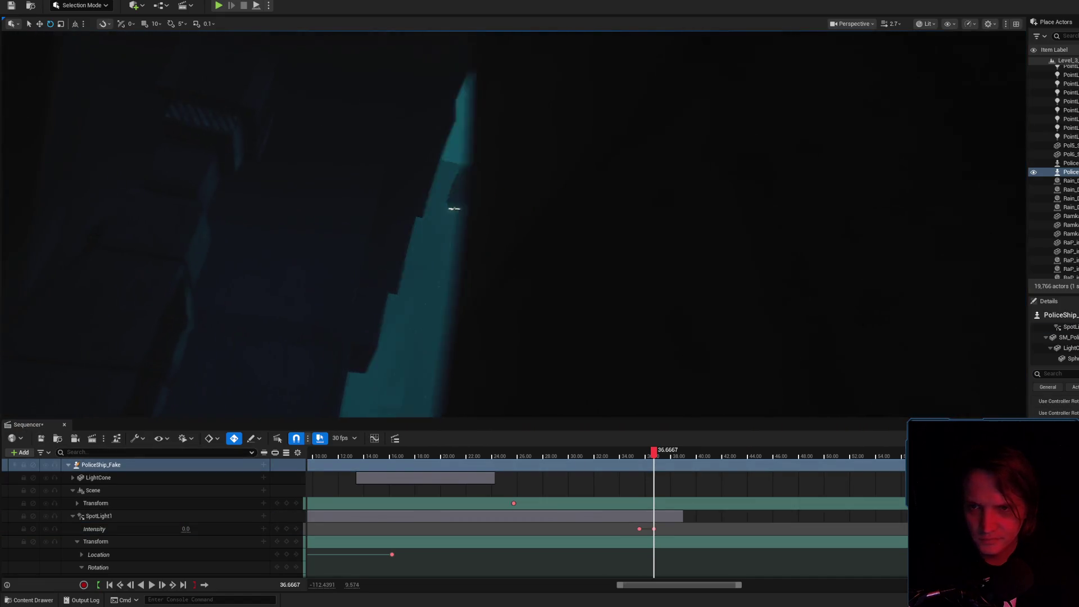
mouse_move(652, 451)
mouse_down()
mouse_move(602, 442)
mouse_move(554, 396)
mouse_up()
mouse_move(538, 452)
mouse_down()
mouse_move(365, 453)
mouse_move(383, 453)
mouse_up()
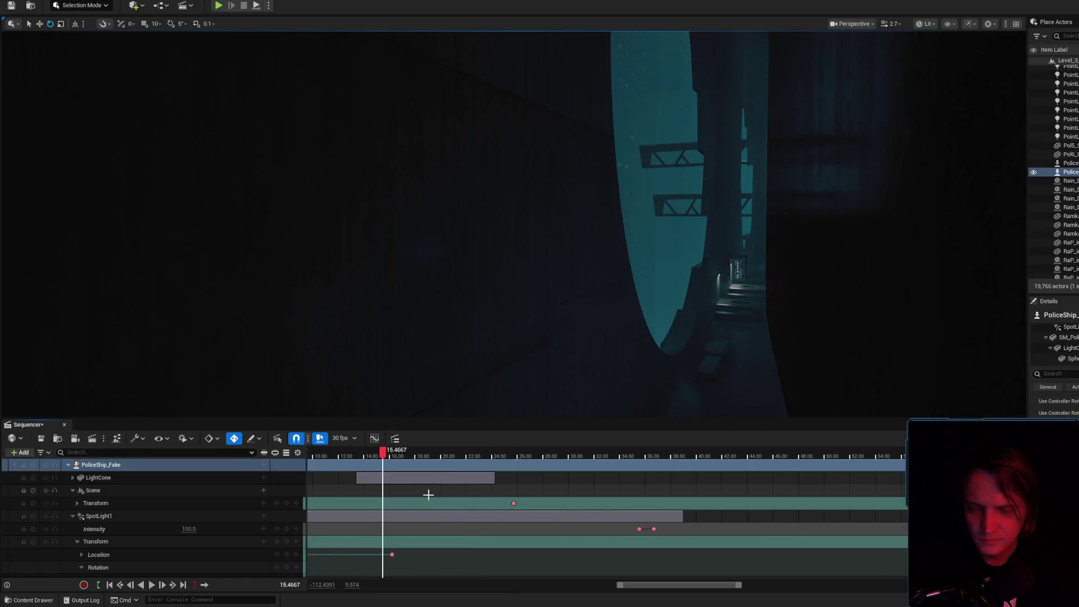
scroll(428, 494, down, 5)
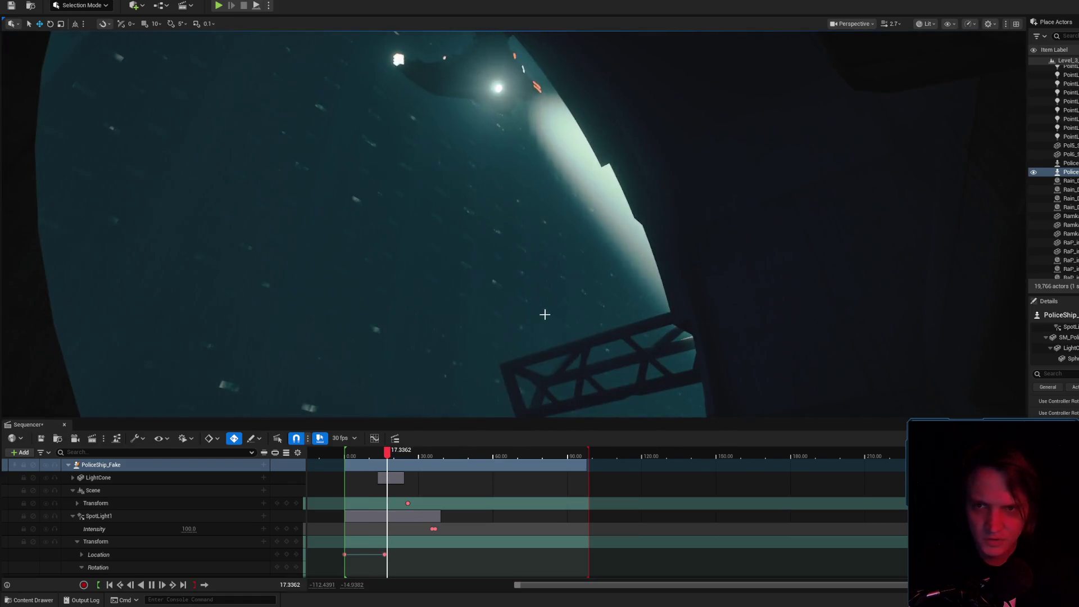
click(399, 456)
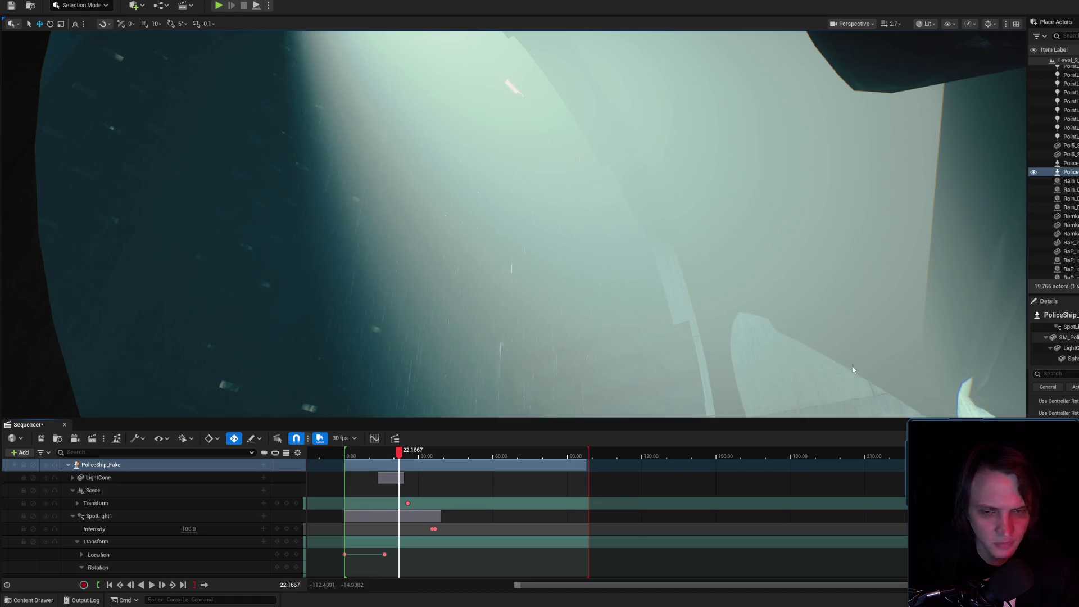
click(99, 515)
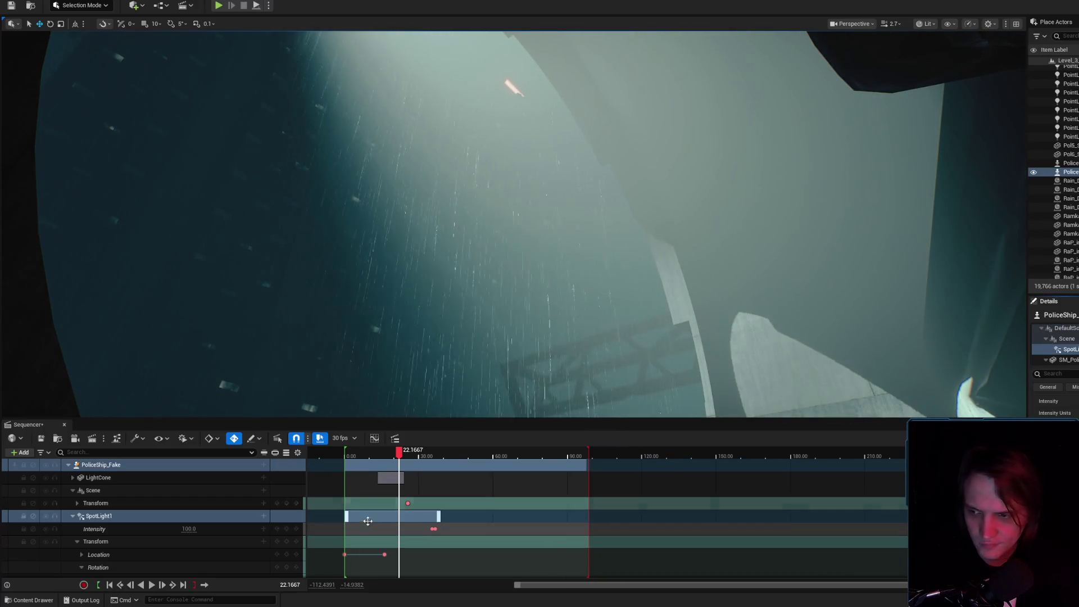
- Set SpotLight1's Volumetric Scattering Intensity track to 0.15
scroll(212, 542, down, 3)
scroll(212, 538, down, 2)
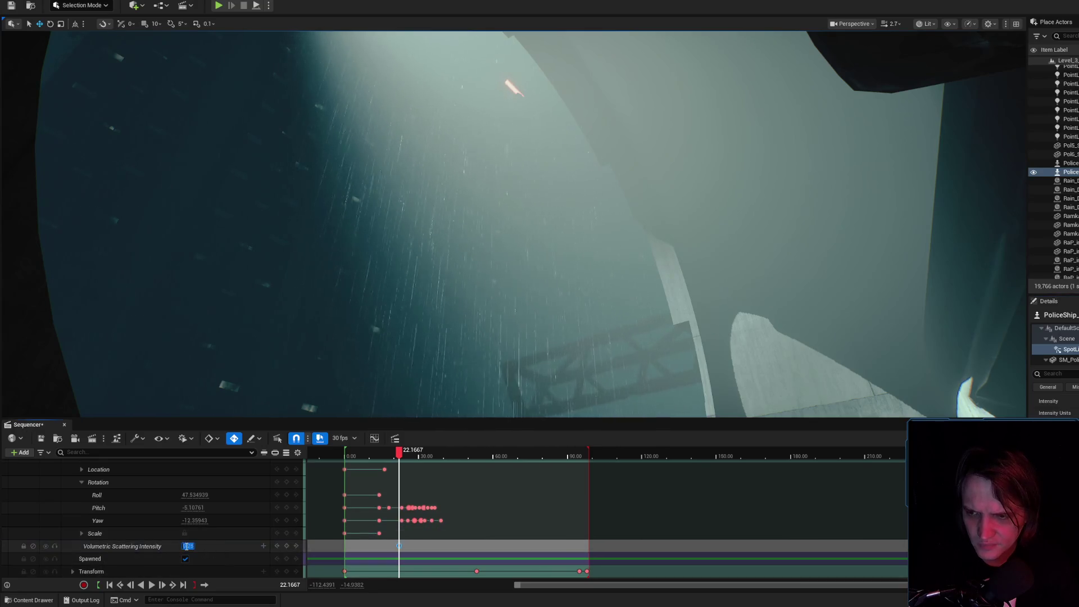
key(Return)
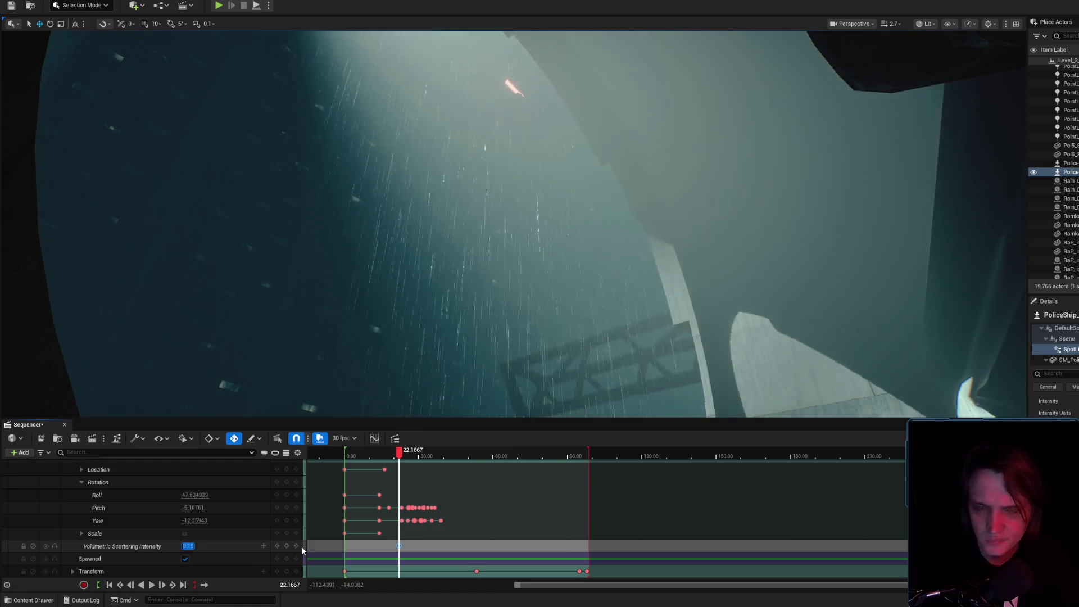
click(213, 545)
text(cast)
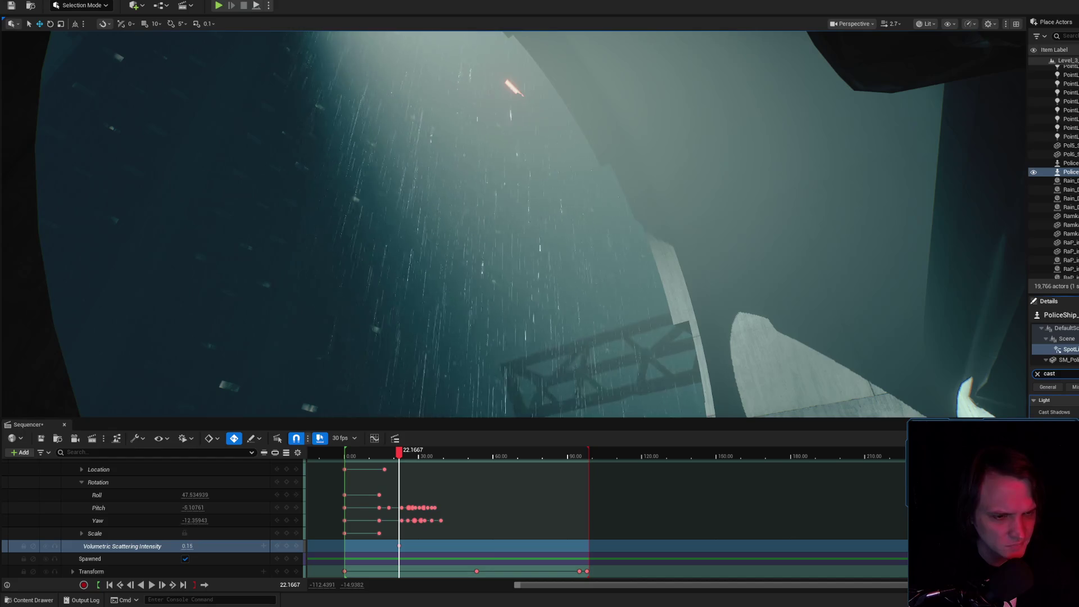
- Save the sequence as Fake_Patrol_2
scroll(449, 517, up, 1)
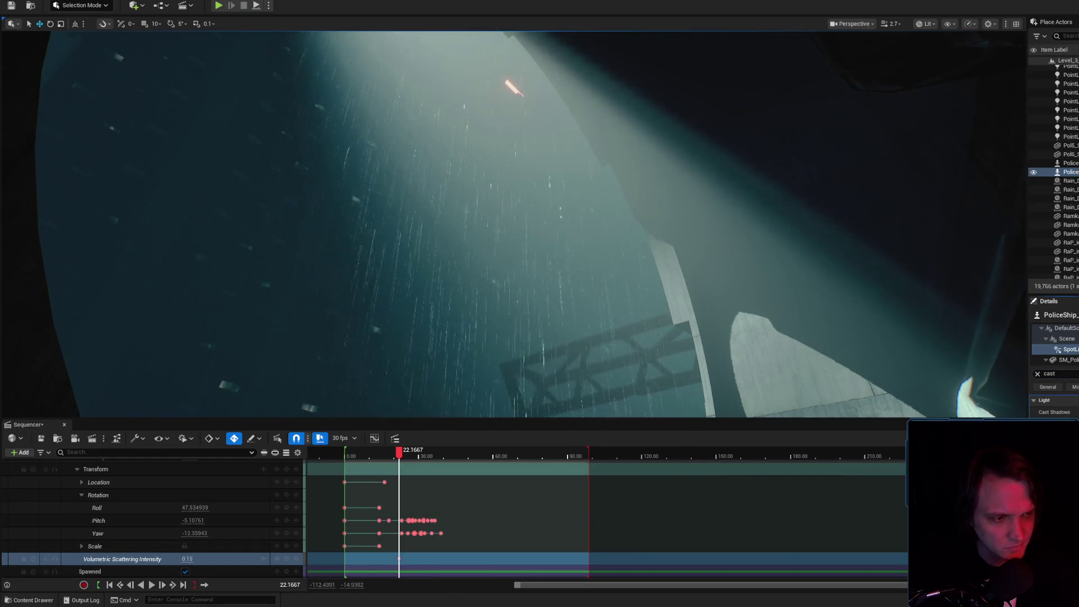
scroll(240, 548, down, 1)
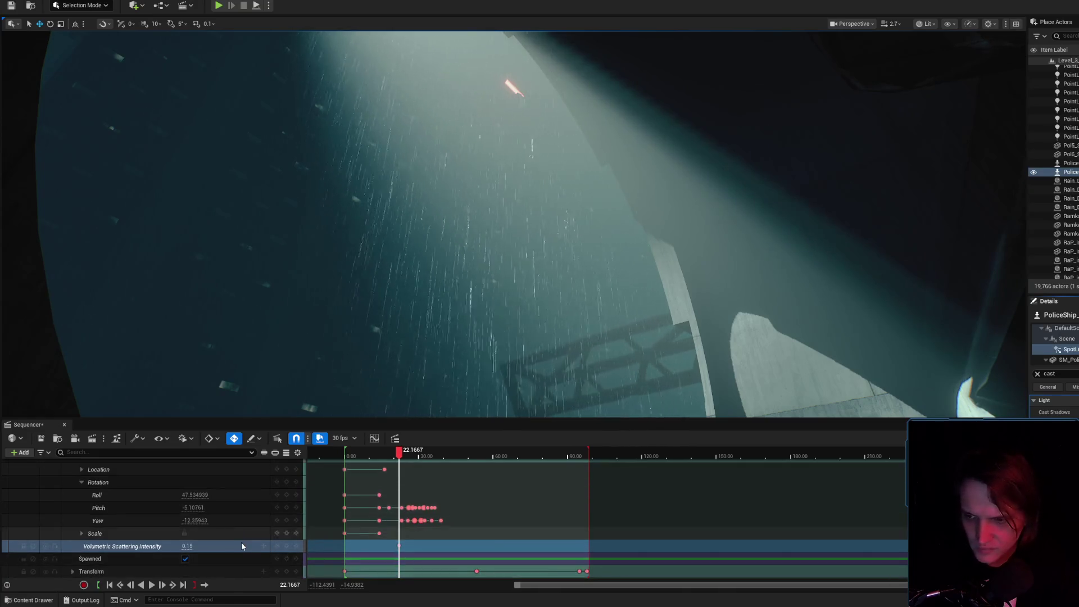
scroll(158, 560, up, 5)
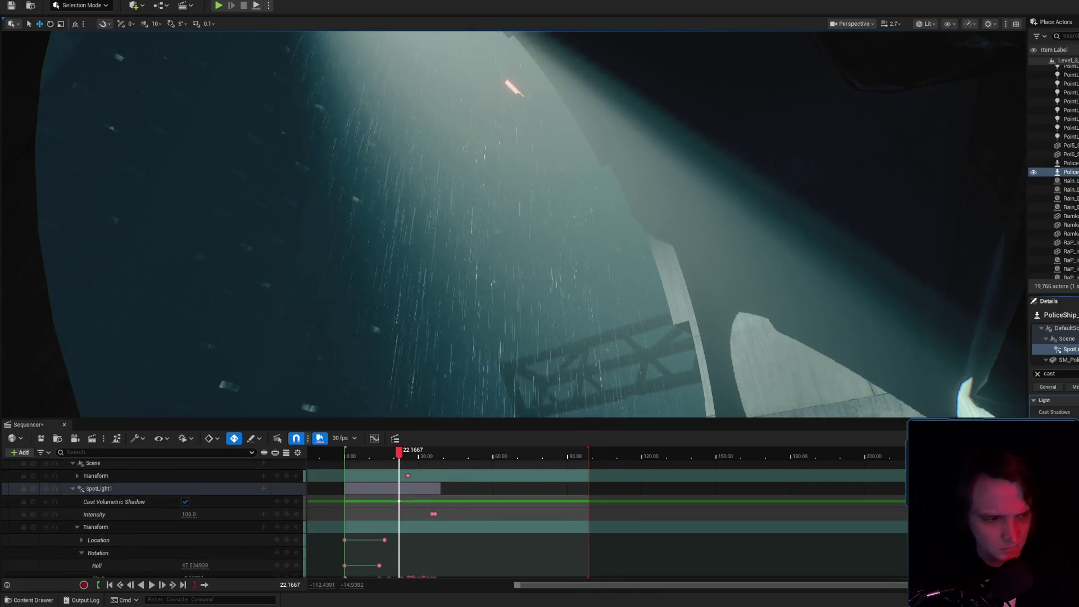
key(ctrl+s)
click(809, 394)
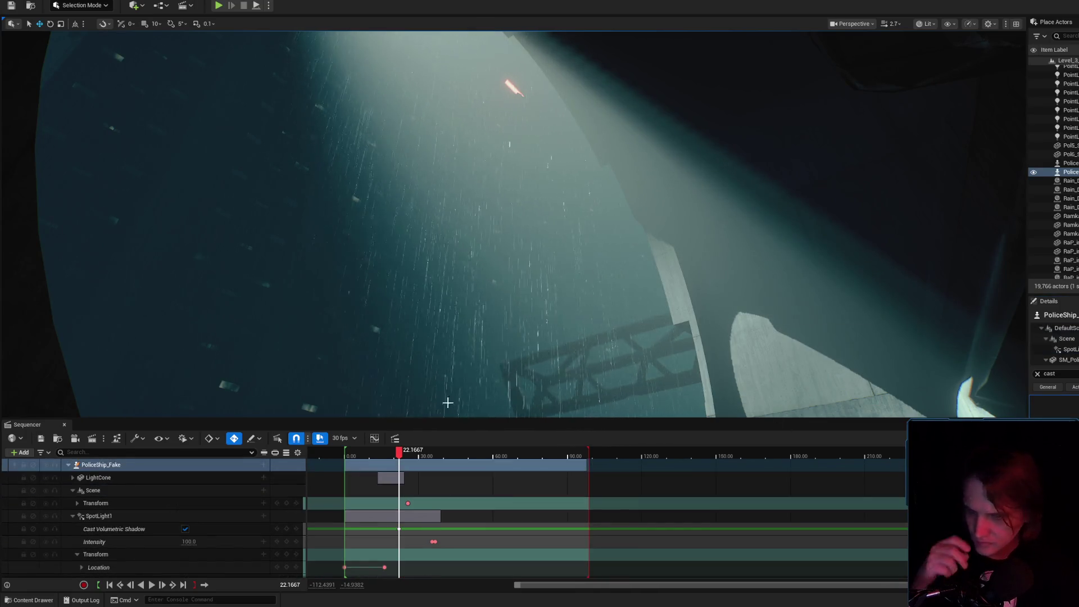
- Scrub through the sequence to preview the spotlight lighting around the arch
scroll(443, 379, up, 5)
mouse_move(402, 454)
mouse_down()
mouse_move(375, 453)
mouse_move(408, 451)
mouse_up()
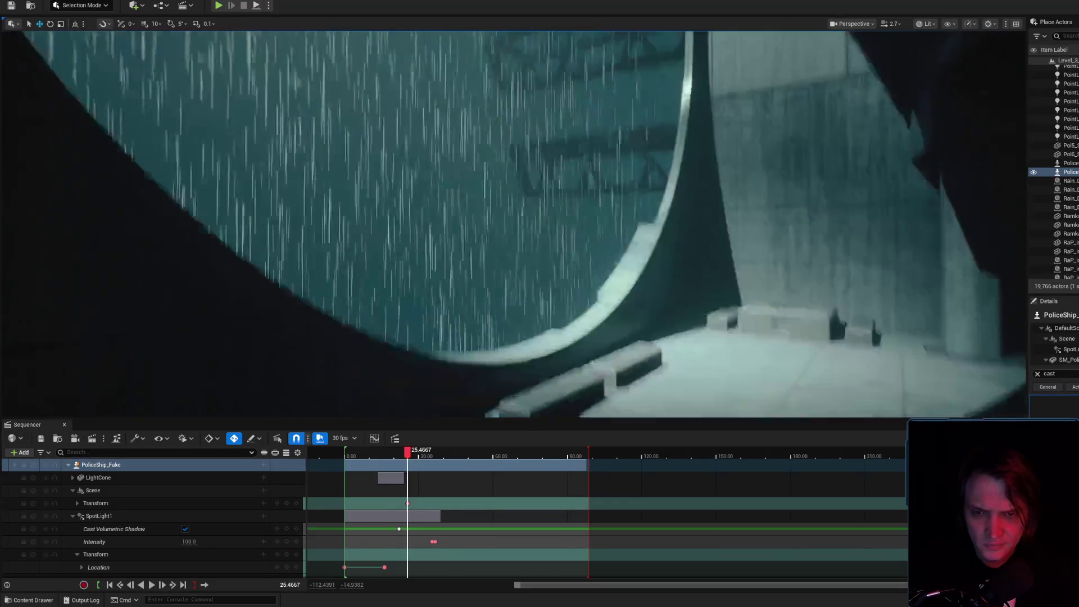
scroll(514, 225, down, 2)
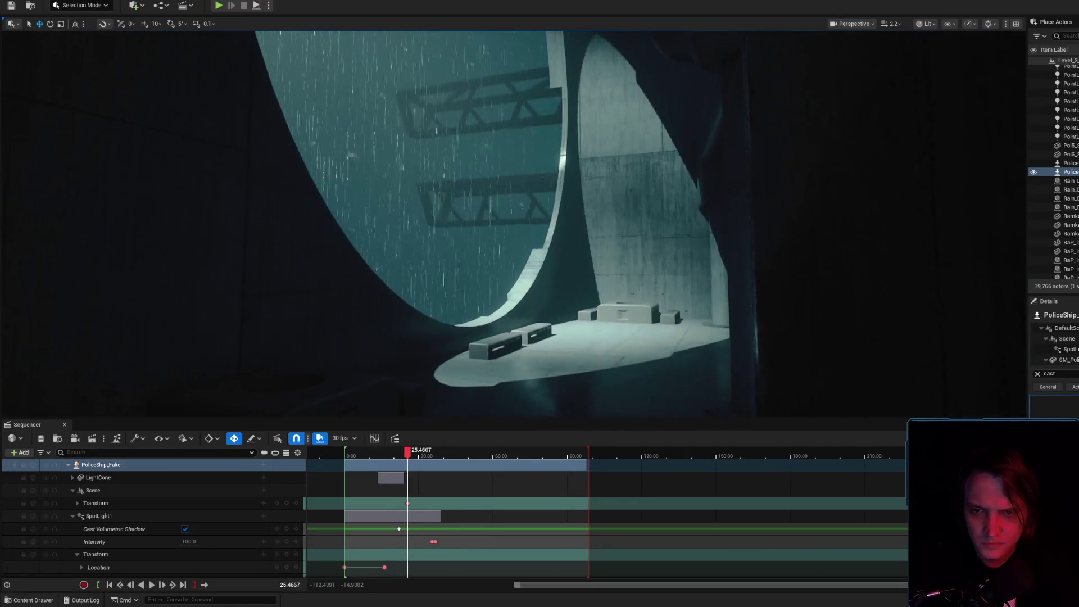
mouse_move(514, 225)
mouse_down()
mouse_move(495, 219)
mouse_move(522, 225)
mouse_move(505, 222)
mouse_move(539, 213)
mouse_move(506, 236)
mouse_move(569, 384)
mouse_up()
mouse_move(409, 455)
mouse_down()
mouse_move(425, 455)
mouse_move(392, 456)
mouse_up()
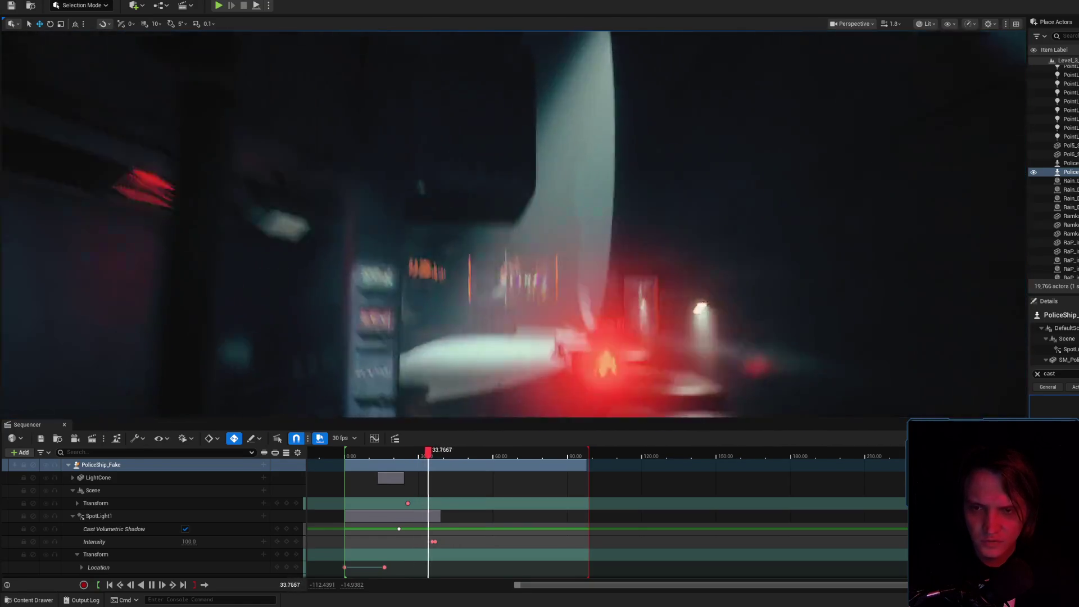
click(415, 454)
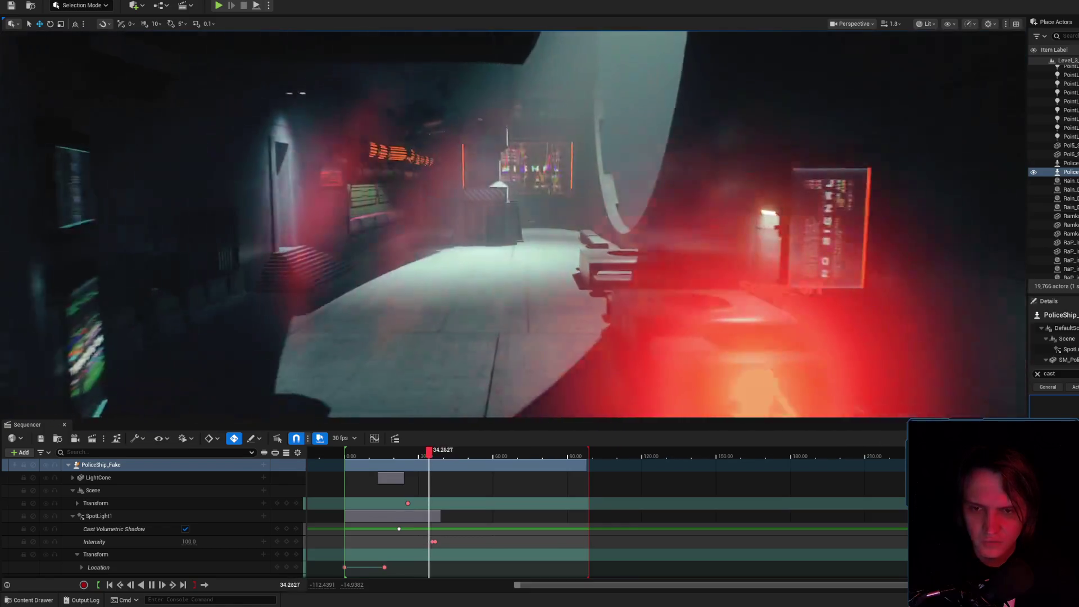
- Park the playhead at 28.50 and open the PoliceShip_Fake Blueprint editor
drag(415, 457, 417, 456)
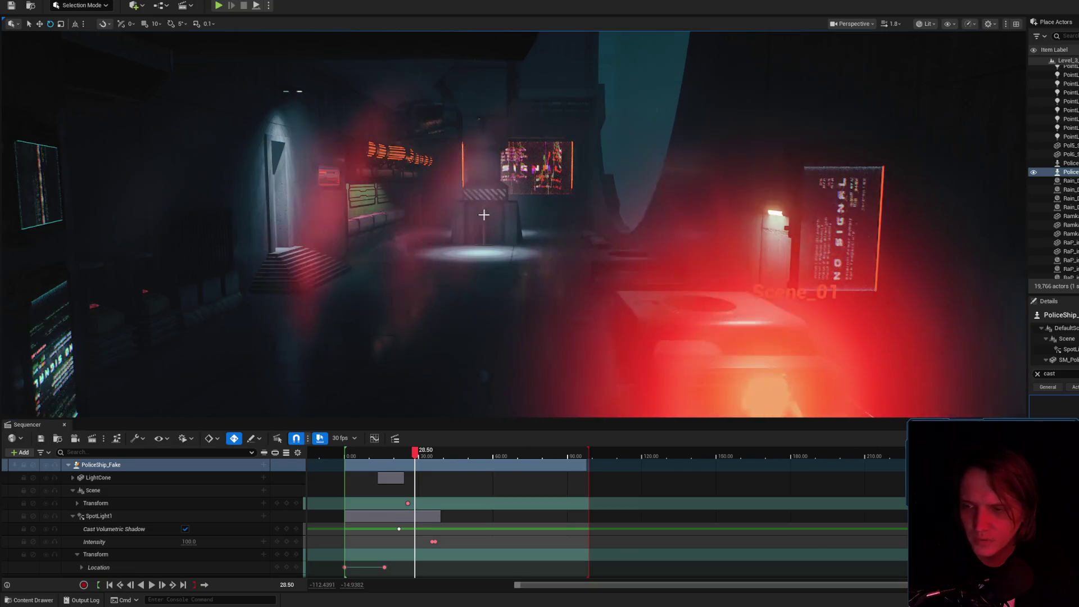
scroll(489, 206, up, 5)
key(ctrl+e)
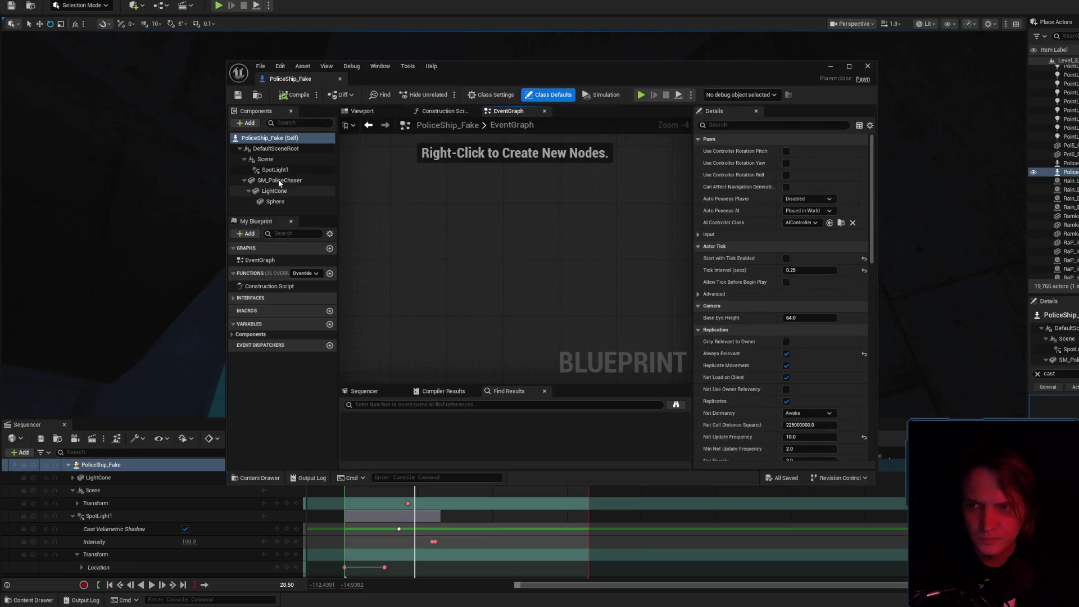
- Select SpotLight1, return to the level editor, close Sequencer and frame the police ship from the Outliner
click(274, 170)
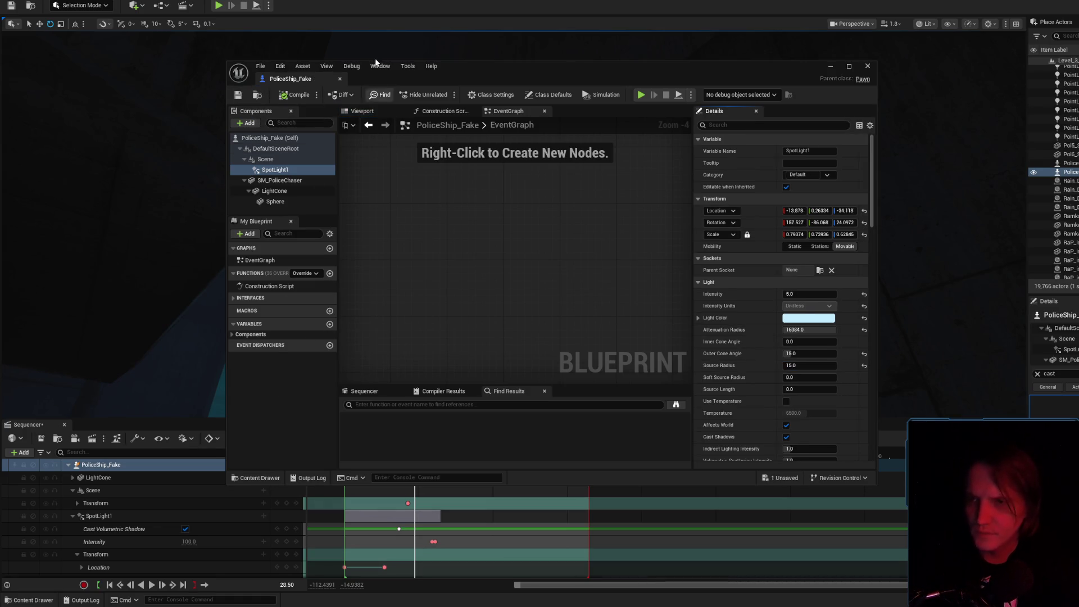
click(315, 188)
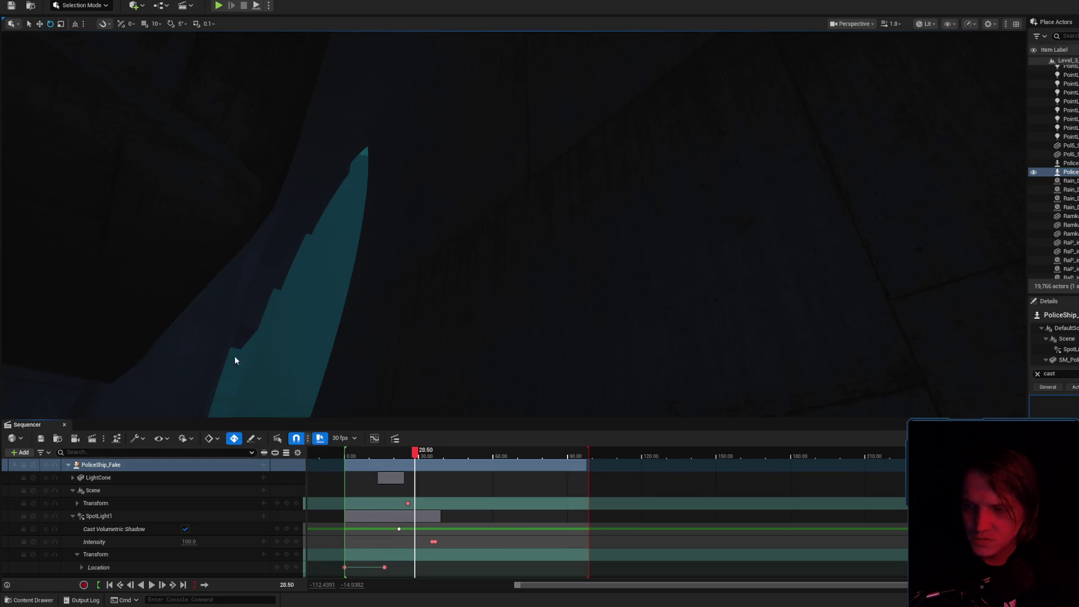
drag(669, 270, 1002, 243)
double_click(1068, 162)
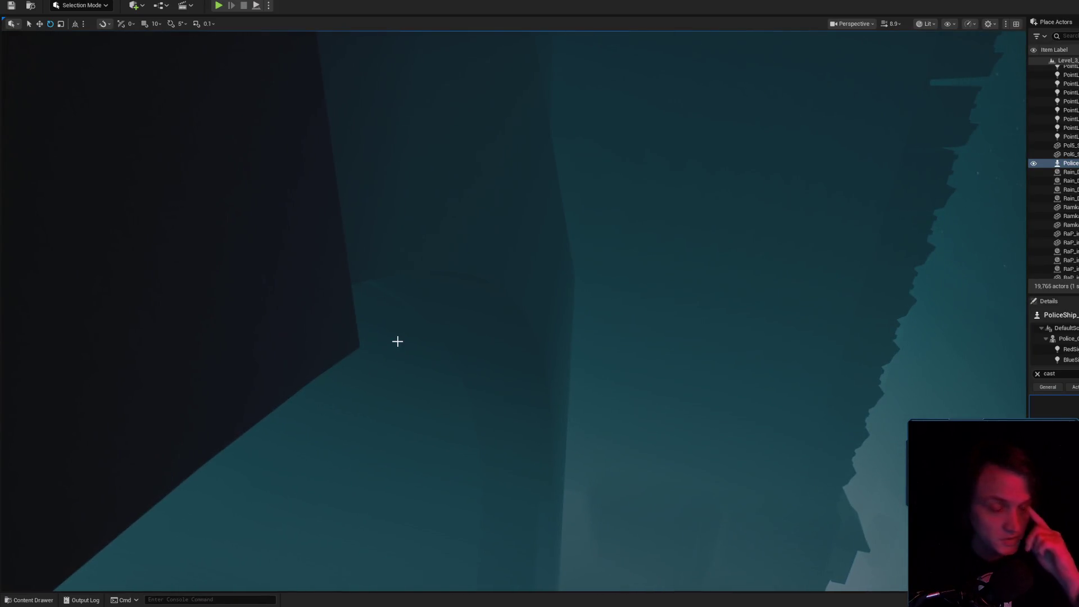
scroll(511, 309, up, 5)
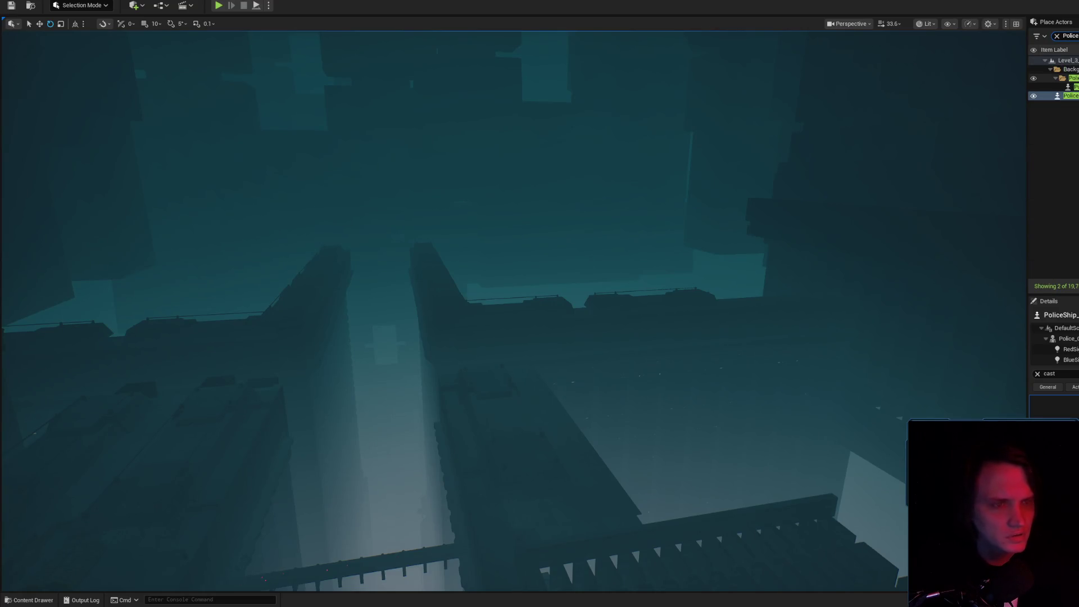
- Focus the police ship, clear the 'cast' Details filter and toggle Game View
key(f)
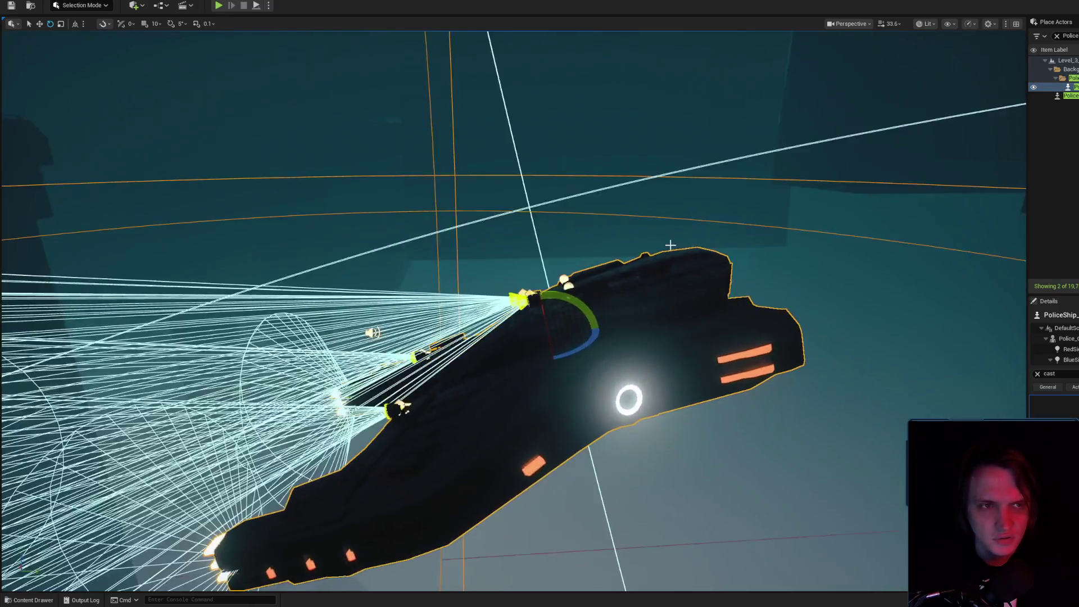
scroll(669, 251, down, 5)
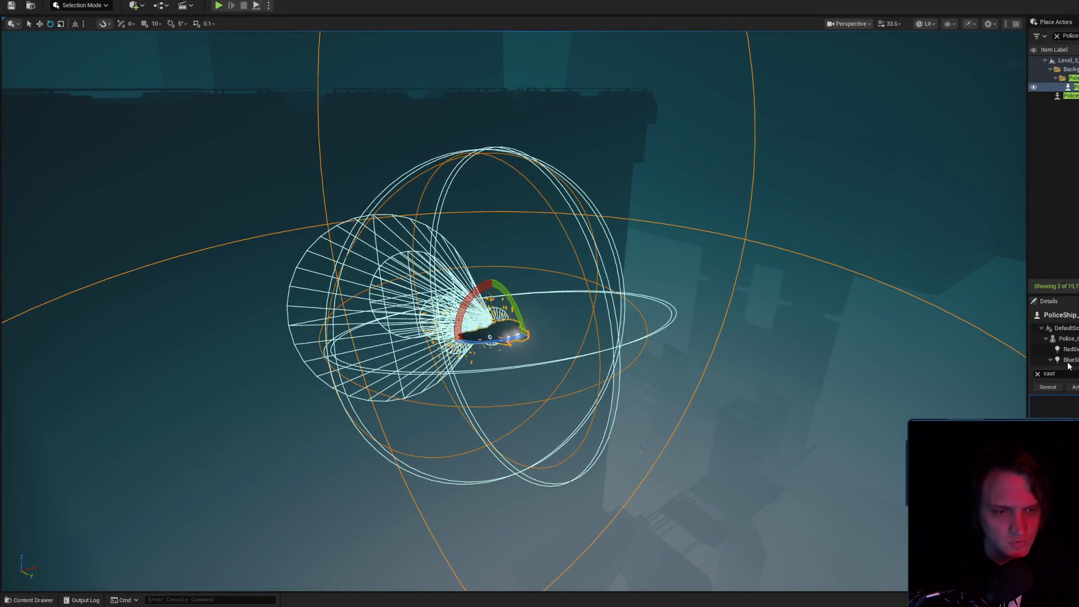
click(1037, 373)
key(g)
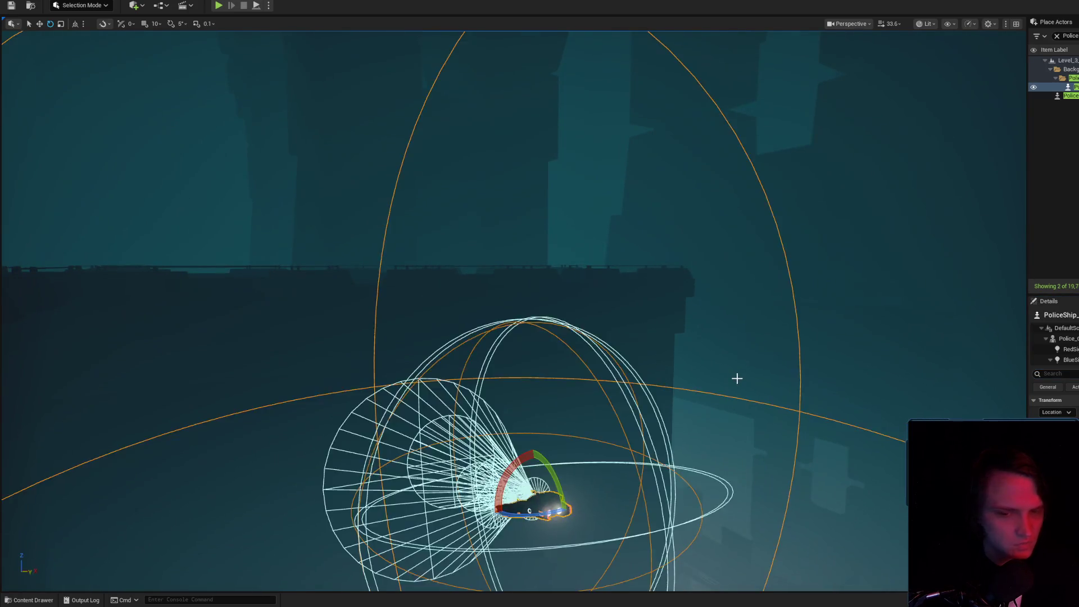
key(g)
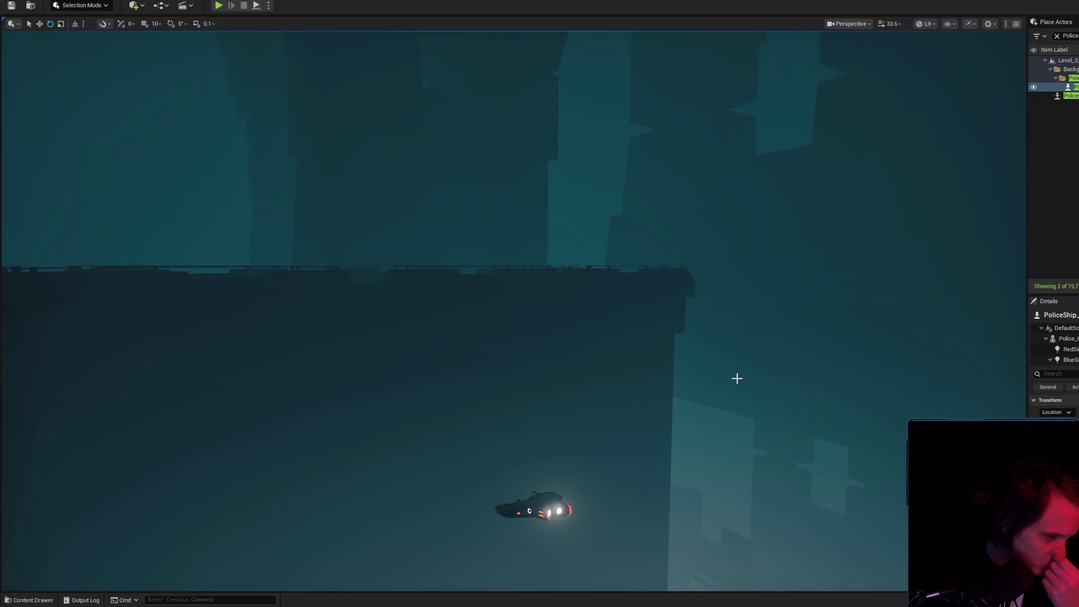
- Fly the camera from the police ship into the foggy city and select a large structure mesh
drag(713, 376, 713, 338)
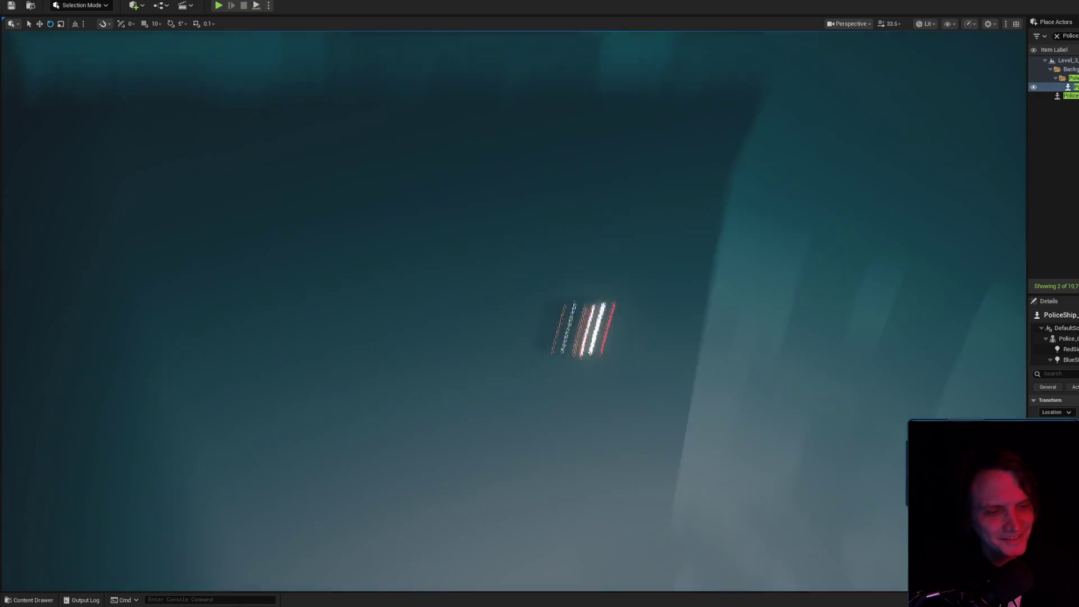
key(g)
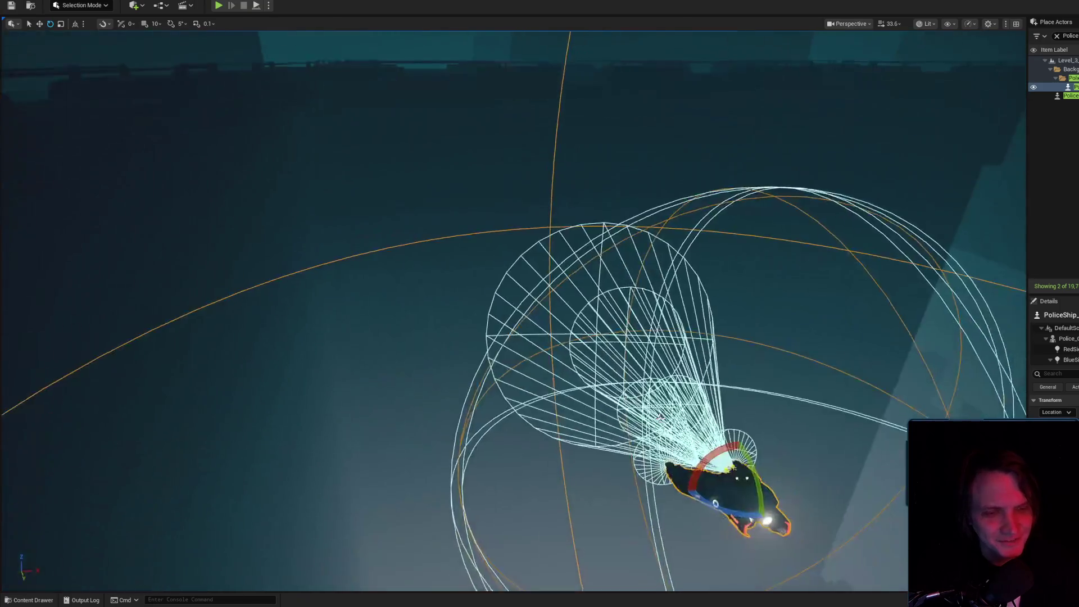
key(g)
mouse_move(661, 416)
mouse_down()
mouse_move(551, 405)
mouse_move(669, 422)
mouse_up()
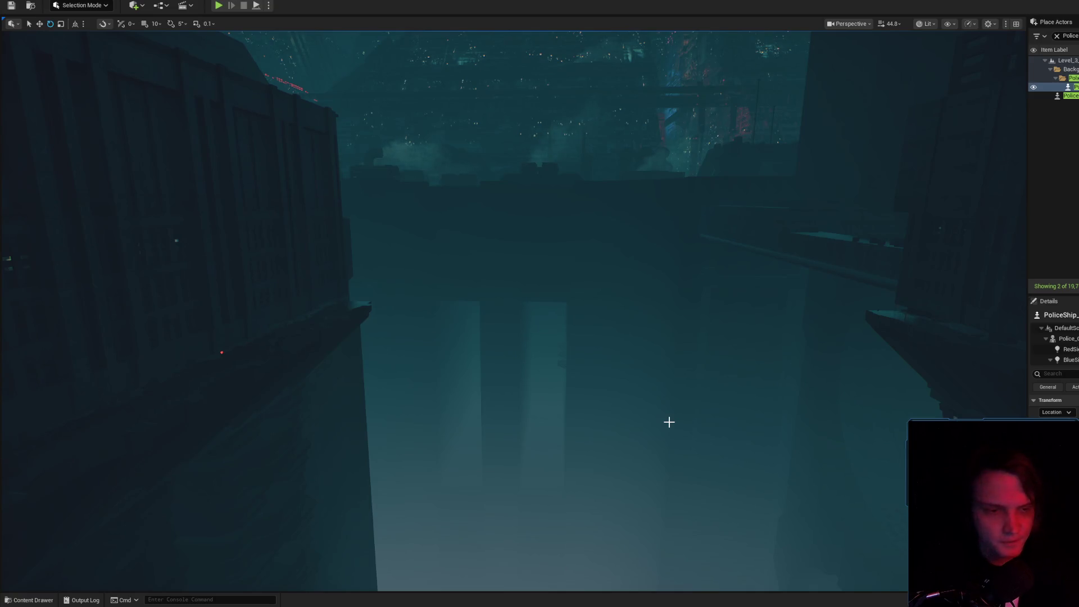
click(509, 275)
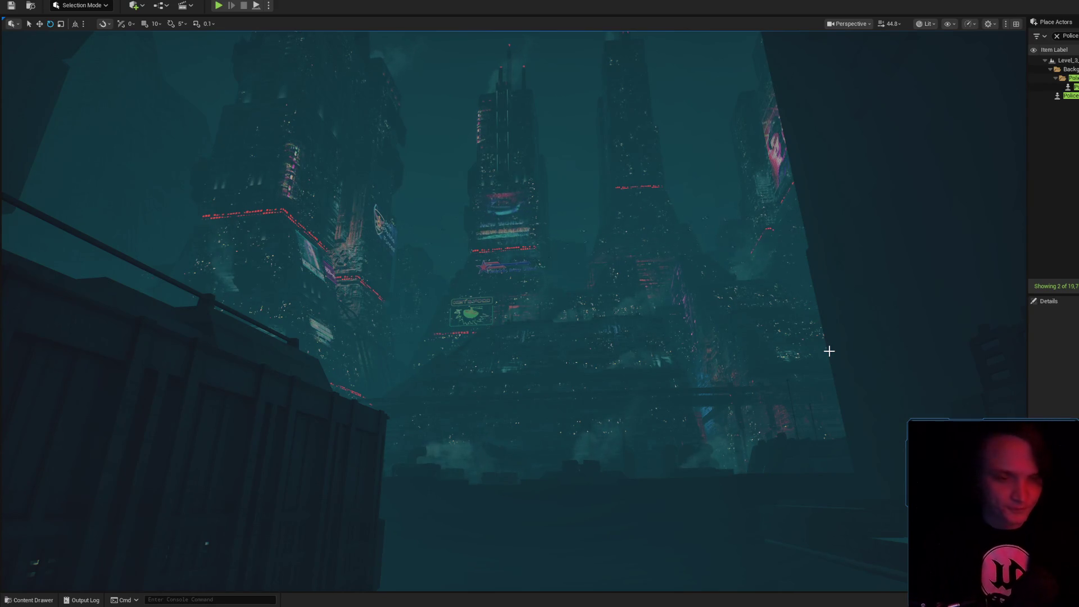
drag(828, 351, 776, 356)
drag(510, 500, 510, 500)
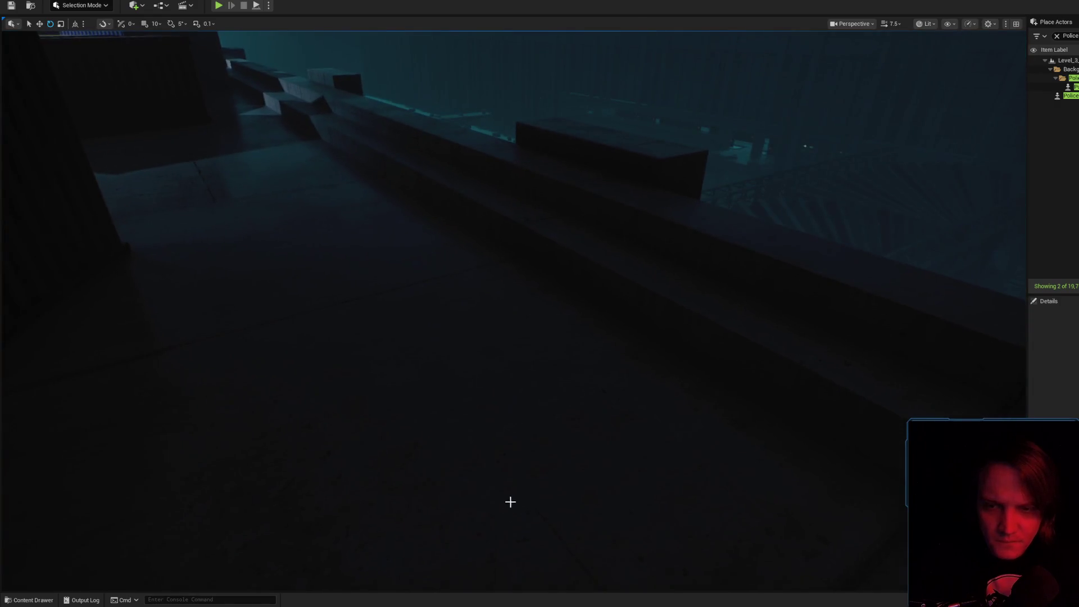
right_click(533, 486)
key(Escape)
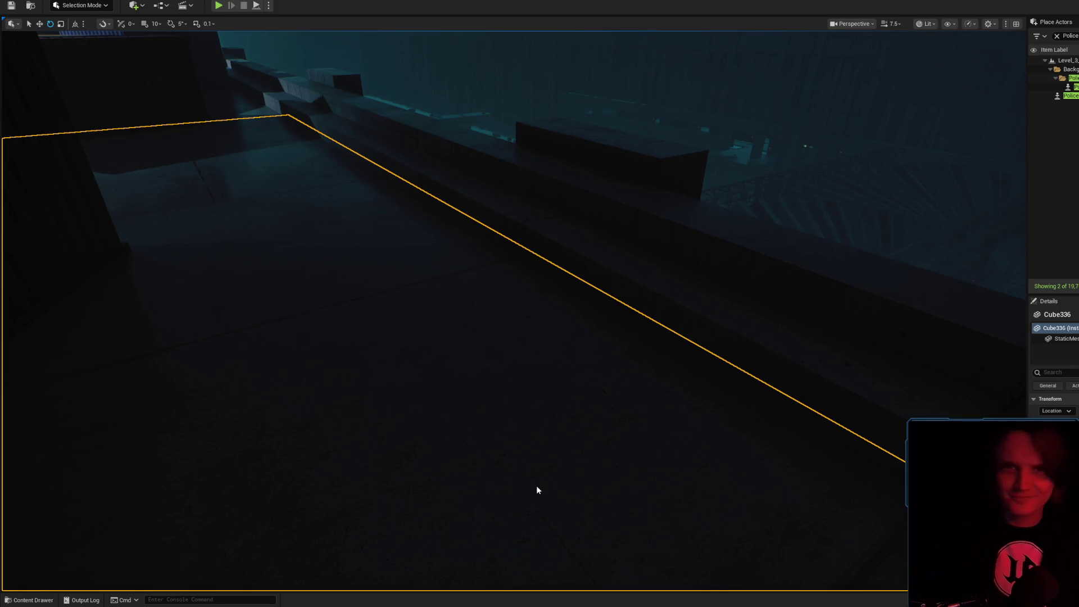
- Play the level in the editor, walk forward with W, then open a new Chrome tab
key(alt+p)
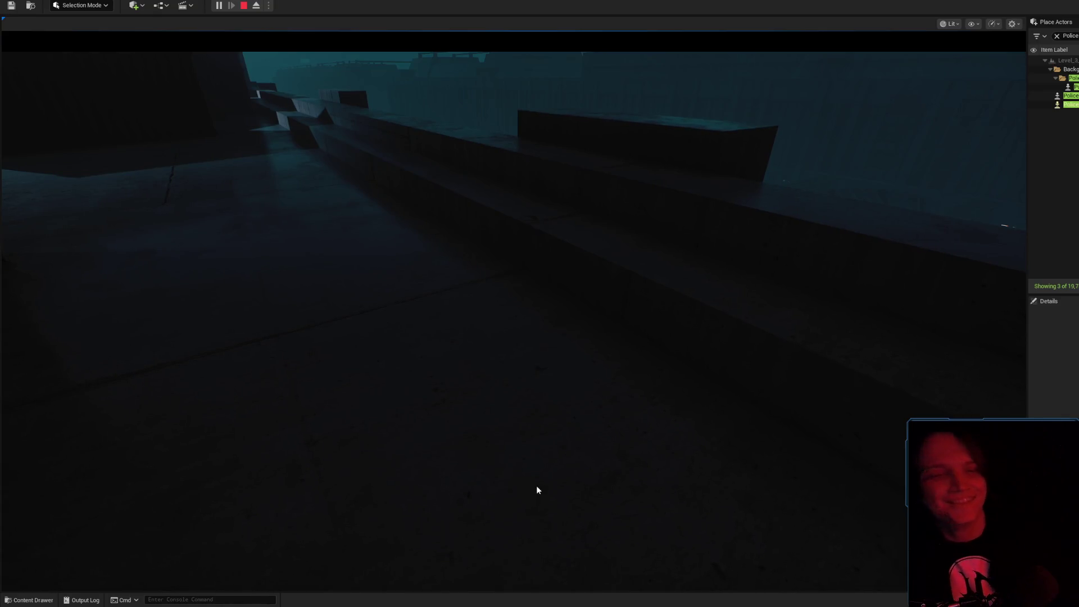
click(638, 223)
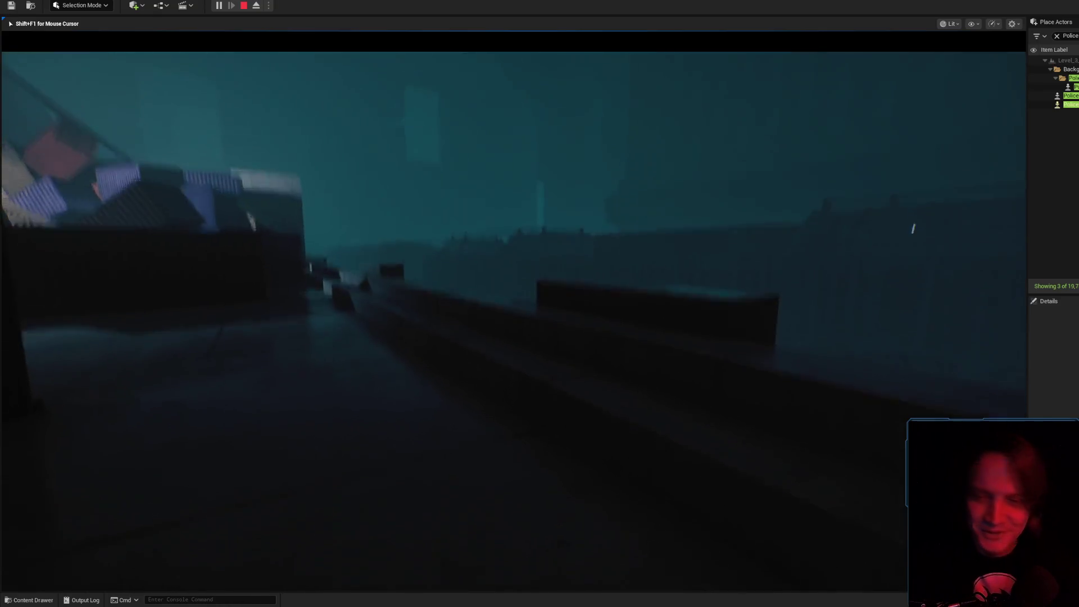
key(w)
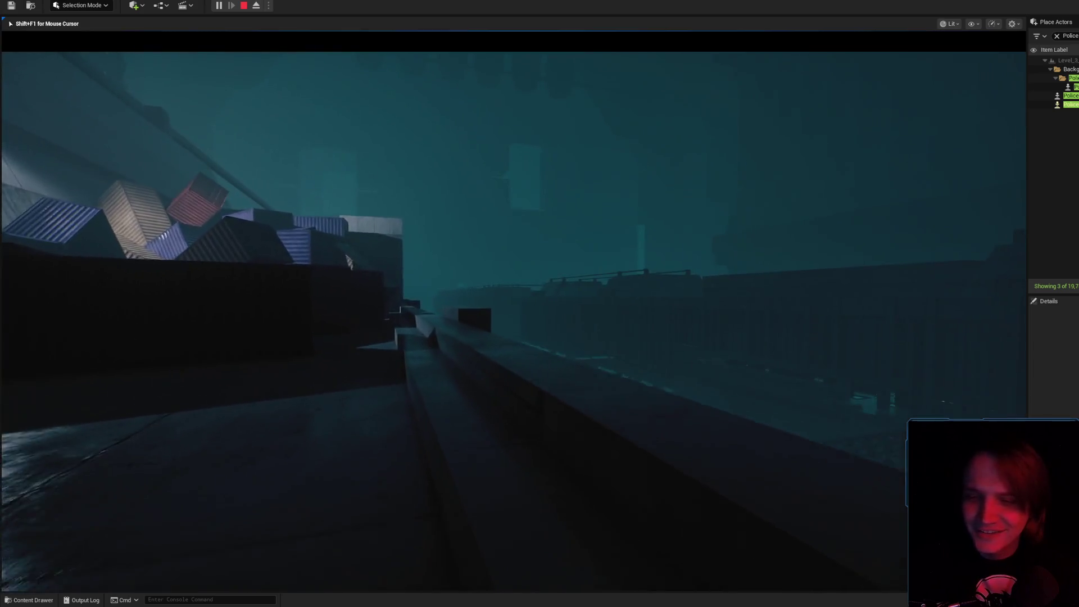
key(w)
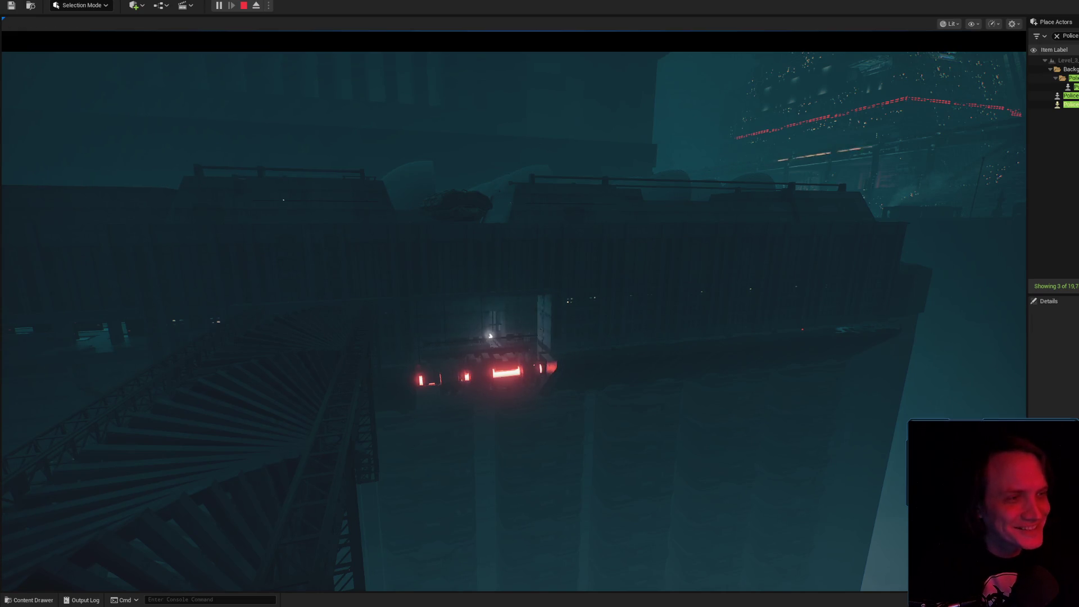
key(alt+Tab)
key(ctrl+t)
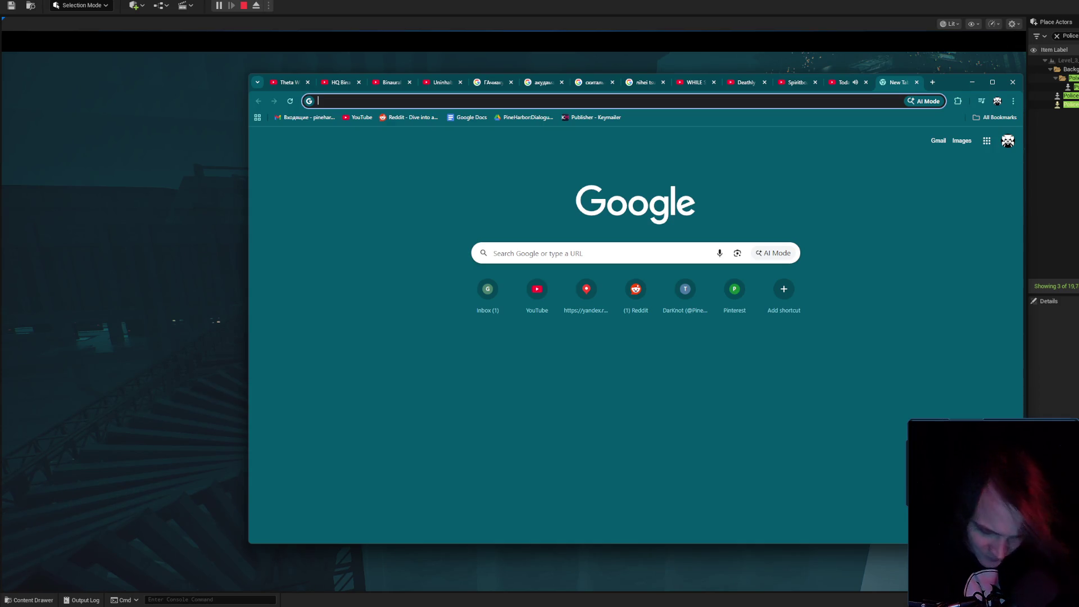
- Search Google Images for 'Walter white in trousers' and preview the green-shirt image
text(Walter white)
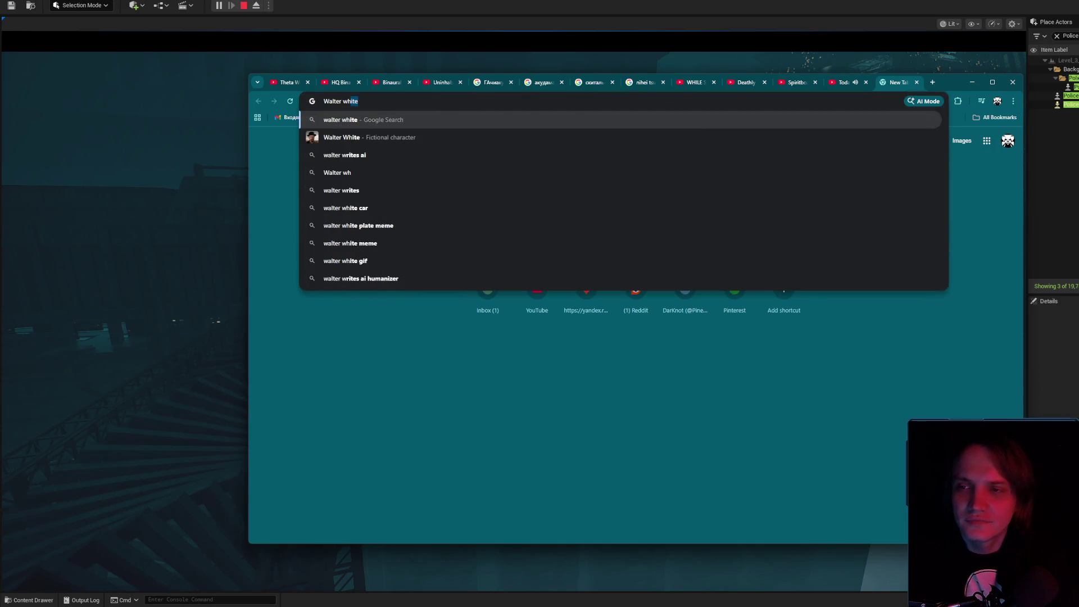
key(Return)
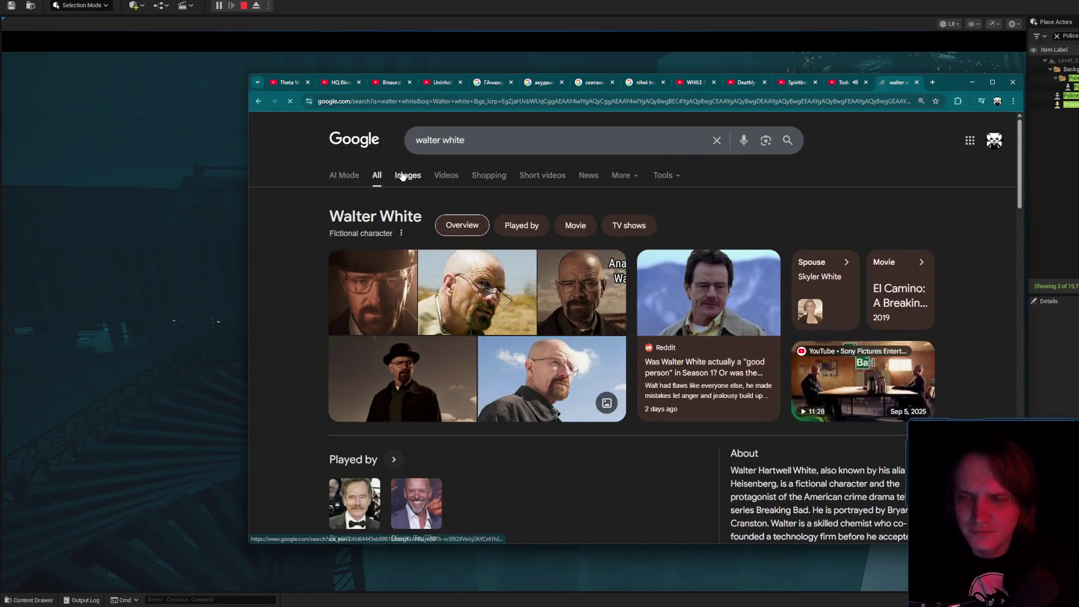
click(405, 179)
text(in tro)
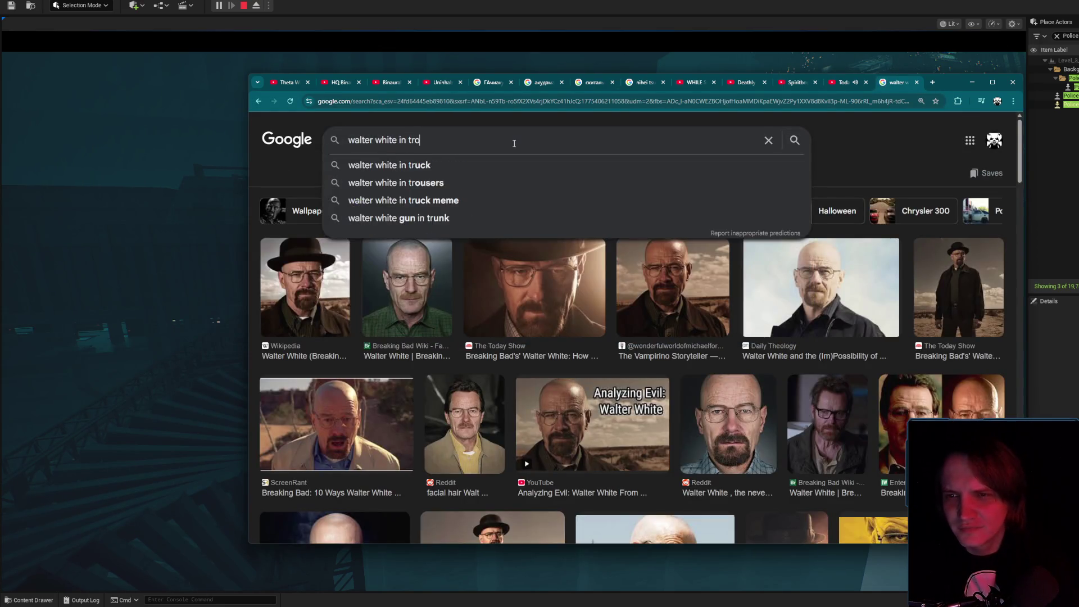
text(users)
key(Return)
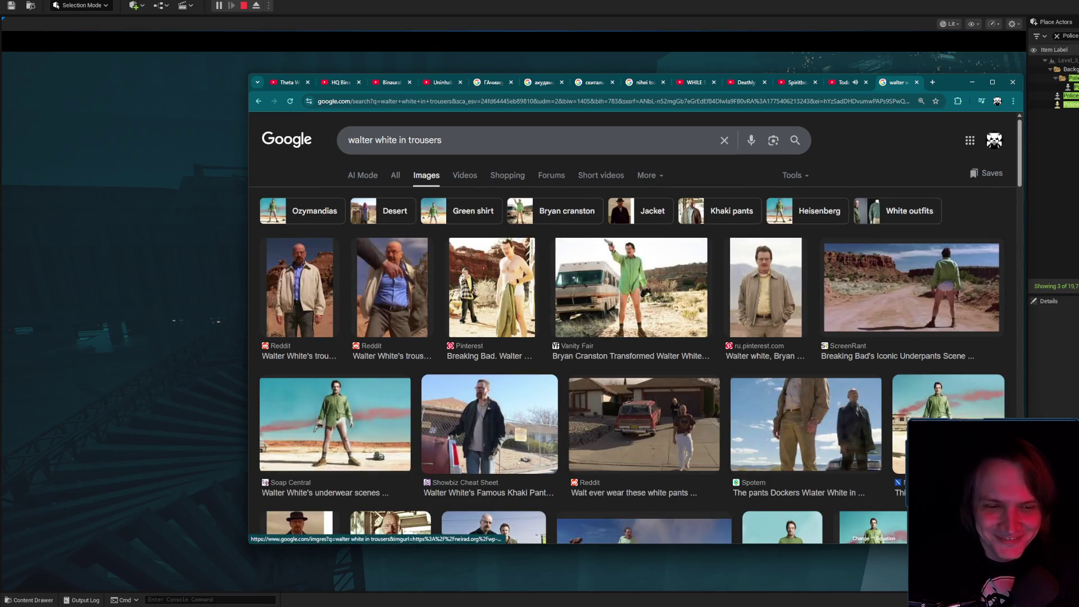
click(902, 395)
- Close the Google Images tab and minimize Chrome to return to the running Unreal level
scroll(902, 395, up, 3)
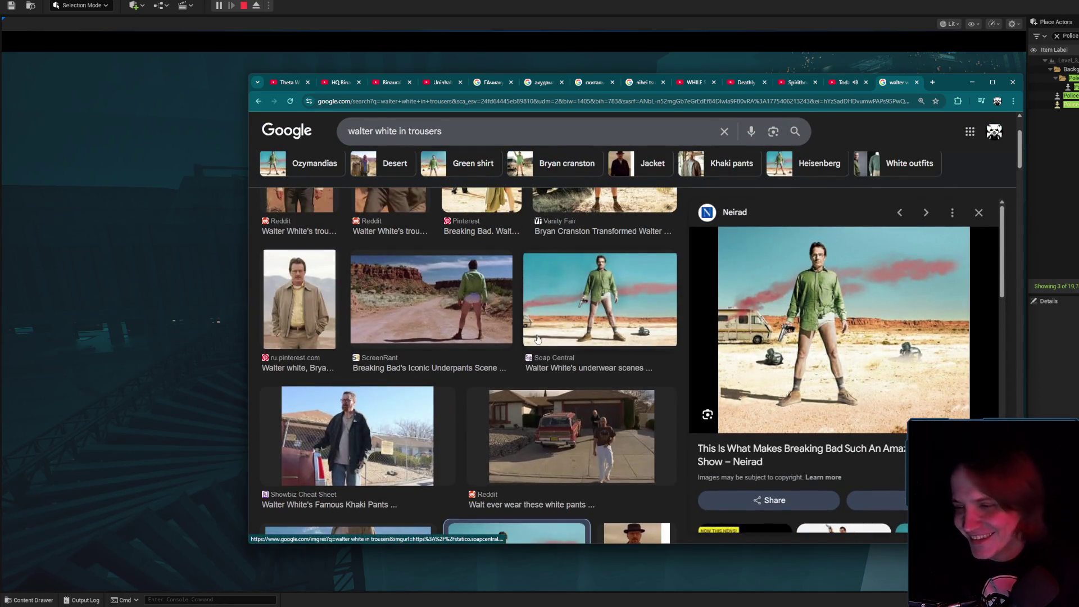
scroll(542, 341, down, 2)
scroll(542, 341, down, 5)
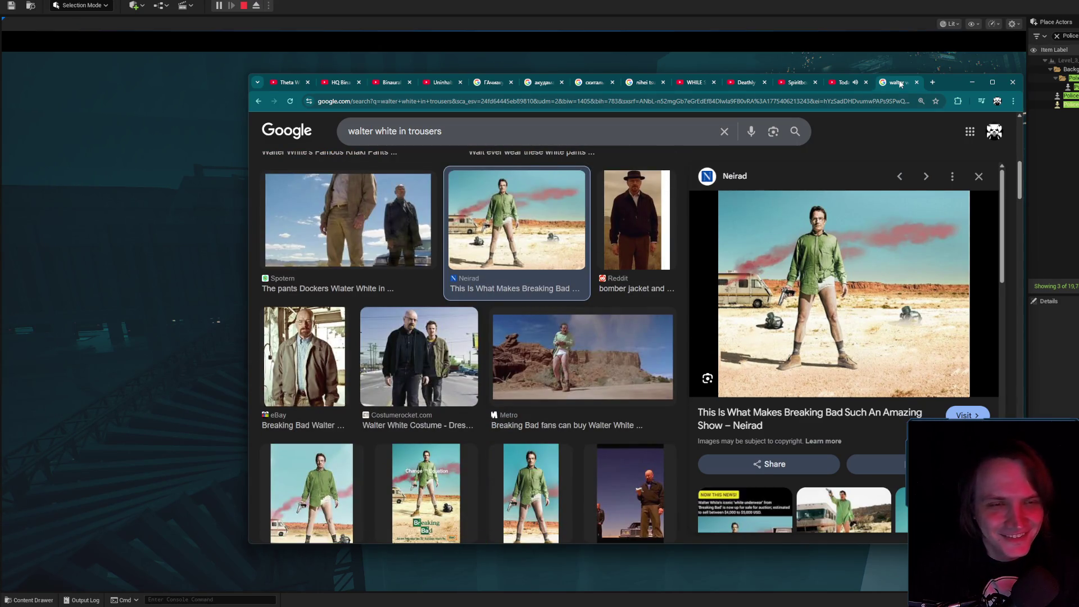
click(916, 82)
click(972, 82)
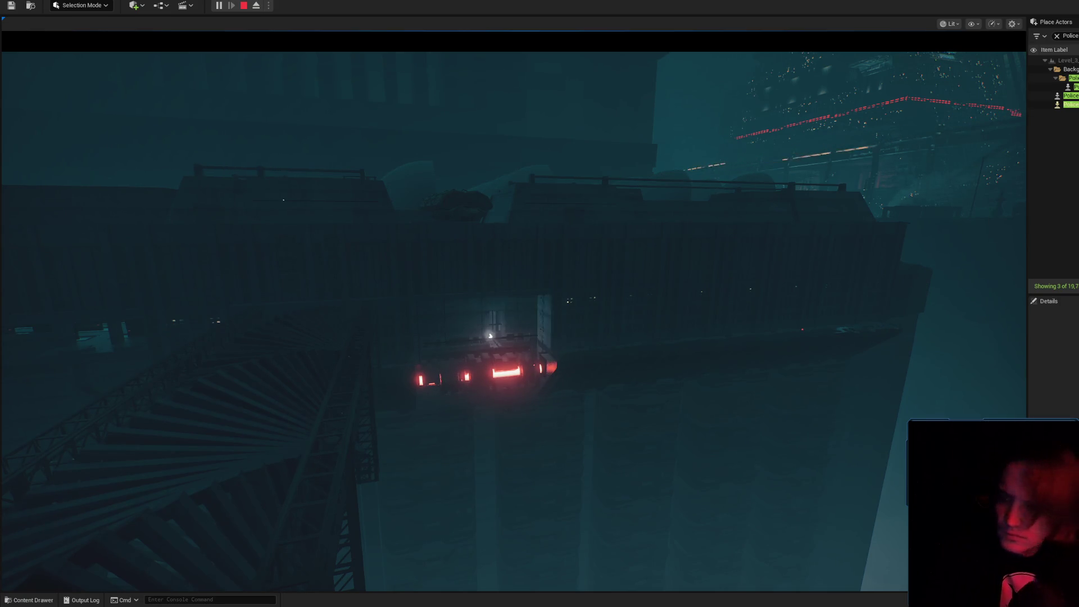
- Show Stat UObjects over the running level, then open BP_LightWall_B_01 via an Outliner 'Bp_lig' search
click(196, 319)
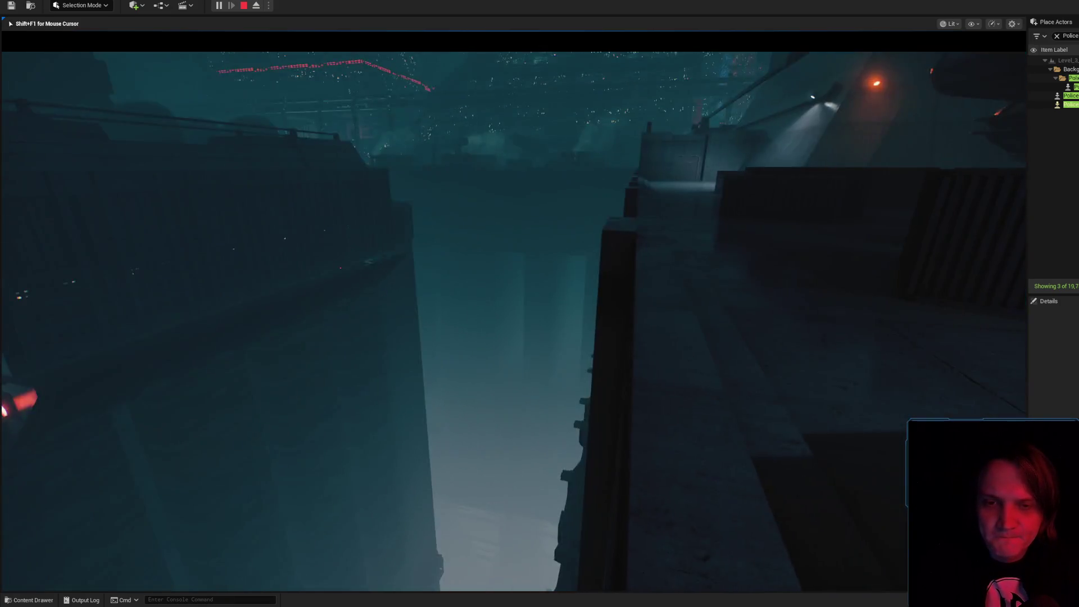
key(grave)
key(Up)
key(Return)
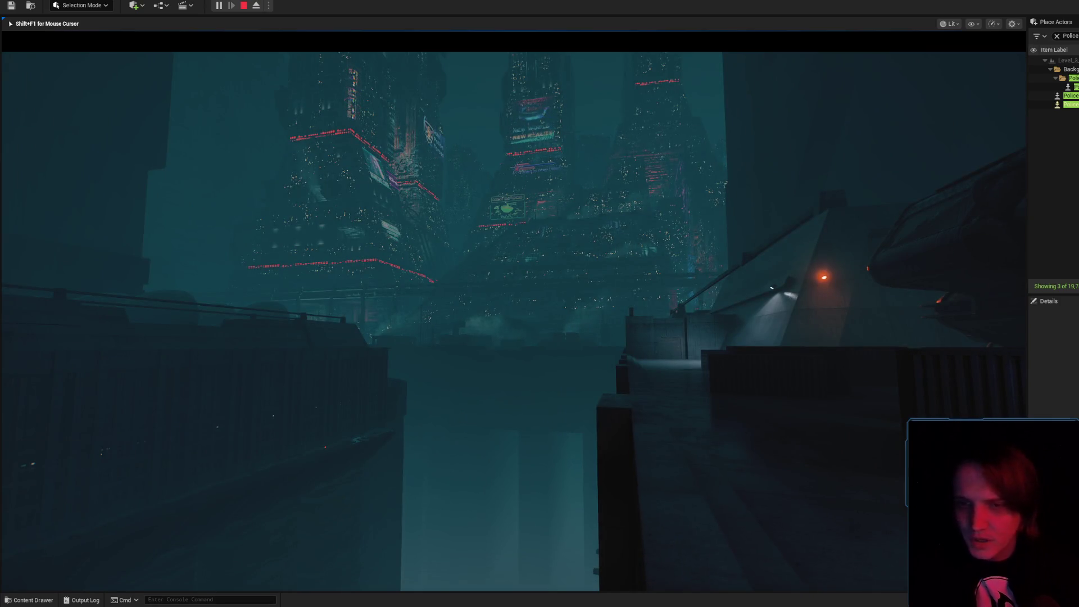
key(grave)
key(Up)
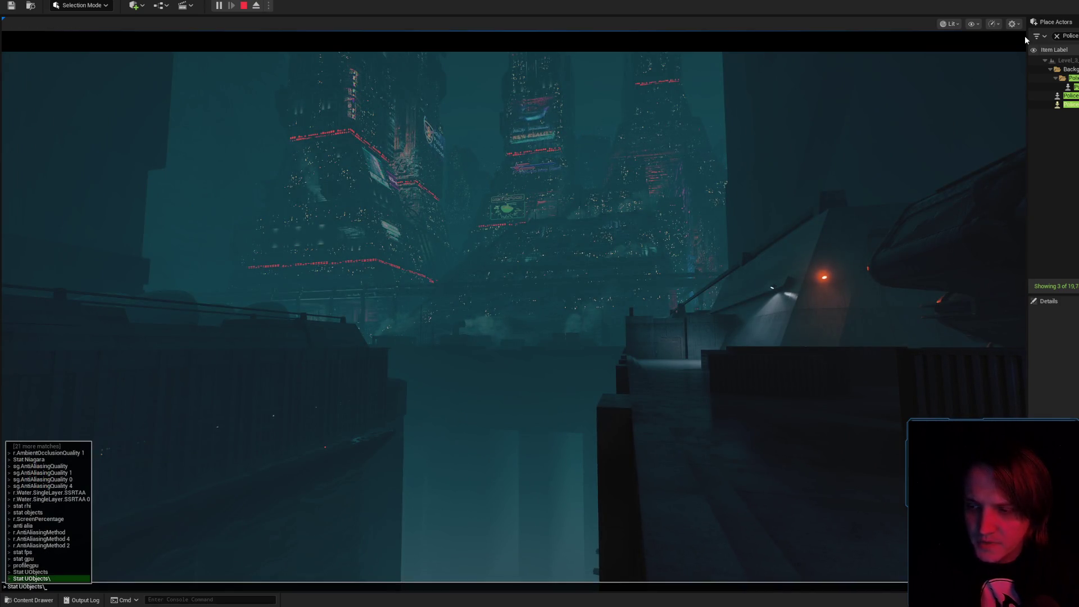
key(Return)
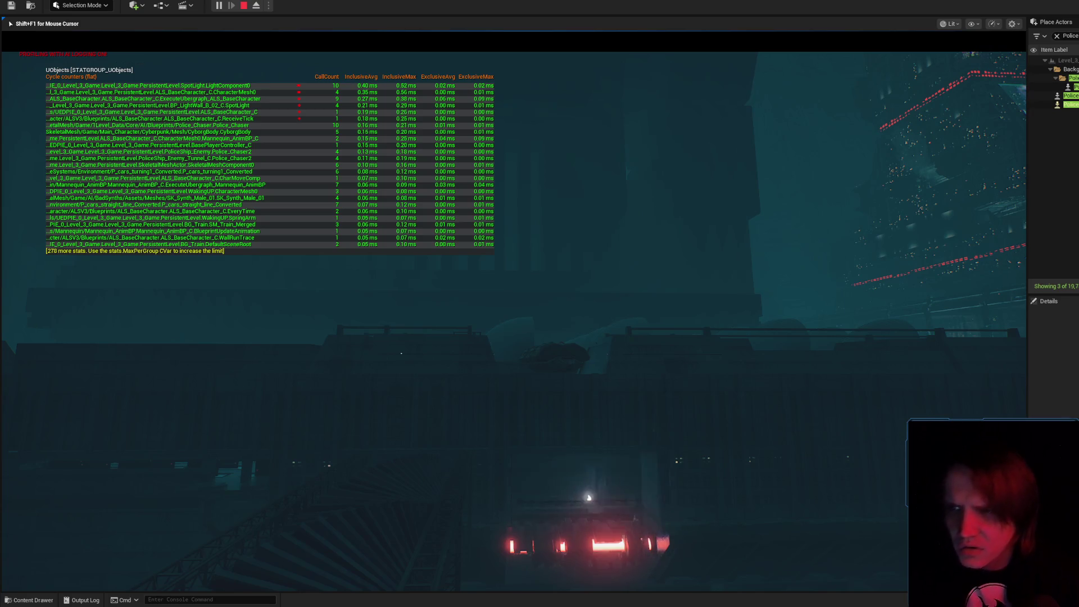
text(Bp_lig)
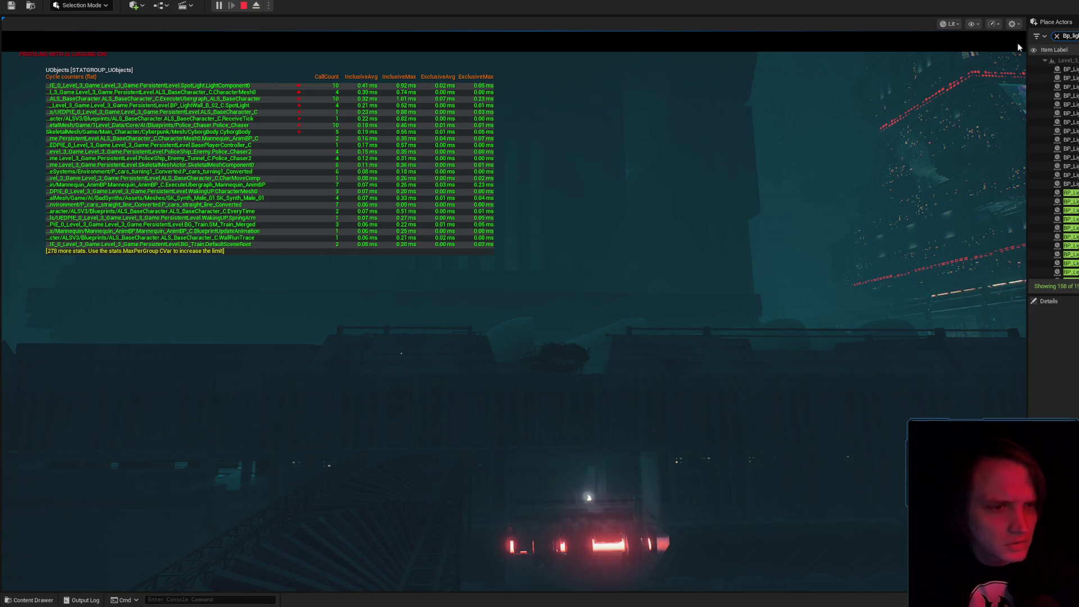
click(1056, 157)
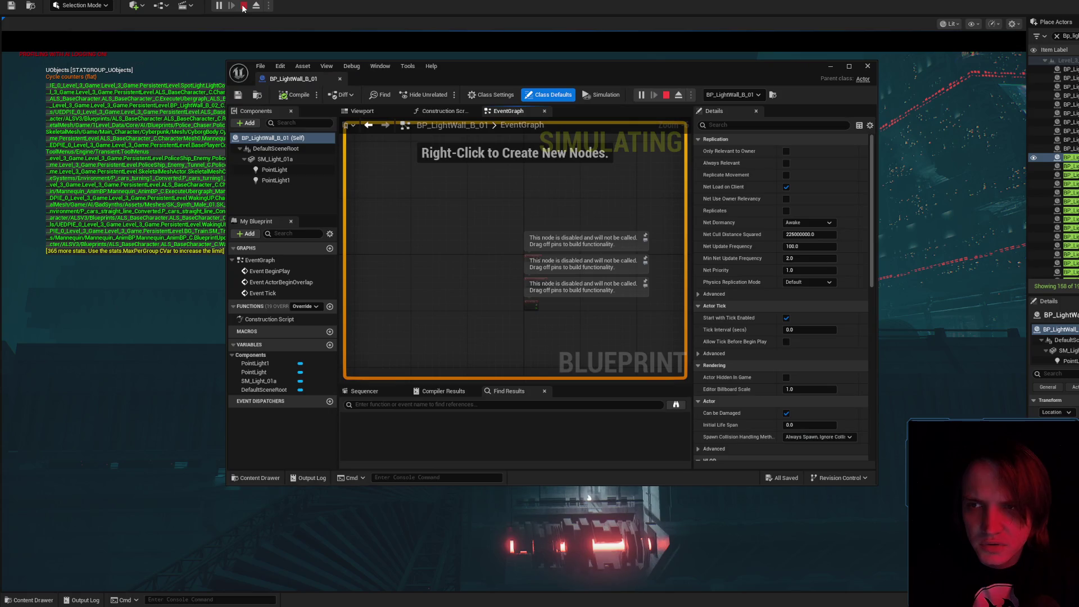
- Stop play, filter Details by 'tick', turn off Start with Tick Enabled and compile
key(Escape)
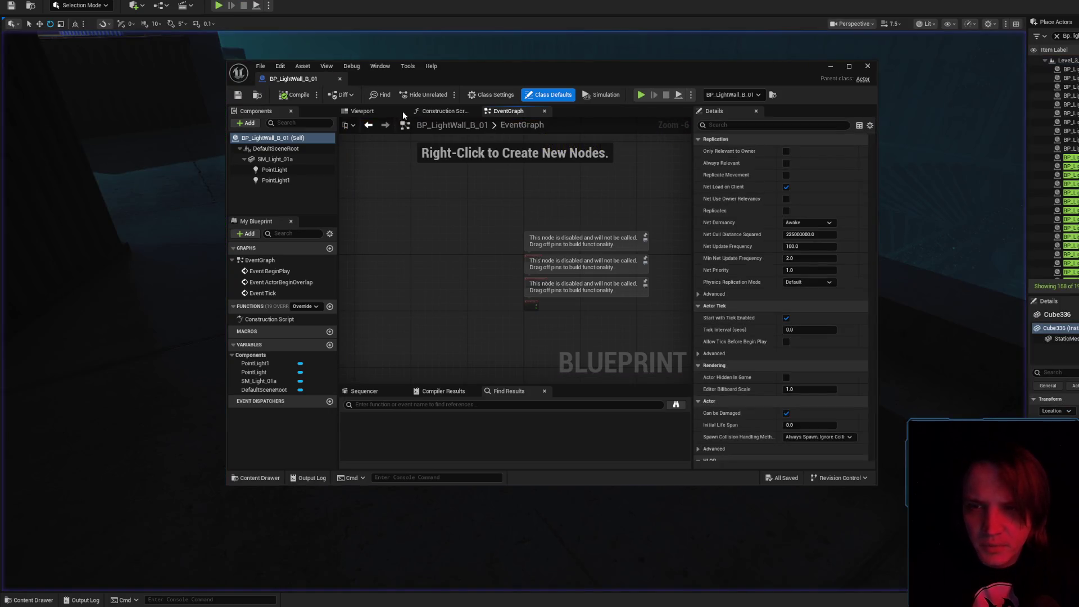
click(388, 111)
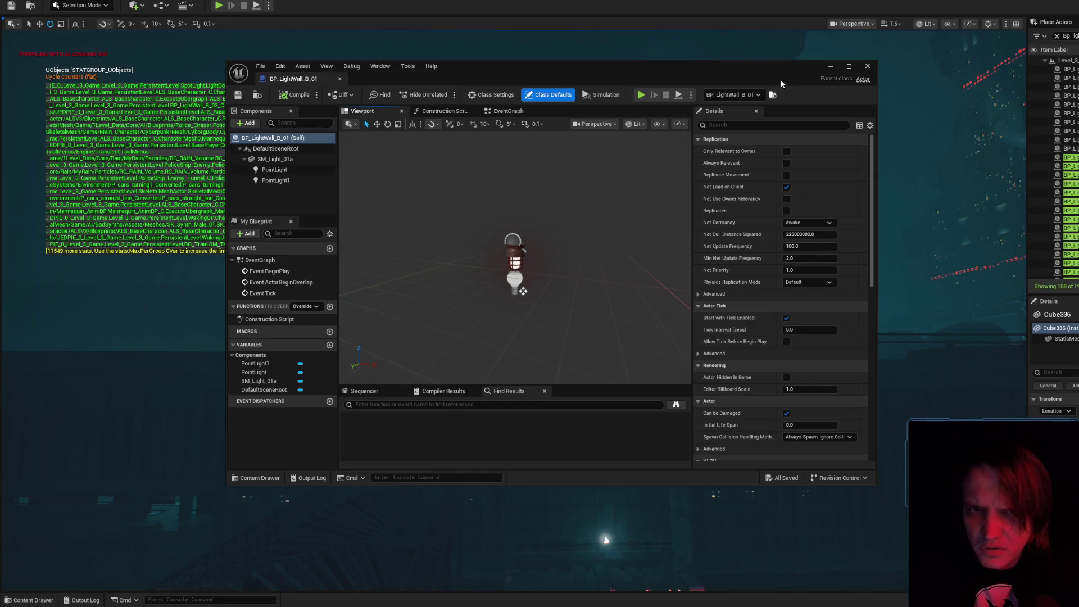
drag(780, 79, 896, 112)
text(tick)
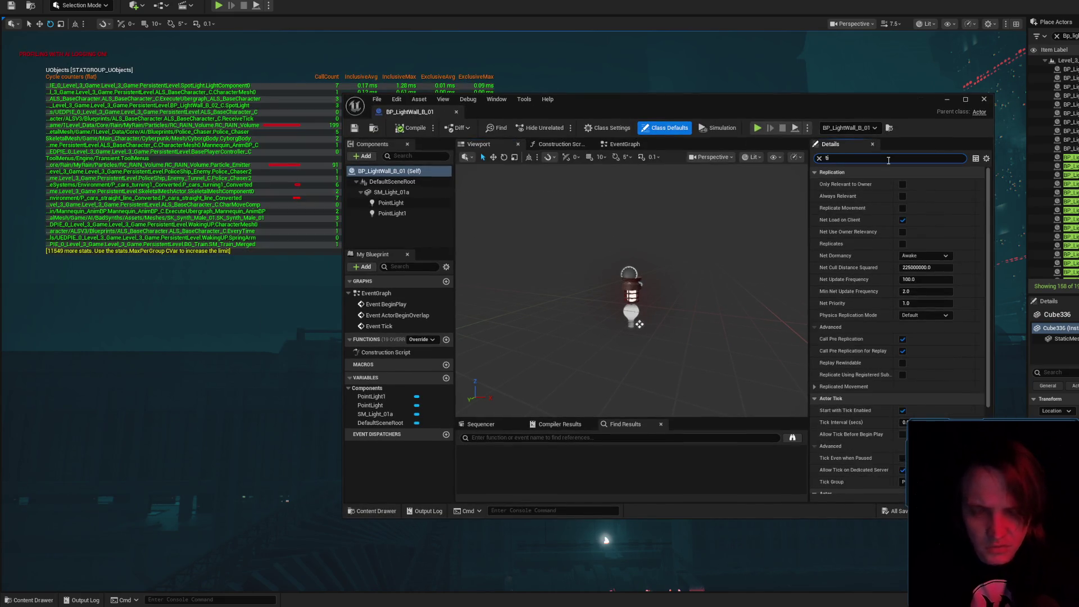
click(906, 184)
click(411, 131)
click(412, 130)
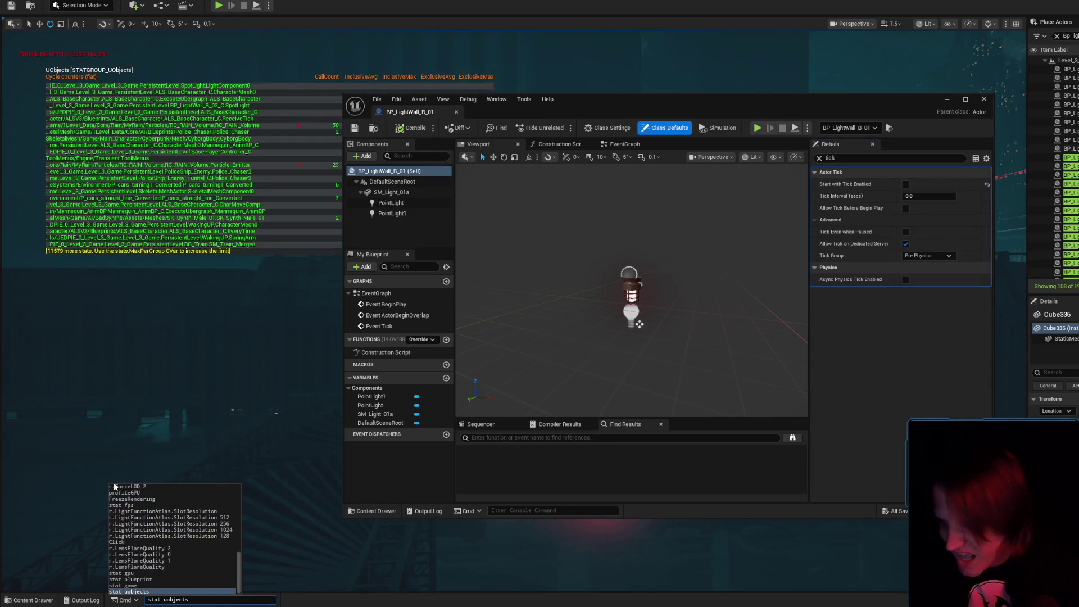
- Disable Start with Tick Enabled on the light mesh and point light components, then save
click(391, 193)
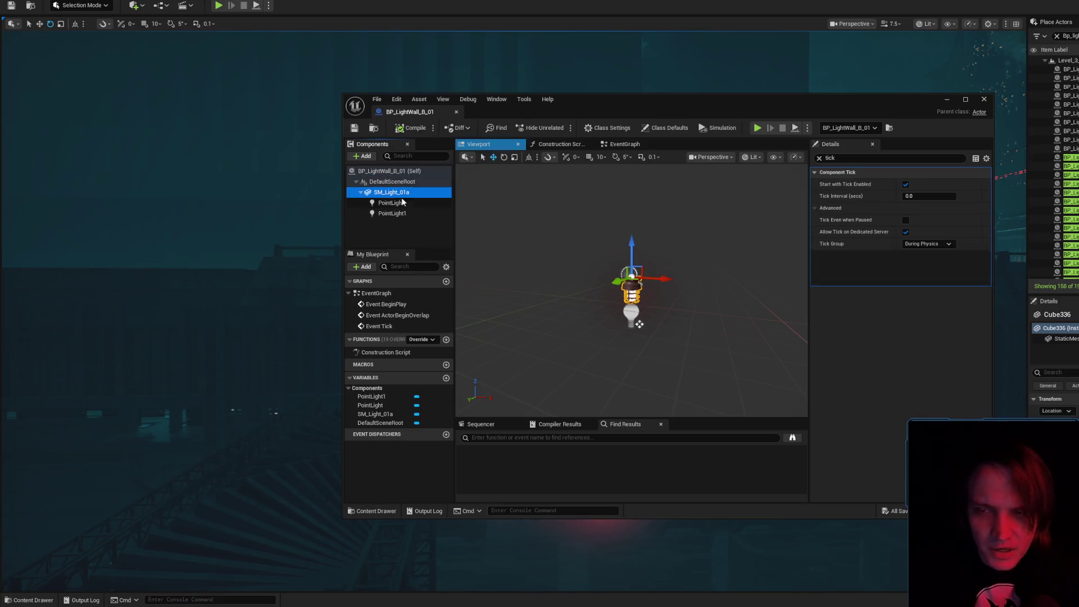
shift+click(391, 214)
click(906, 185)
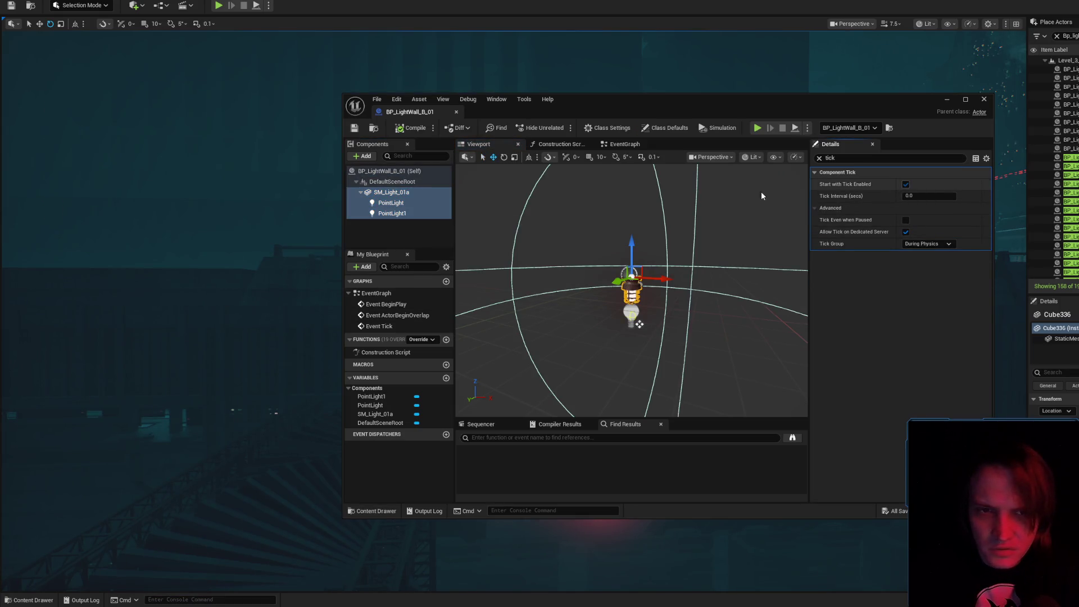
click(354, 128)
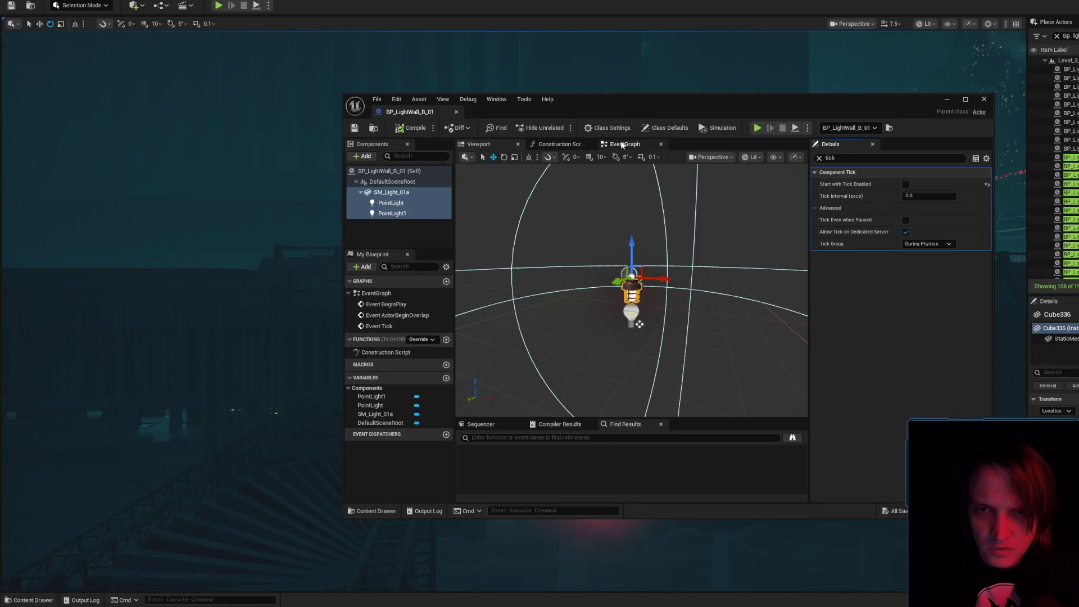
- Delete the three default event nodes from the EventGraph and select the blueprint's Self entry
click(621, 145)
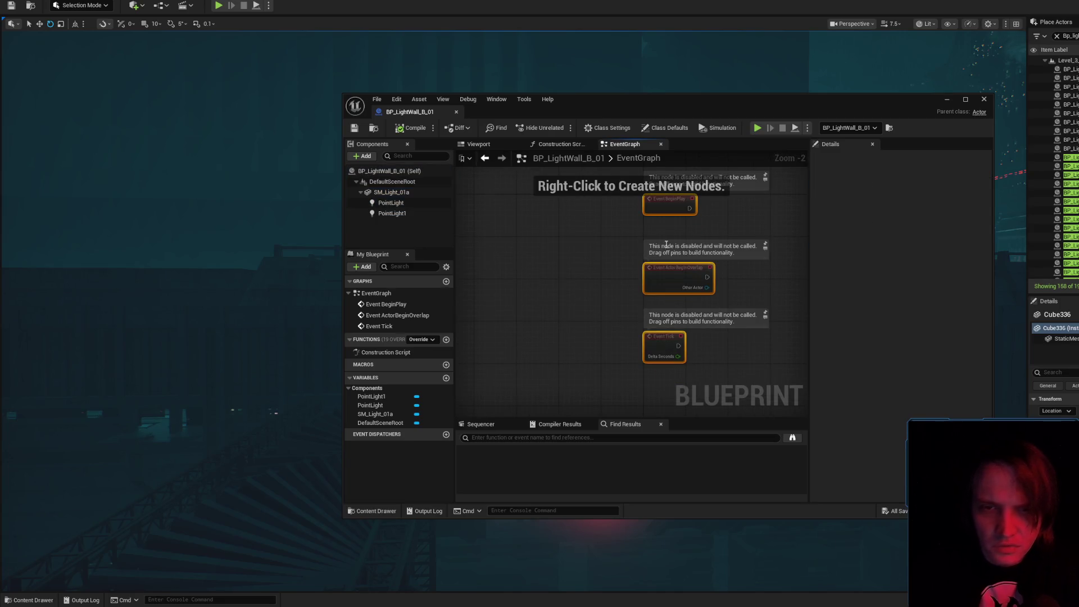
key(Delete)
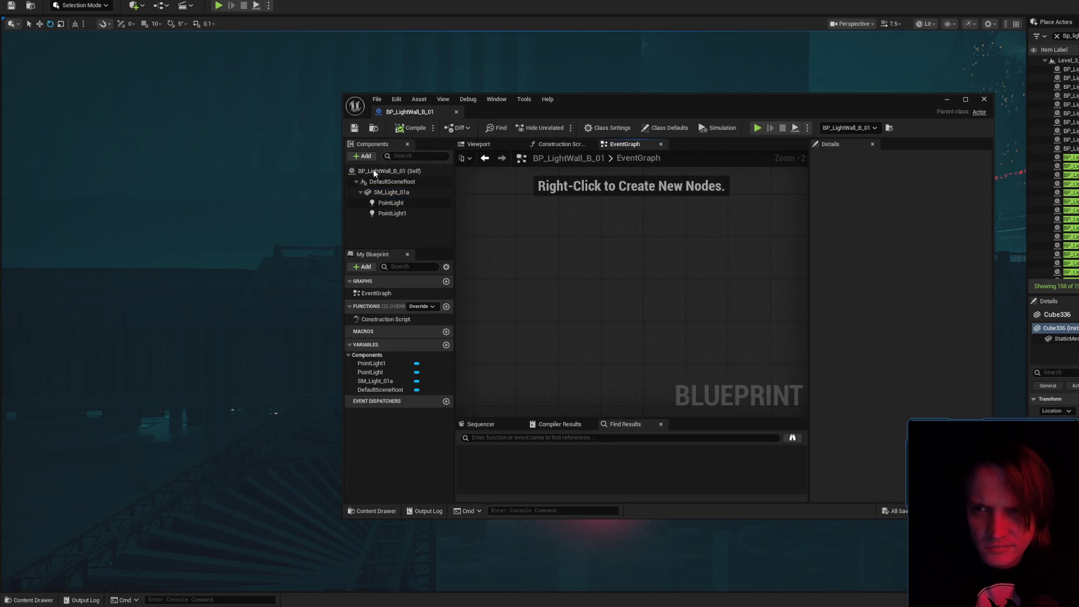
click(410, 203)
click(413, 192)
click(414, 182)
click(414, 171)
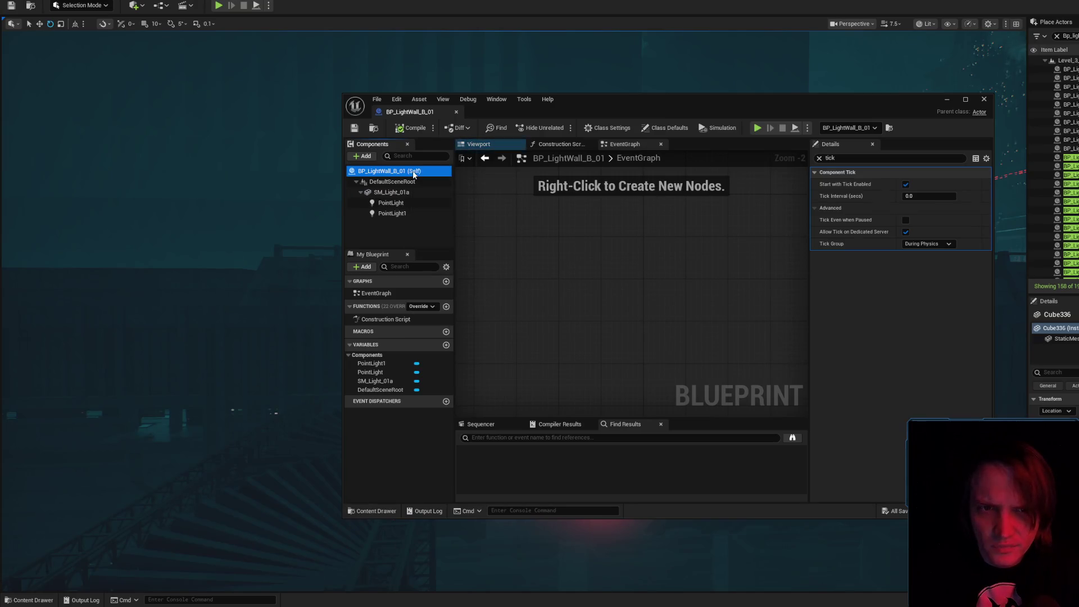
- Disable Start with Tick Enabled on DefaultSceneRoot, compile, save and close the Blueprint editor
click(413, 182)
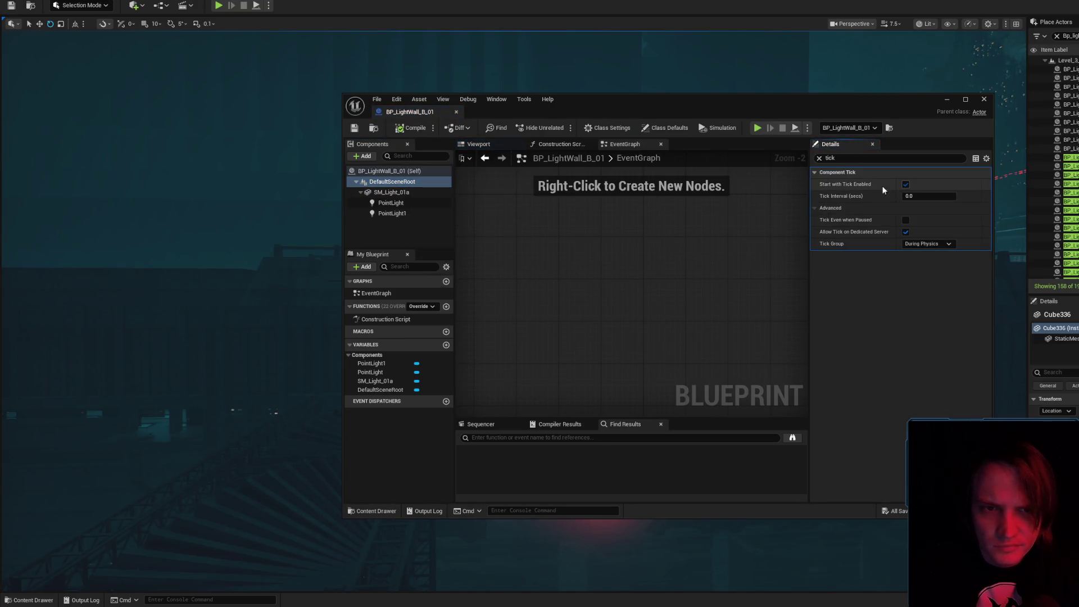
click(905, 184)
click(413, 129)
click(355, 128)
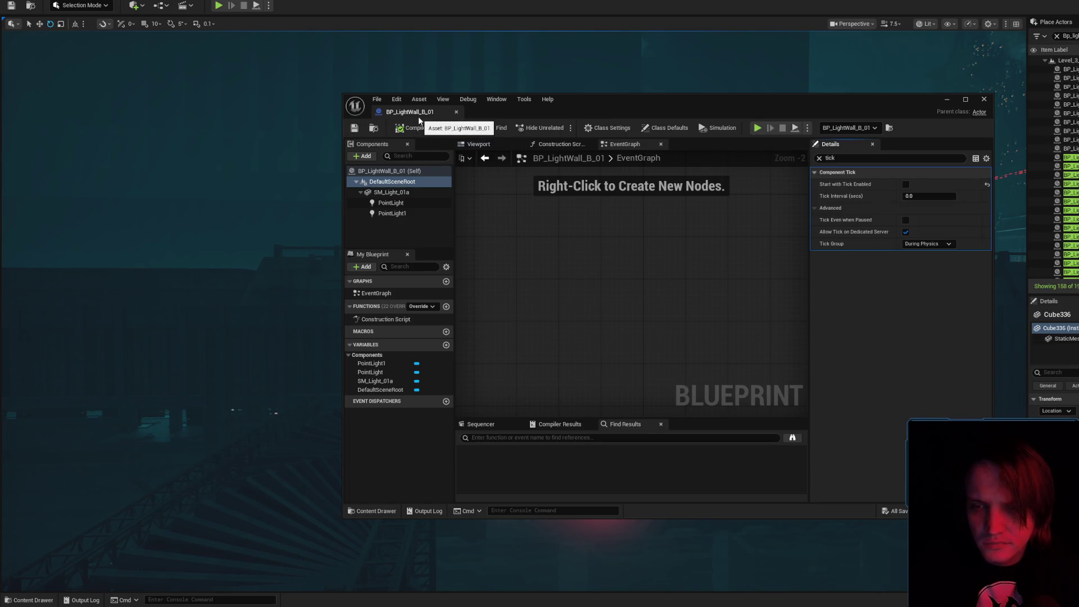
click(455, 178)
drag(455, 177, 455, 147)
key(w)
scroll(512, 310, up, 2)
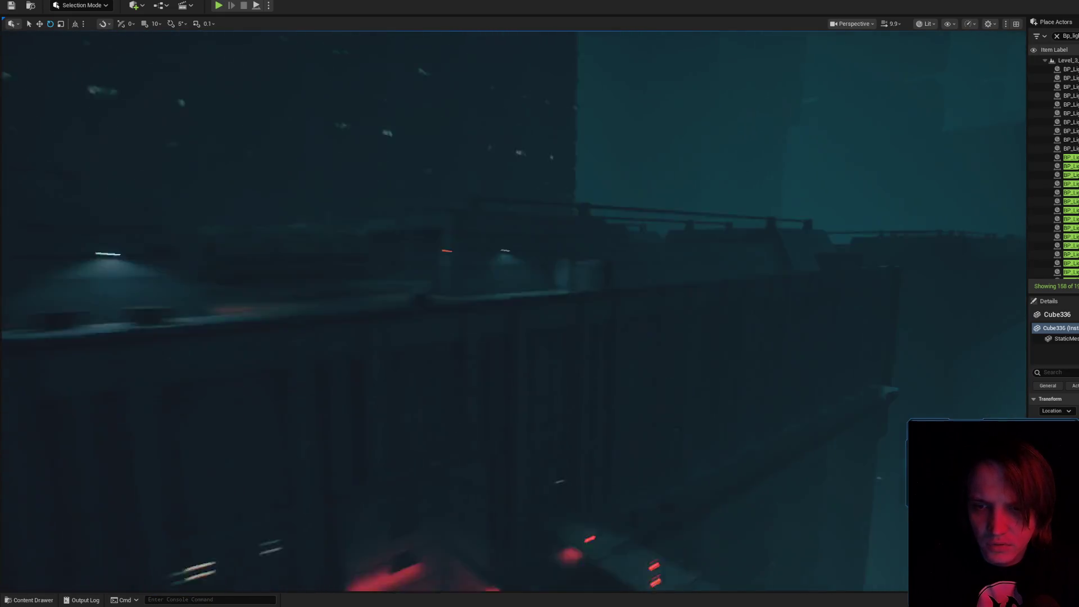
scroll(512, 311, down, 4)
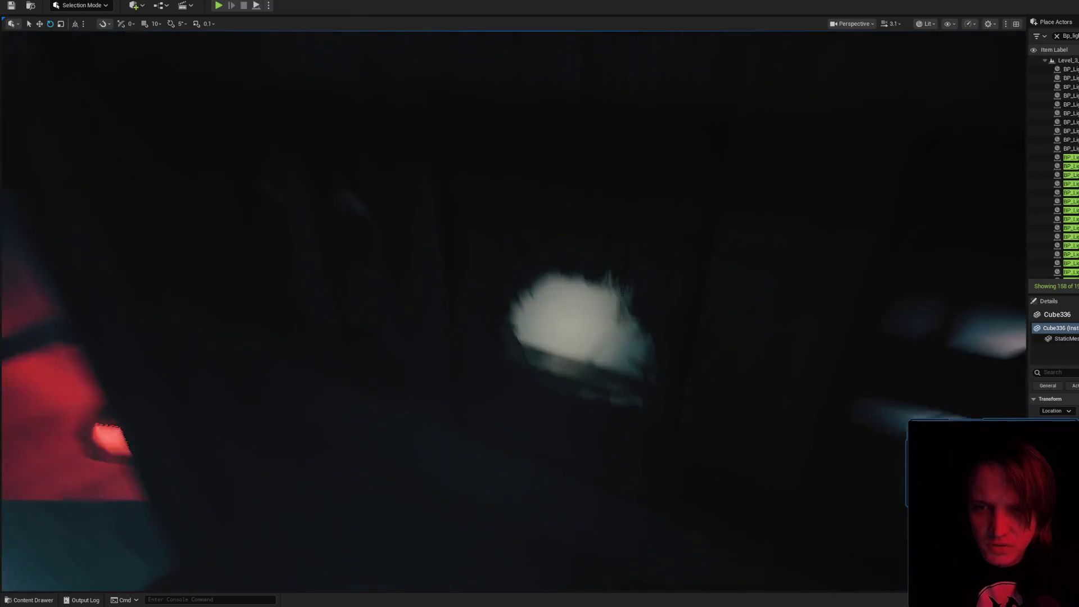
scroll(512, 310, down, 1)
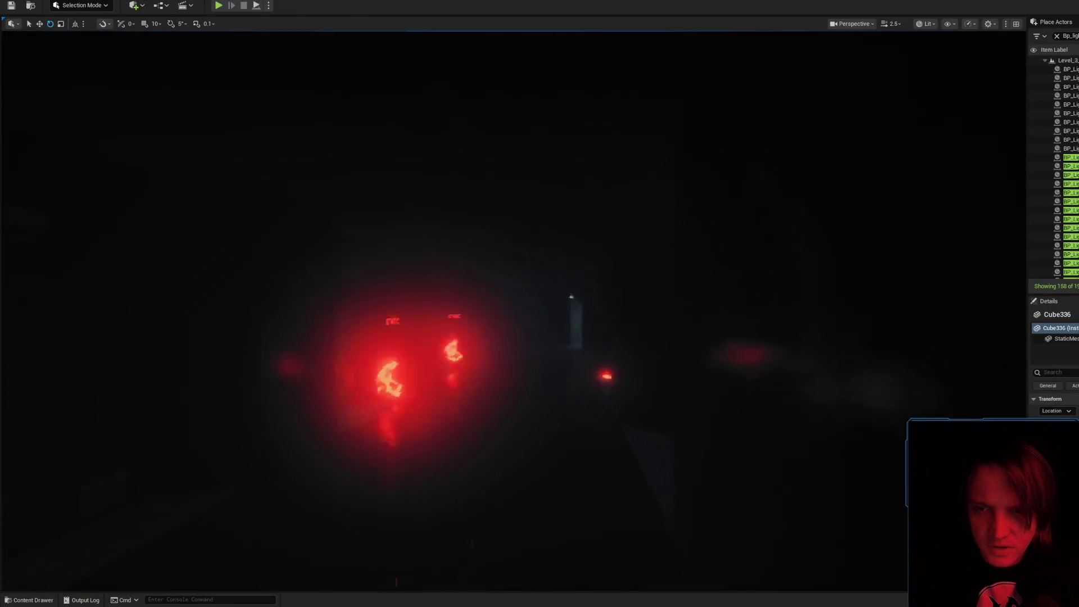
scroll(512, 310, down, 1)
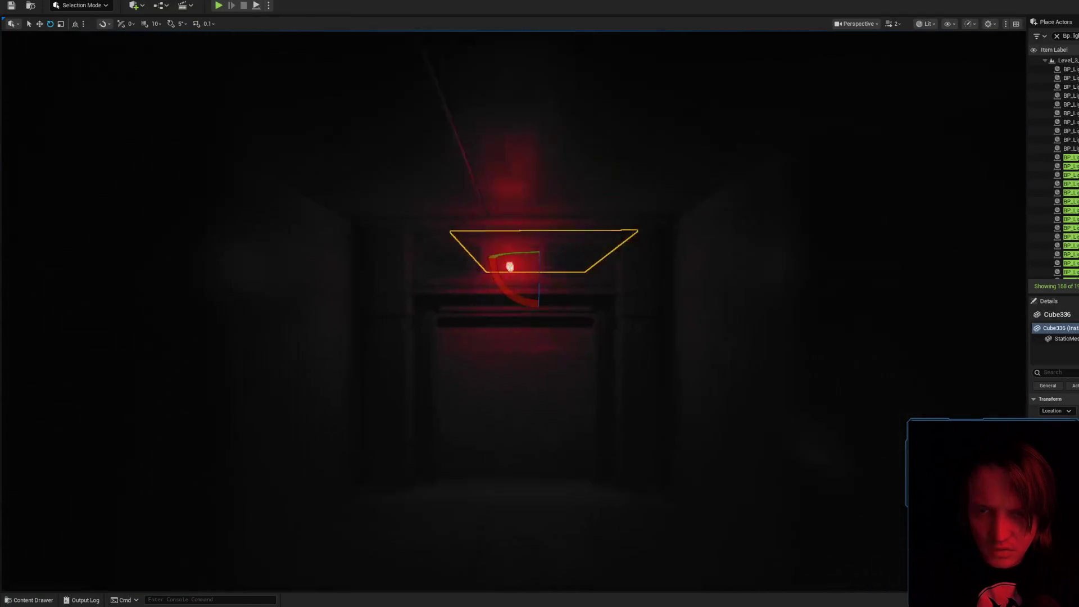
key(g)
click(507, 243)
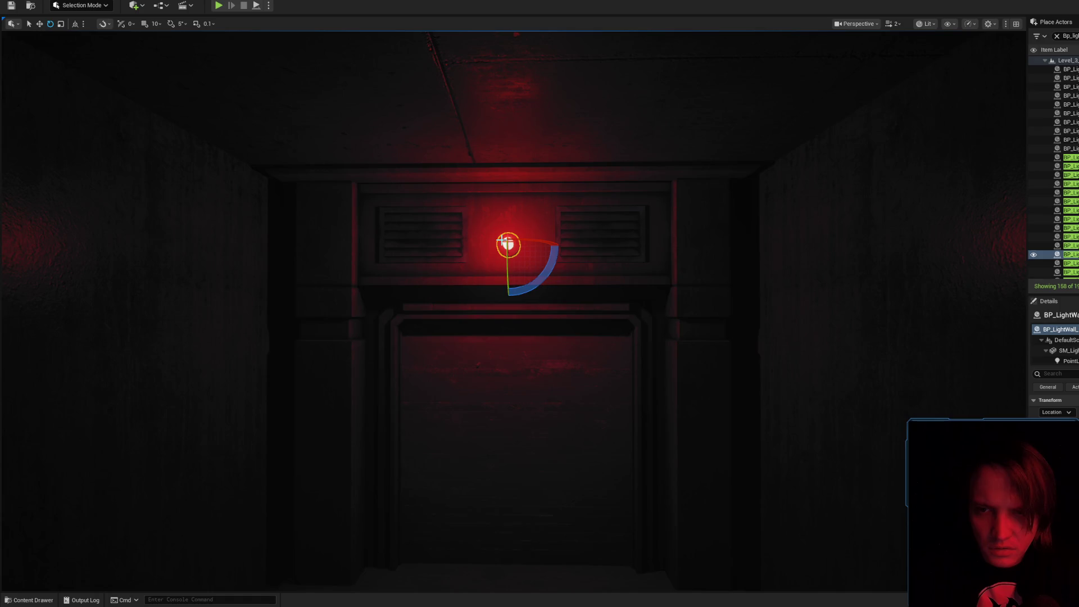
key(f)
scroll(884, 258, up, 5)
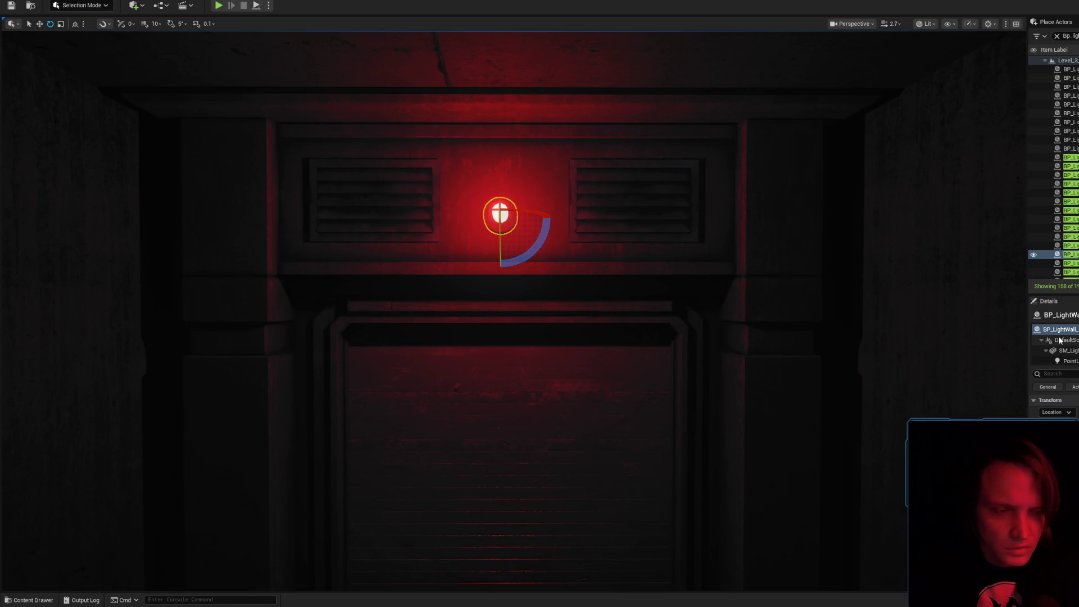
scroll(537, 337, down, 2)
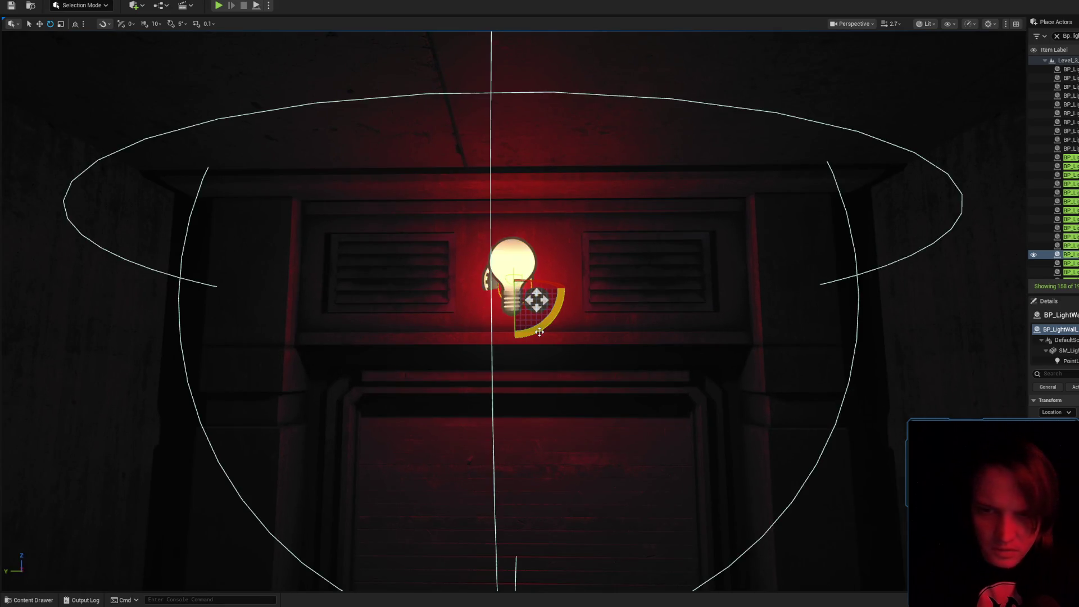
click(1065, 350)
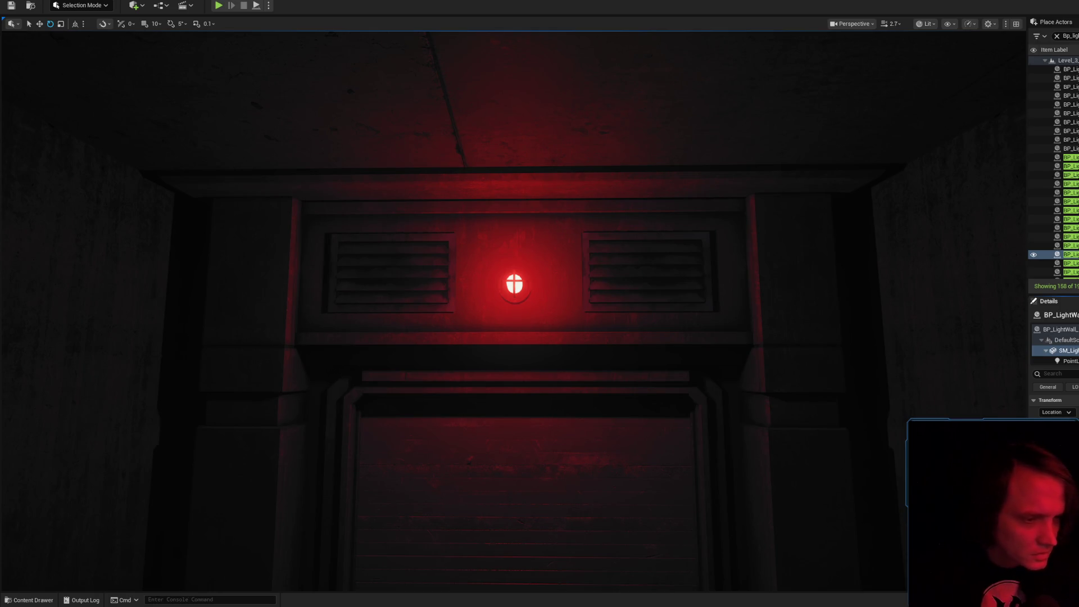
drag(902, 286, 788, 315)
key(Escape)
double_click(590, 351)
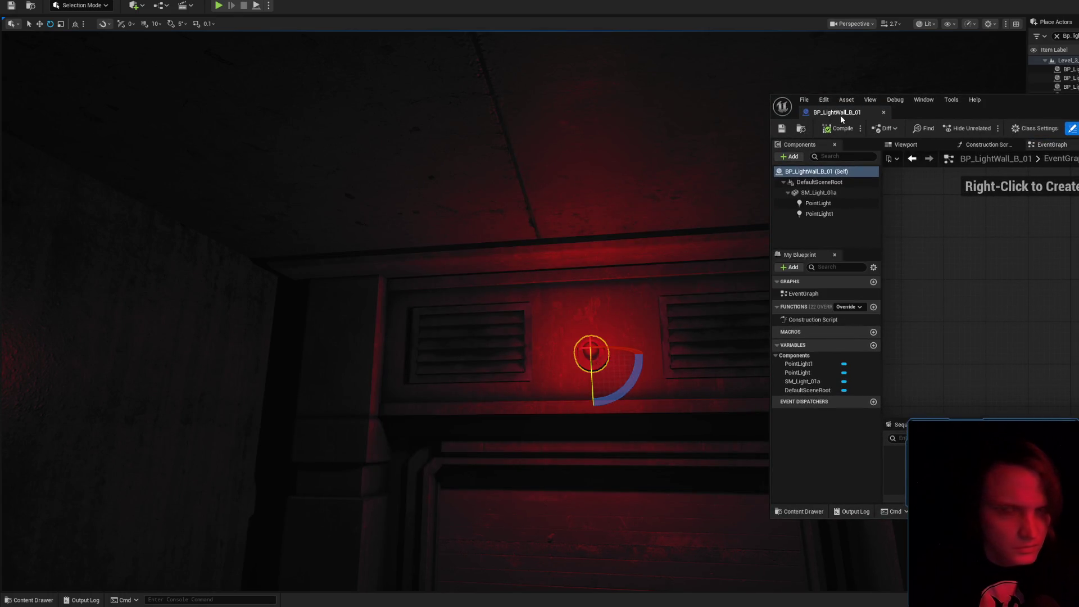
click(883, 111)
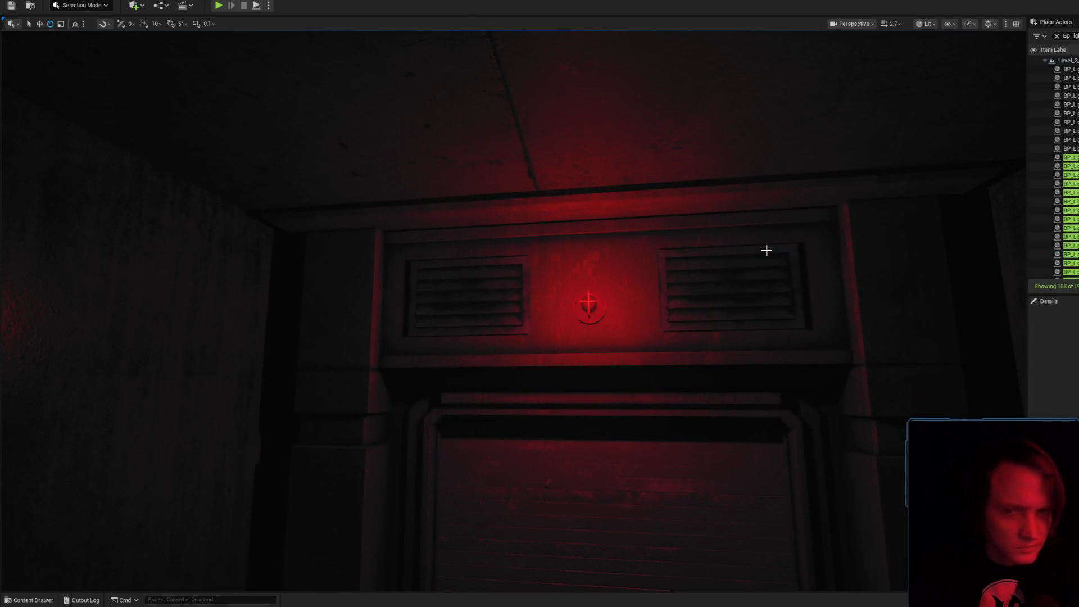
drag(748, 253, 755, 216)
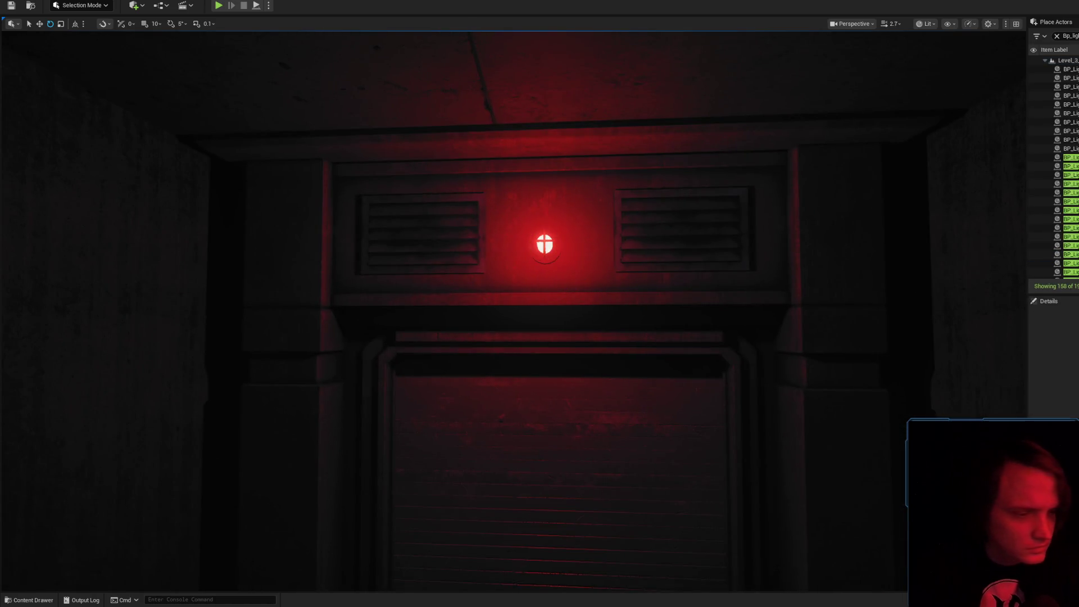
mouse_move(539, 304)
mouse_down()
mouse_move(430, 303)
mouse_move(837, 351)
mouse_move(590, 320)
mouse_up()
scroll(506, 304, down, 2)
scroll(826, 351, down, 3)
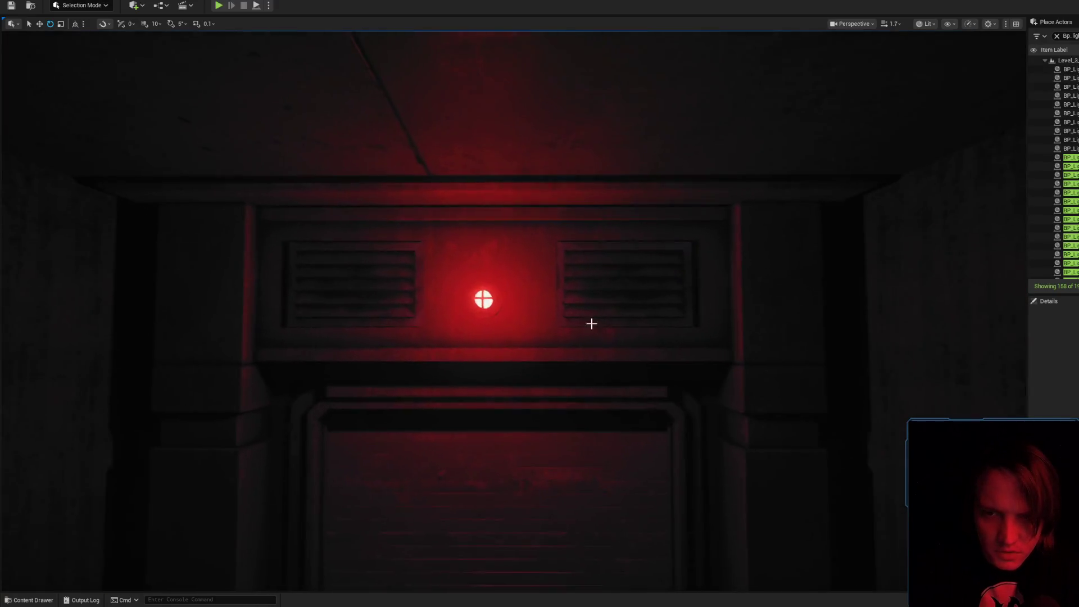
click(481, 306)
key(ctrl+e)
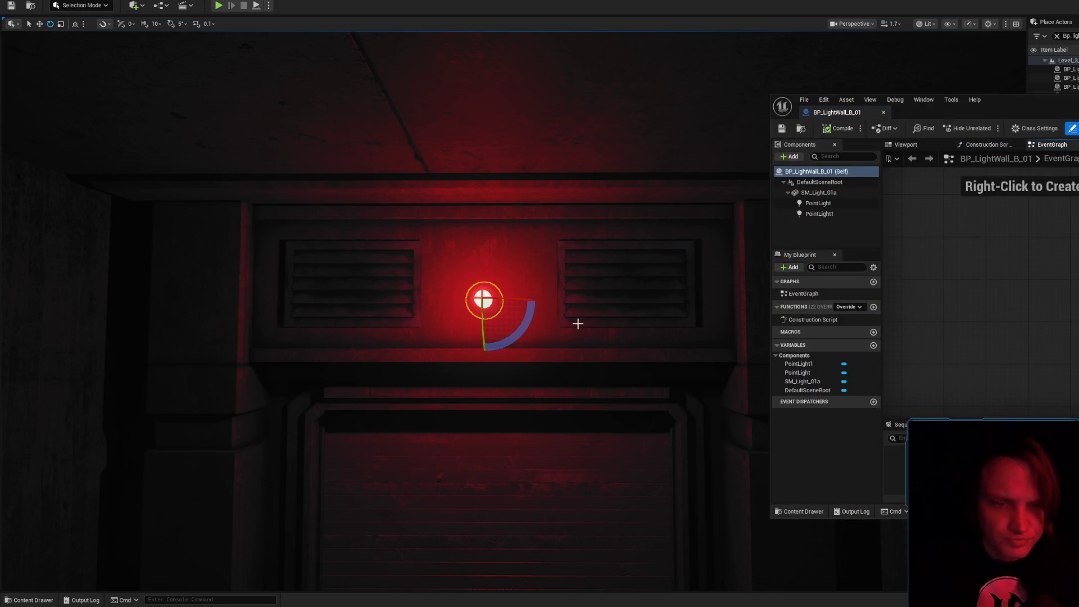
drag(1040, 104, 845, 108)
click(787, 149)
click(856, 149)
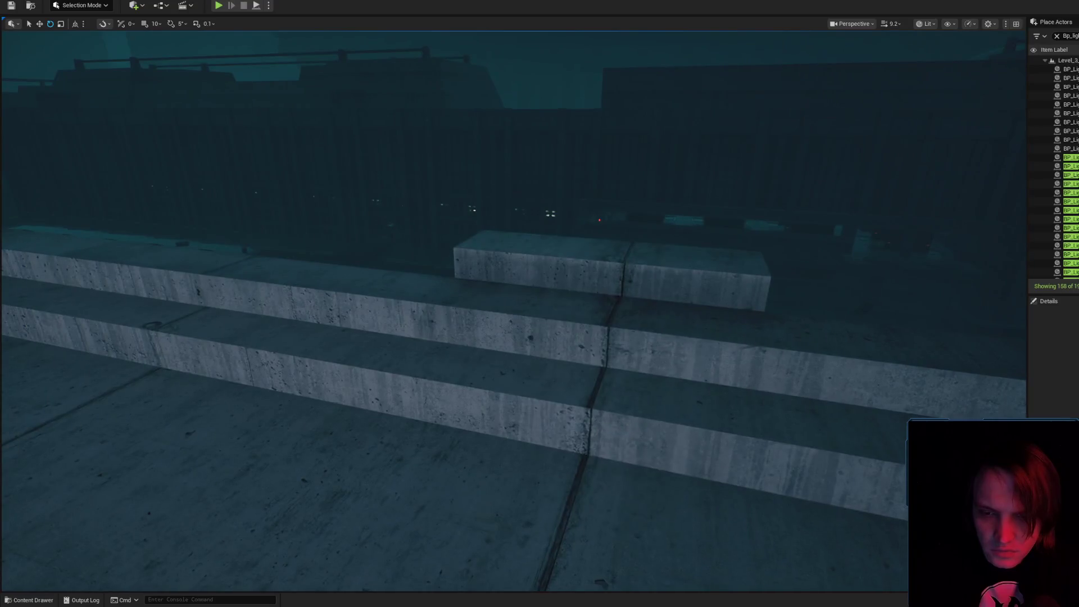
- Select the floor cube, then play Level_3 with the stat uobjects cost overlay showing
click(571, 521)
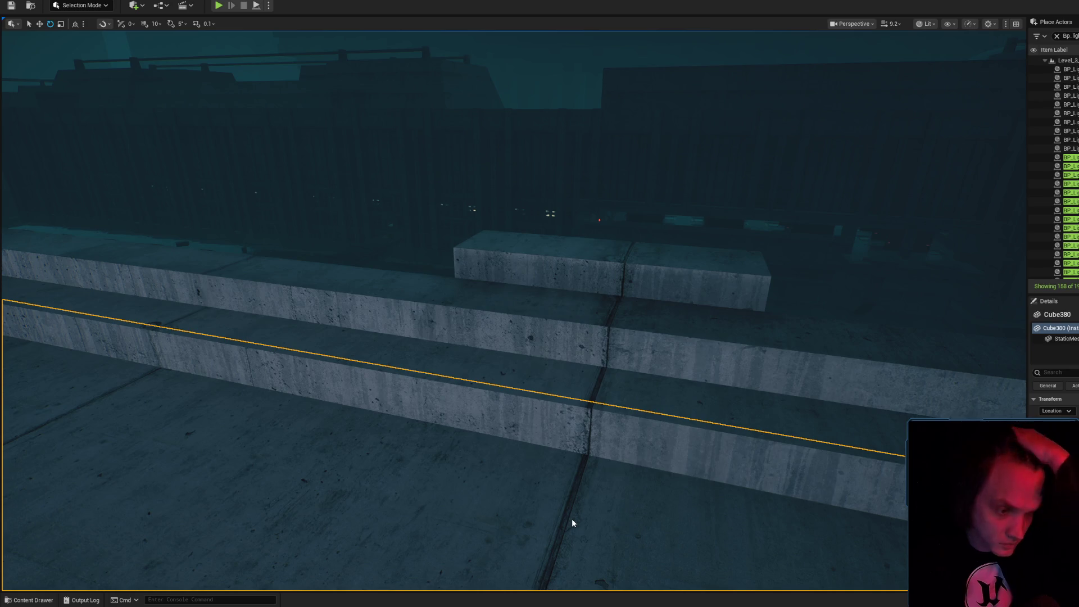
key(alt+p)
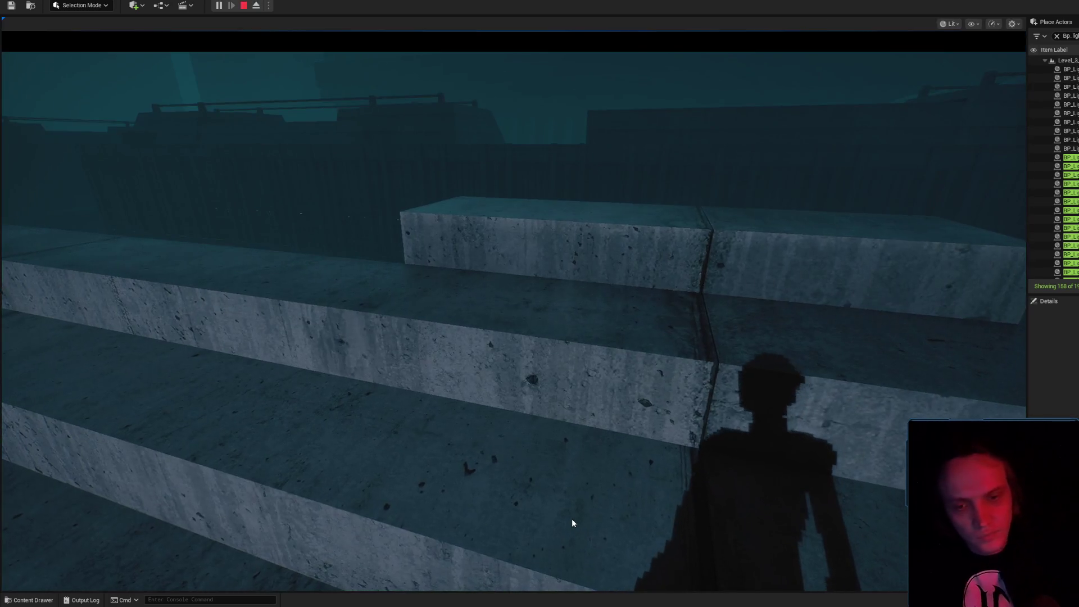
text(stat uobjects)
key(Return)
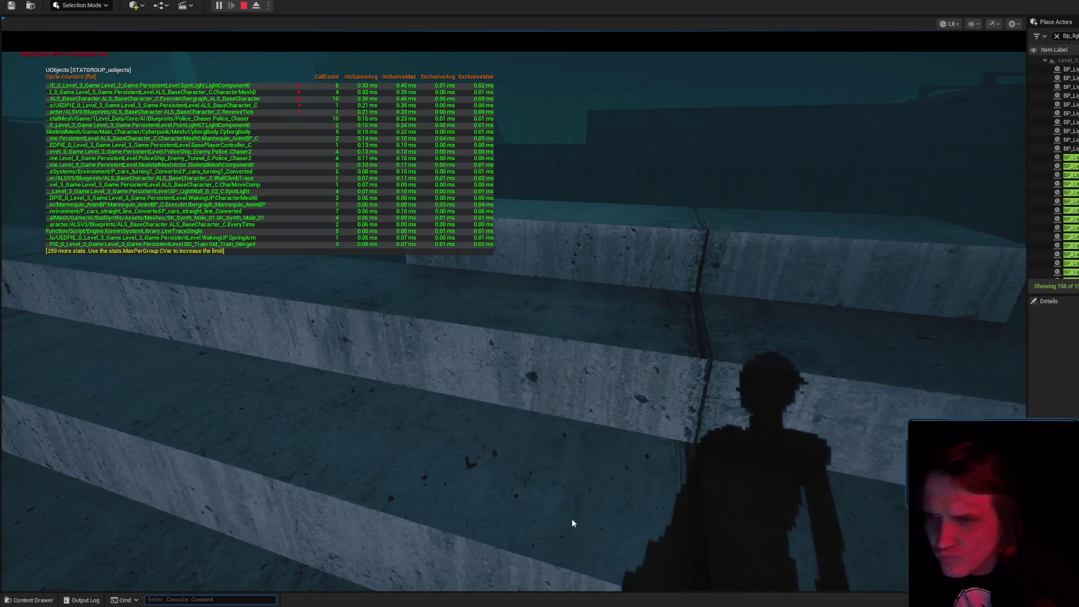
click(572, 519)
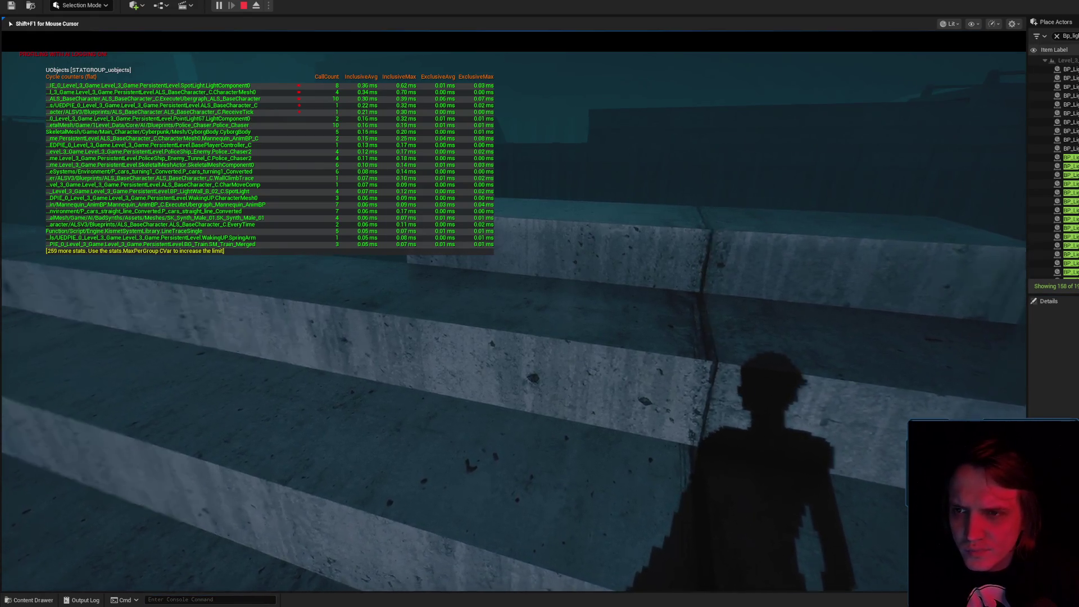
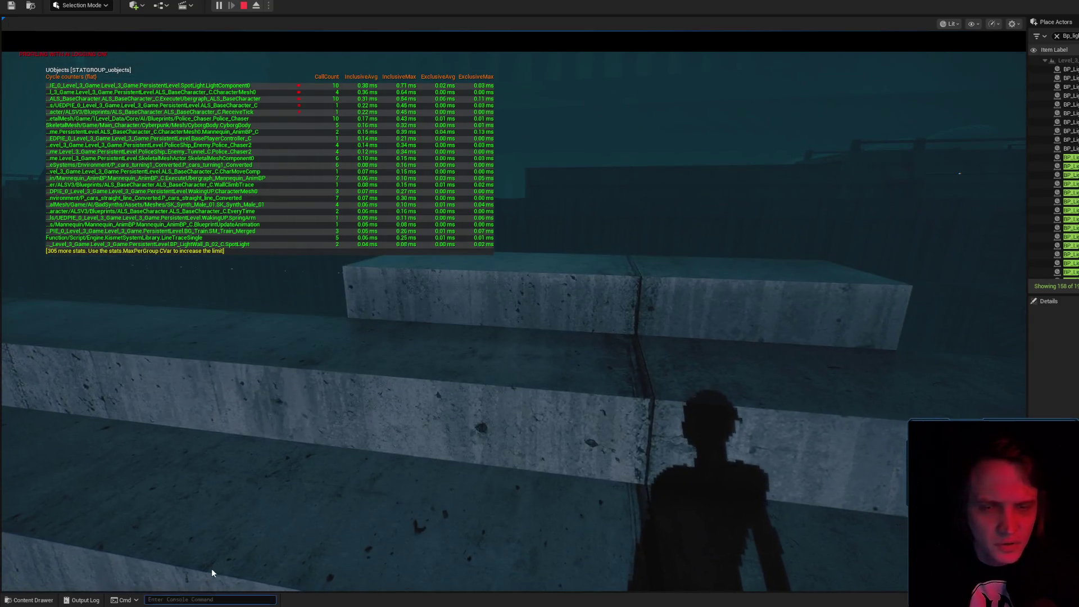
- Rerun Stat UObjects in the console to hide its overlay, then stop Play-in-Editor
click(82, 600)
click(506, 213)
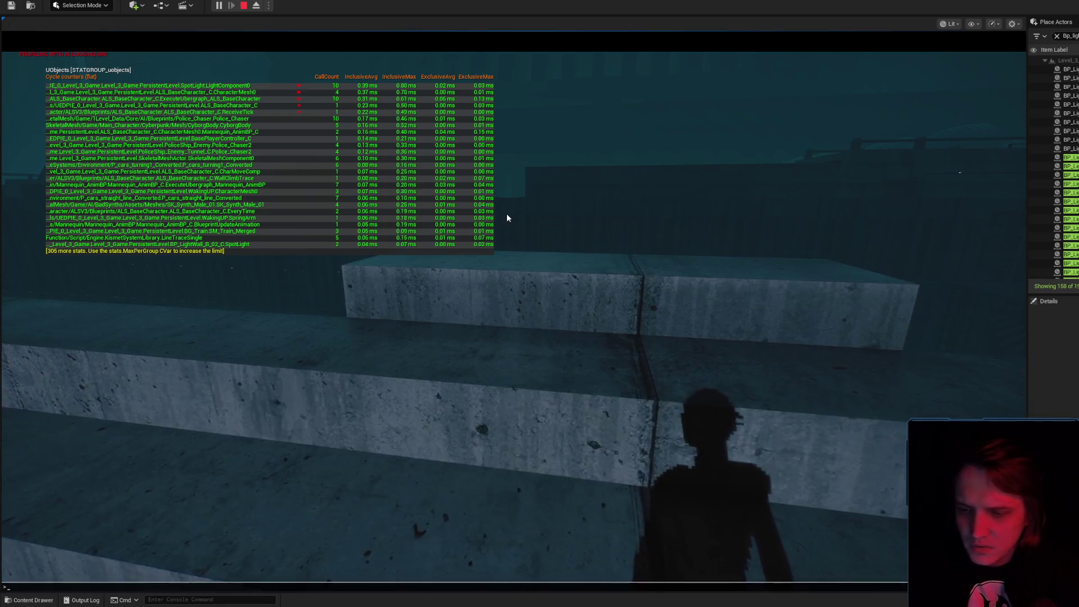
key(grave)
key(Up)
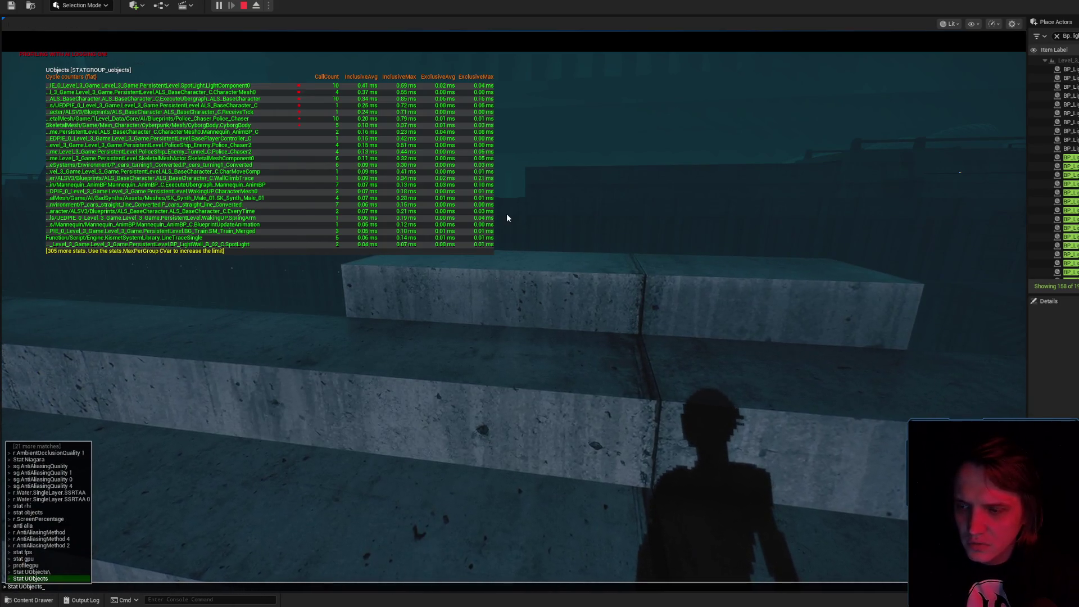
key(Return)
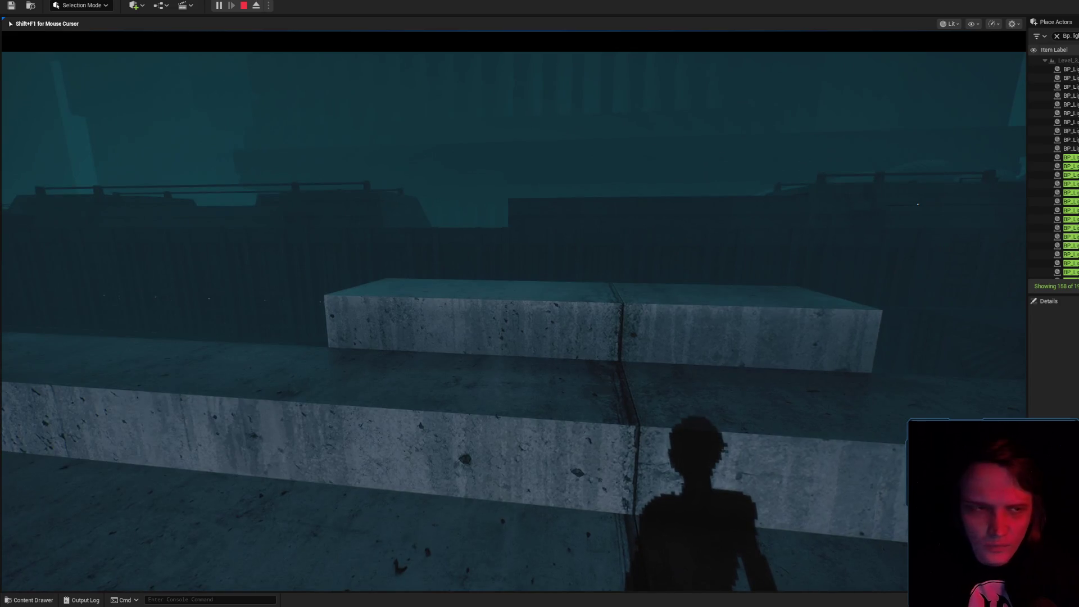
key(Escape)
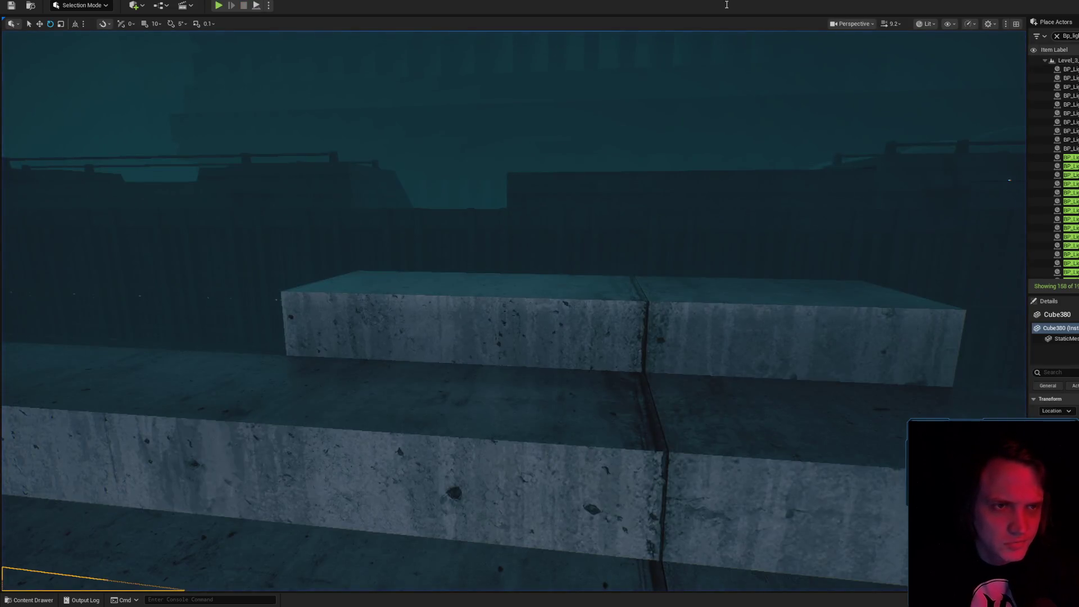
- Filter the Outliner to 'spot' and frame SpotLight4, checking its draw distance in Details
text(spot)
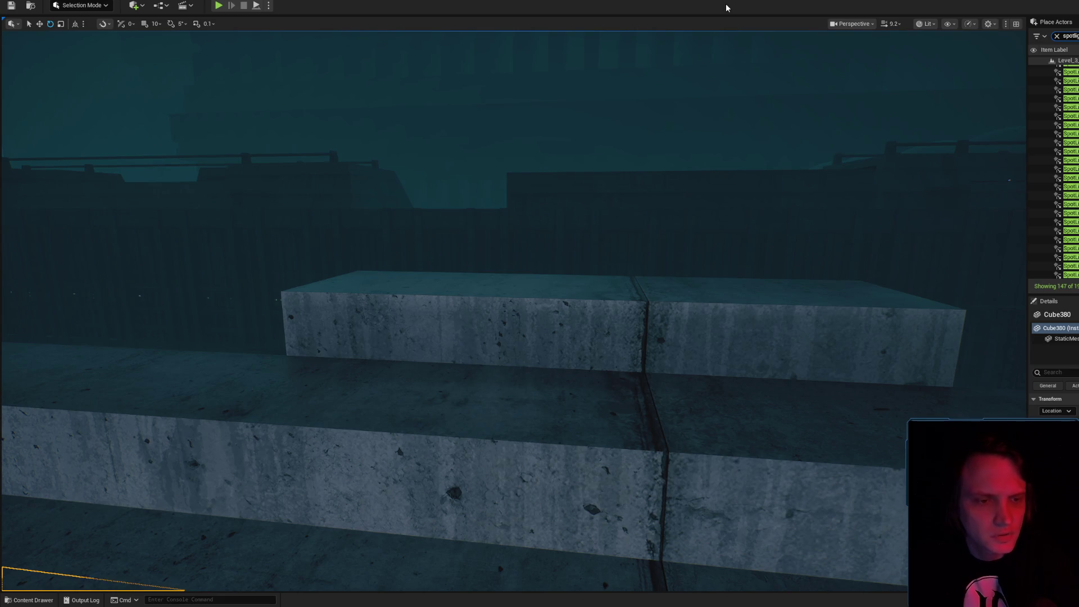
scroll(1057, 169, down, 10)
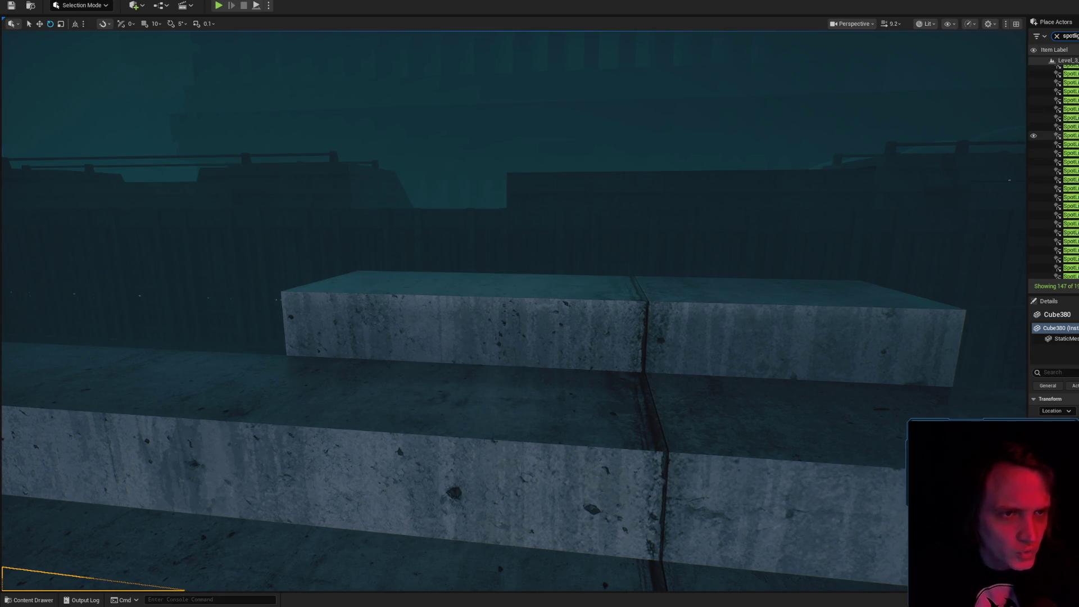
scroll(1057, 169, up, 10)
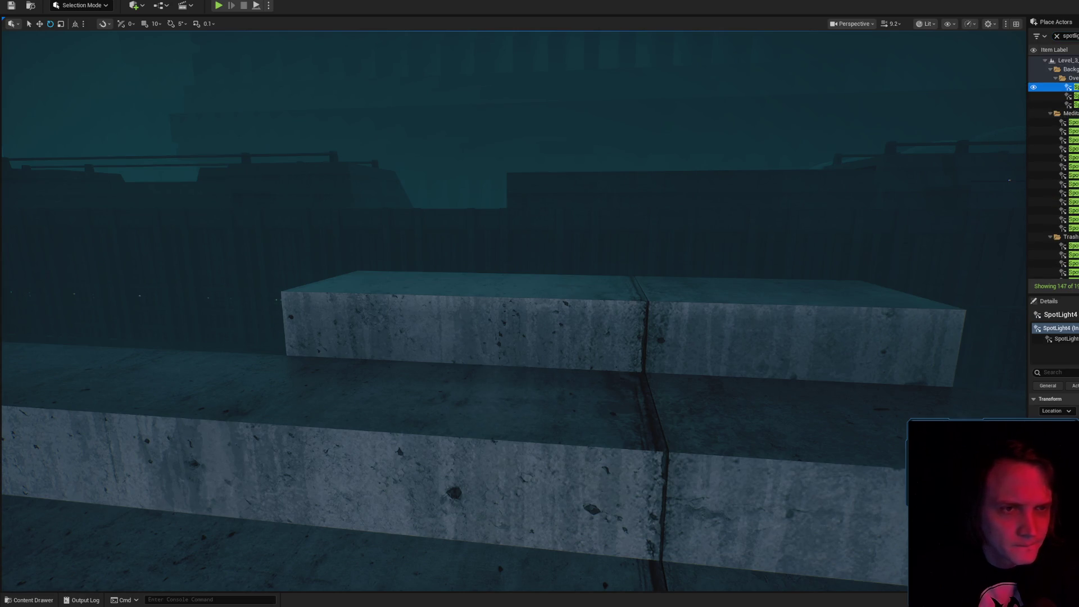
key(f)
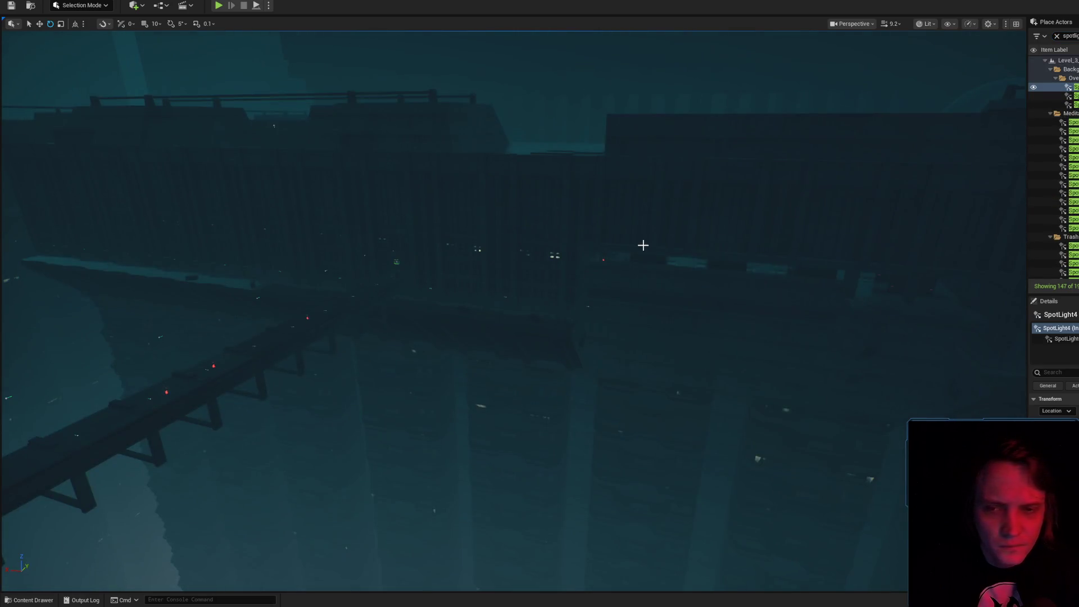
key(f)
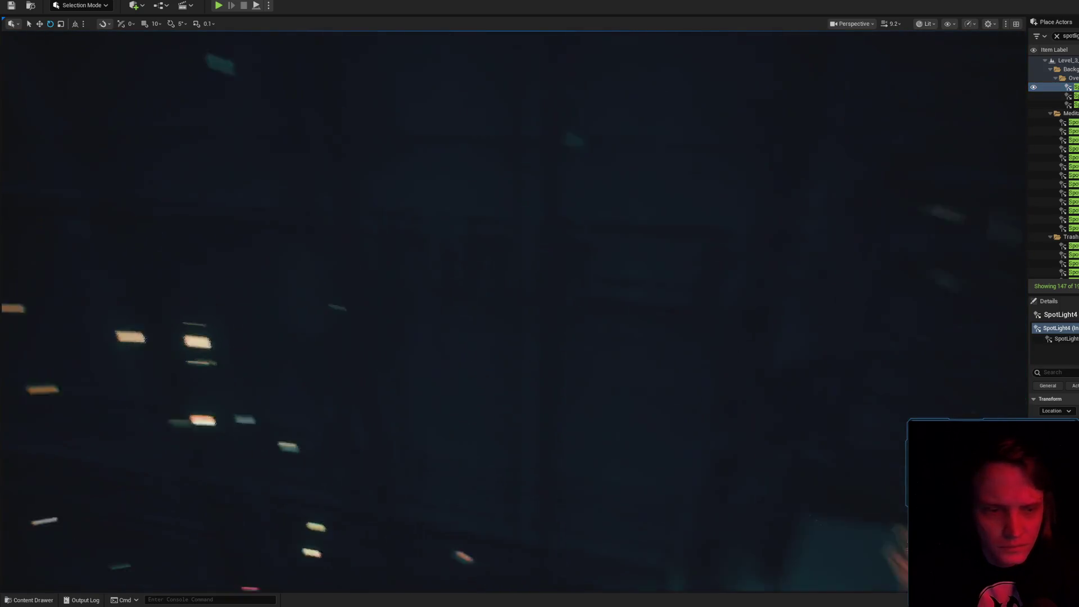
mouse_move(5, 357)
mouse_down()
mouse_move(34, 338)
mouse_move(67, 359)
mouse_move(50, 348)
mouse_up()
click(1064, 371)
text(dra)
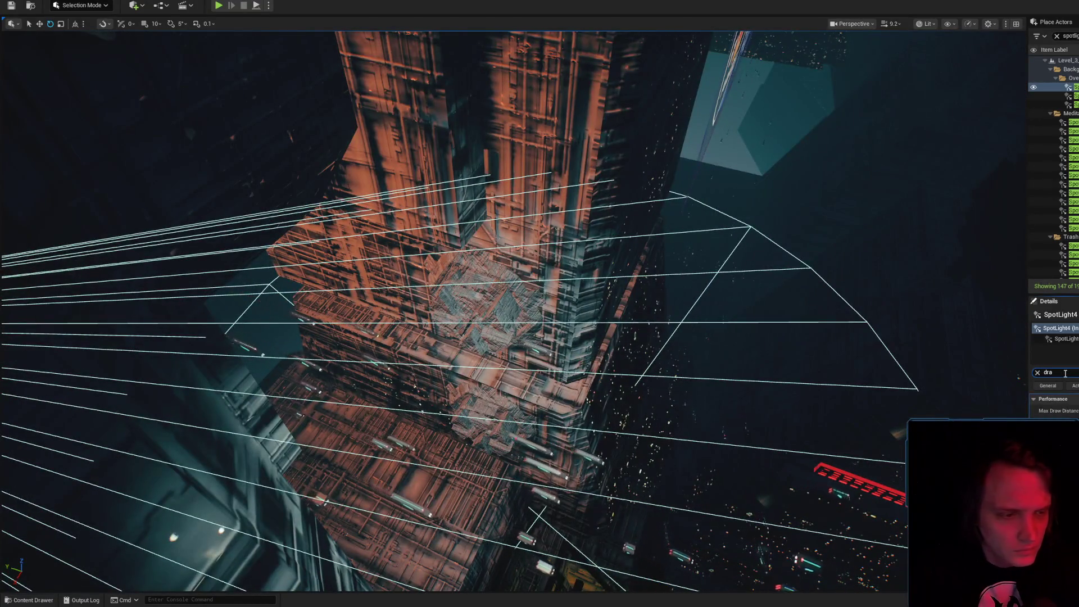
click(1037, 372)
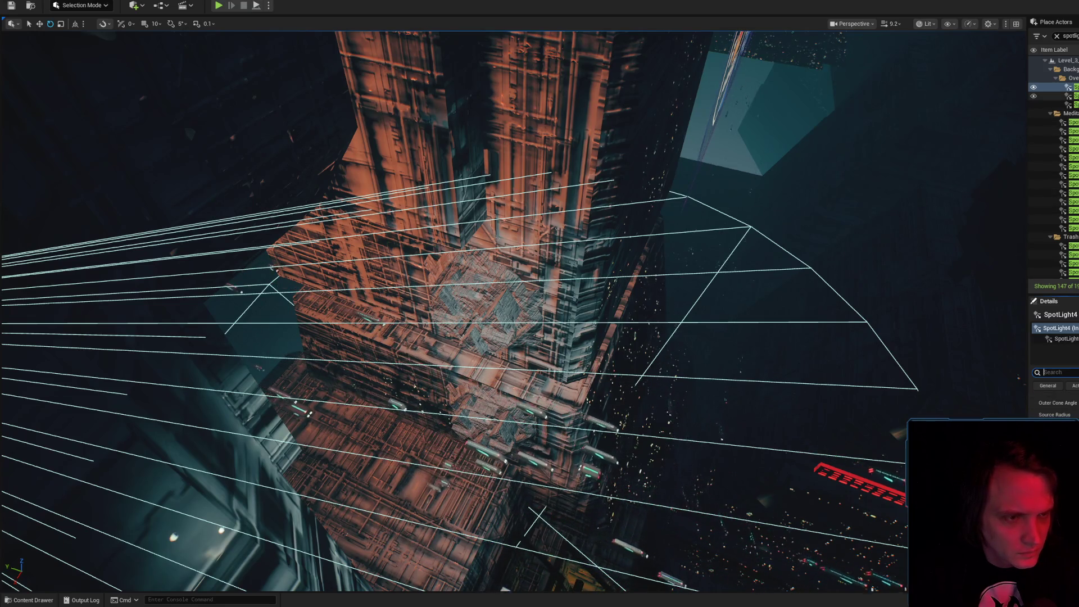
- Frame SpotLight5 in the viewport and delete it from the level
click(1068, 96)
key(f)
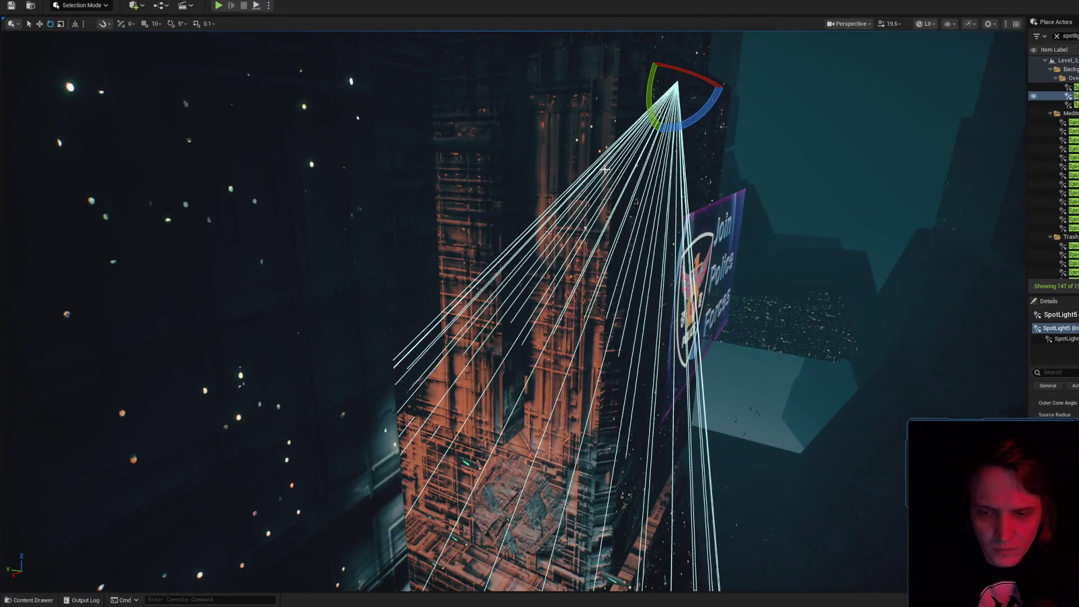
key(f)
key(f)
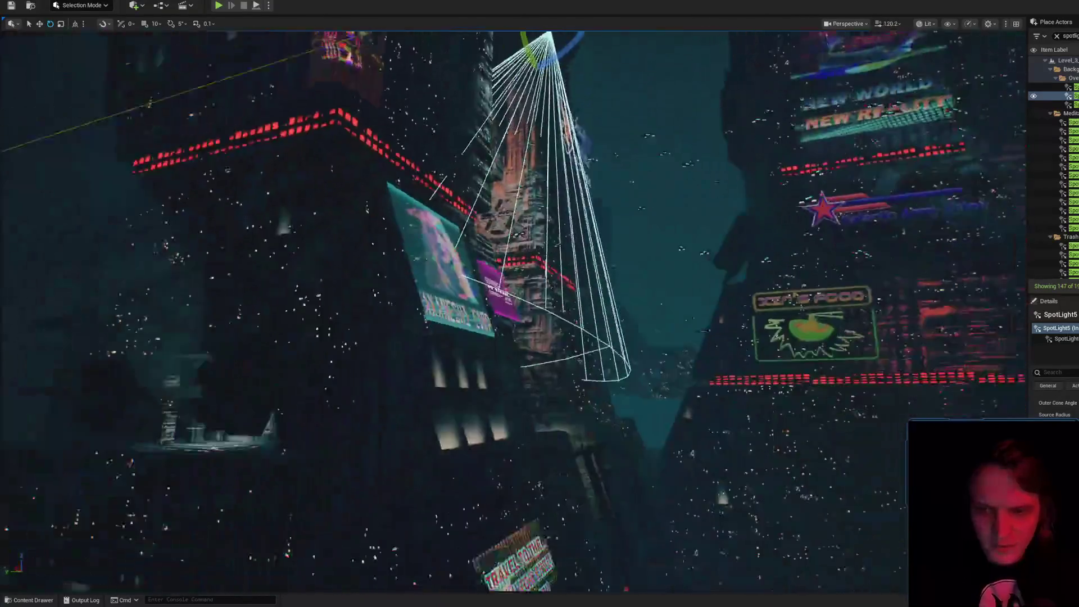
scroll(597, 183, up, 10)
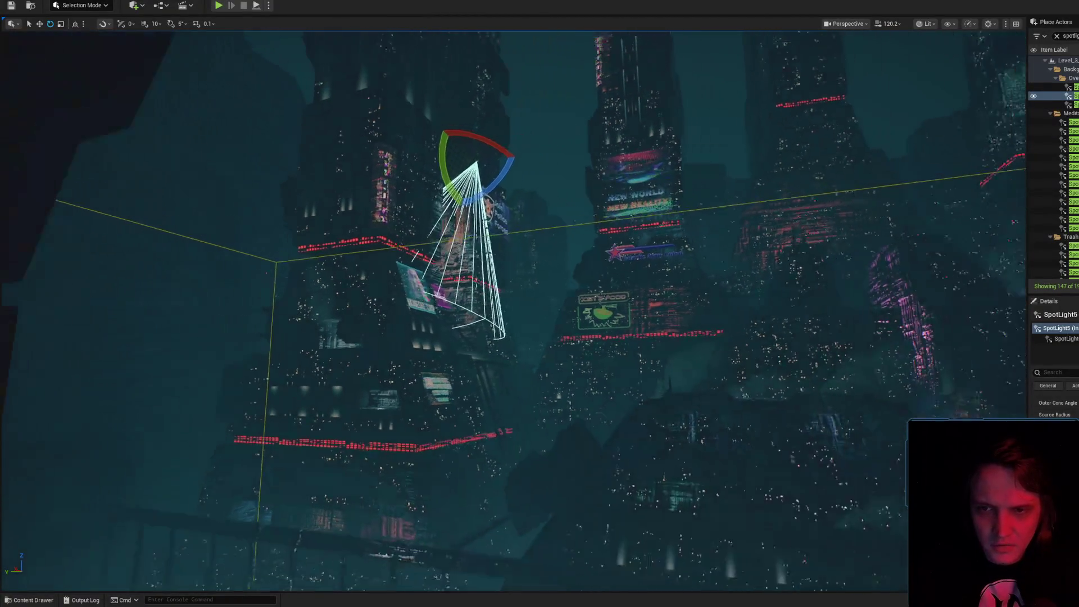
scroll(594, 179, down, 3)
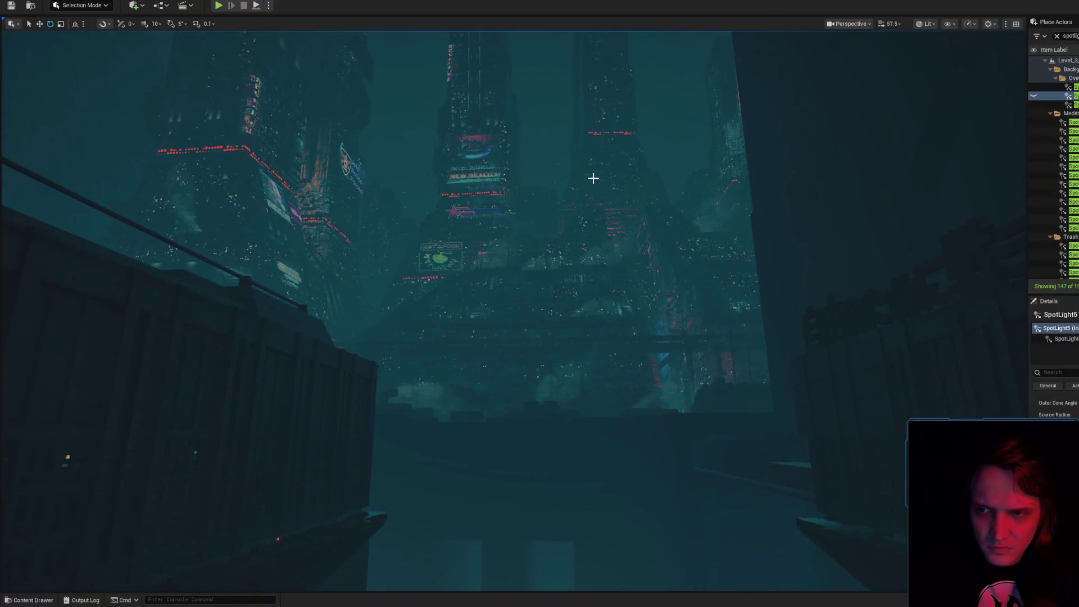
drag(593, 179, 587, 175)
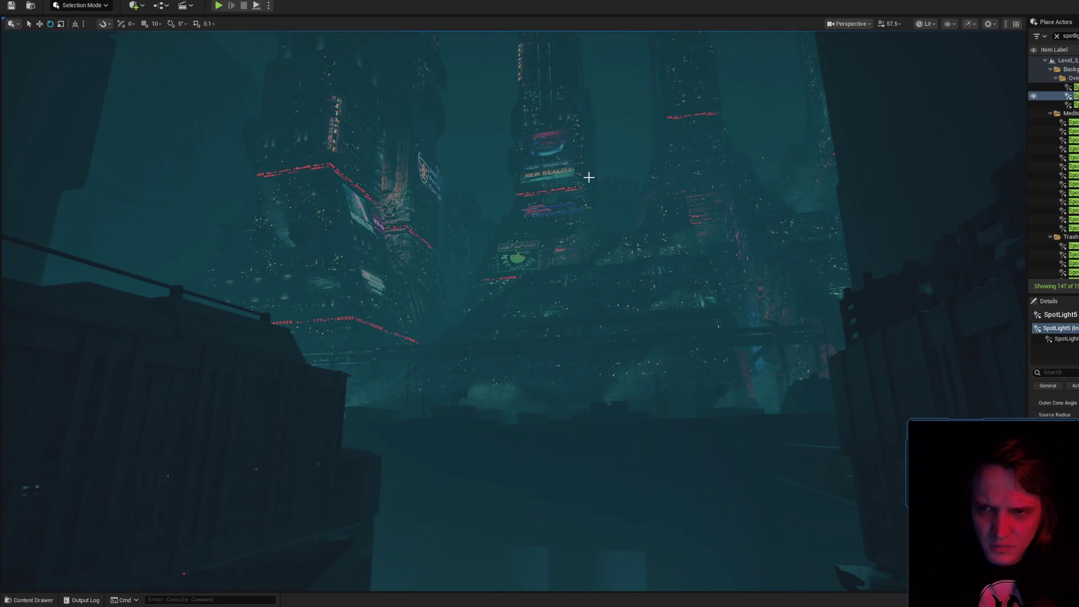
key(Delete)
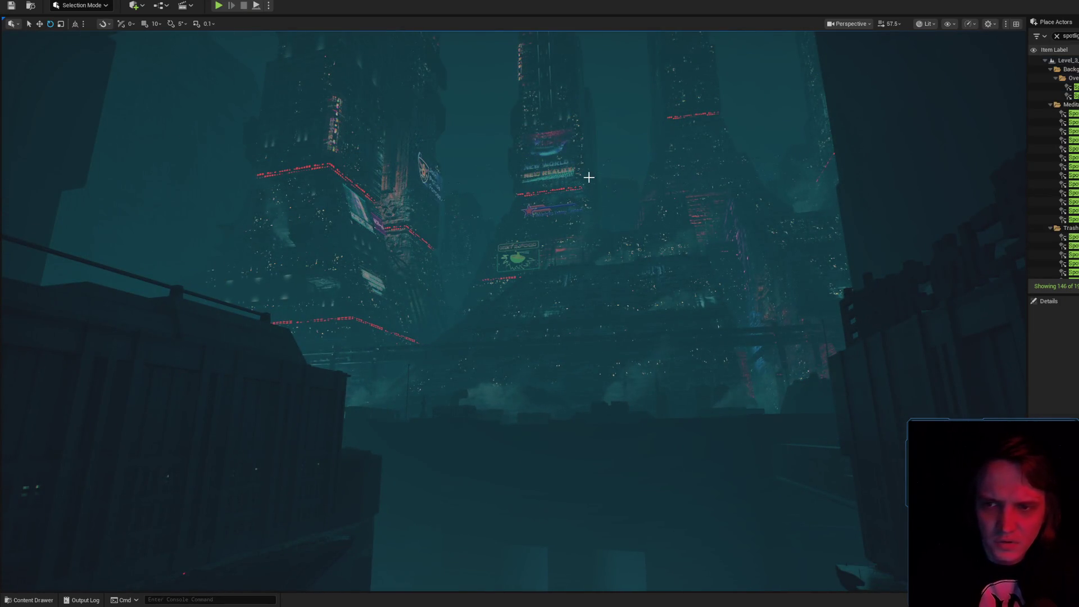
- Preview the city with SpotLight8 selected, then delete SpotLight8
click(1069, 87)
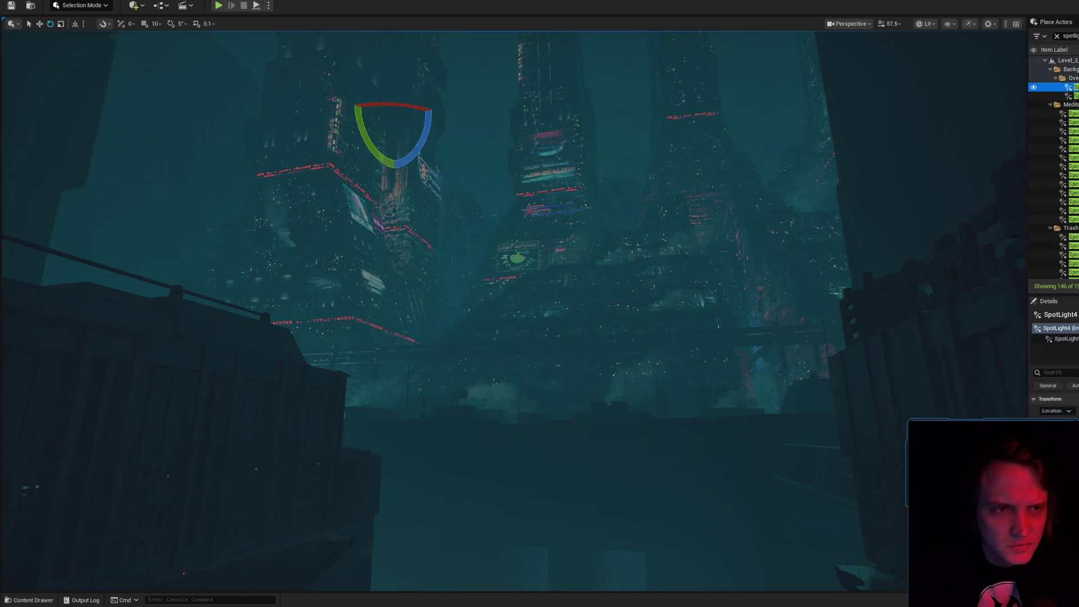
click(1070, 95)
drag(750, 98, 750, 99)
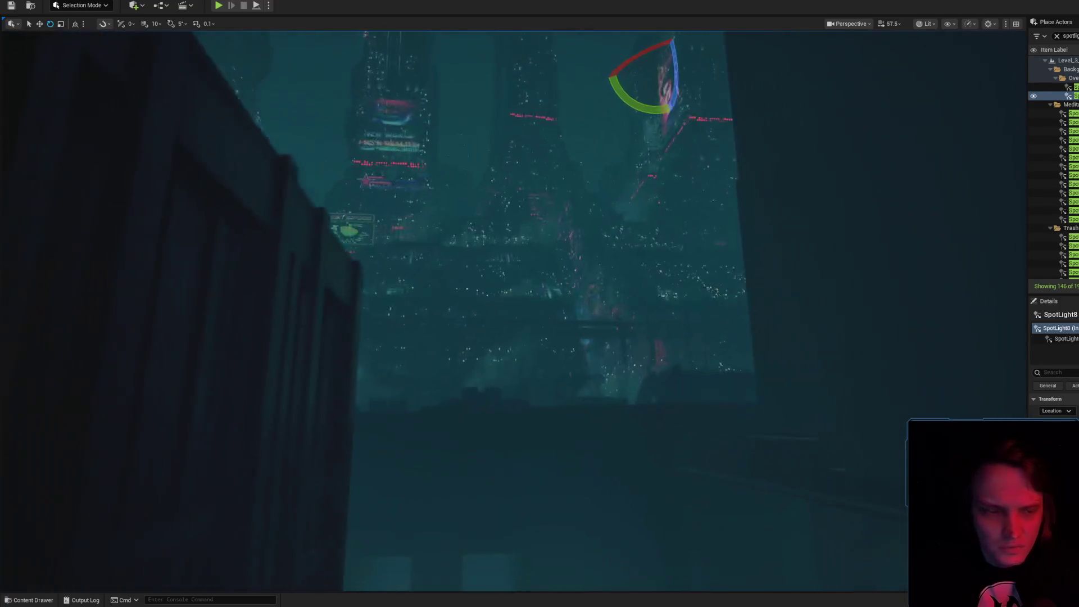
drag(765, 309, 764, 308)
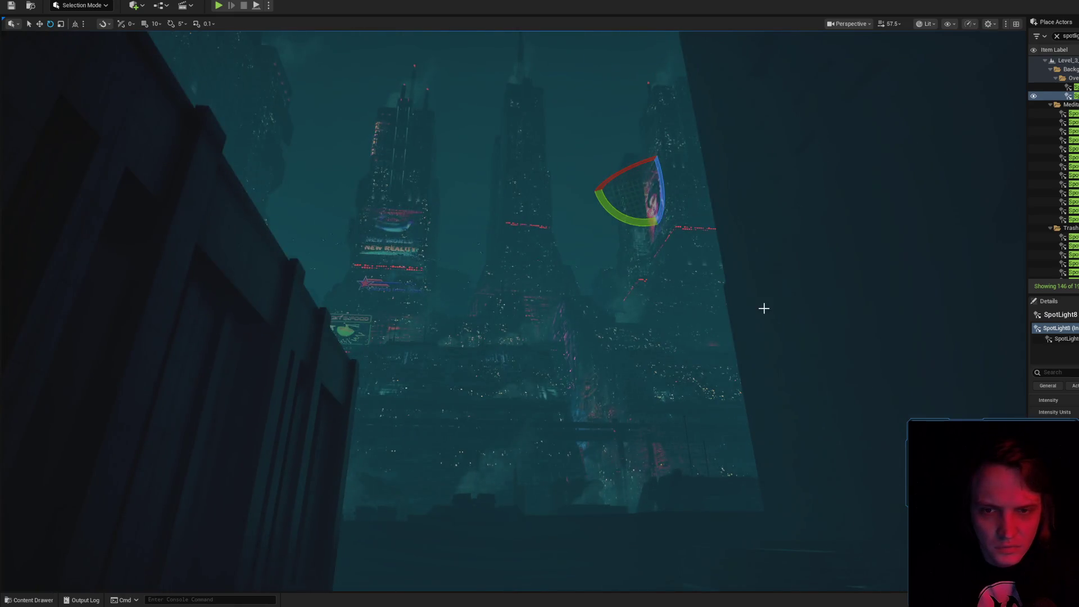
key(g)
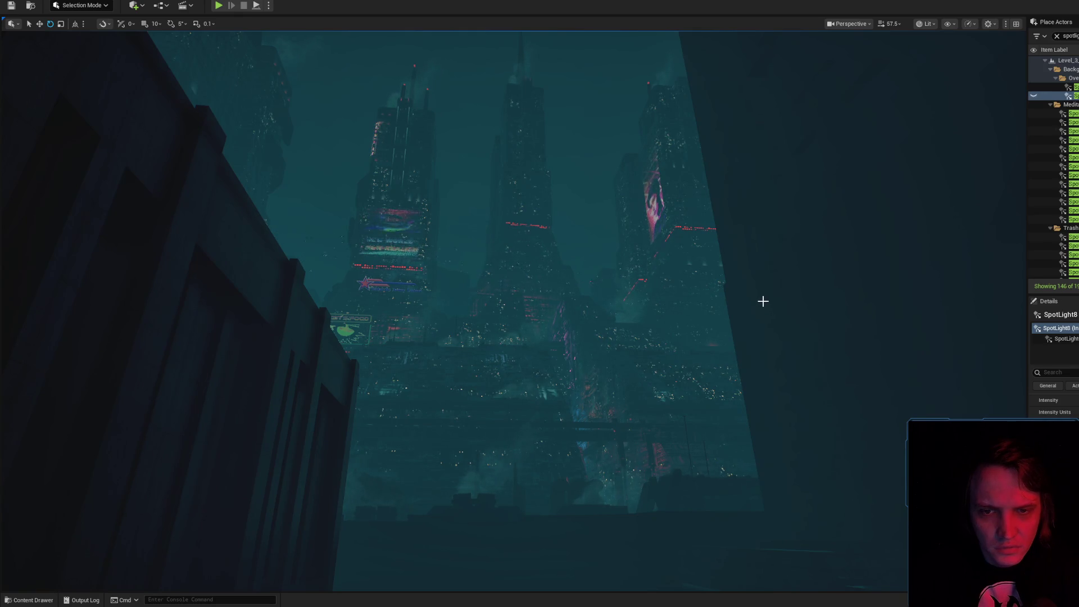
mouse_move(762, 300)
mouse_down()
mouse_move(762, 315)
mouse_move(731, 315)
mouse_move(762, 300)
mouse_move(719, 315)
mouse_move(762, 281)
mouse_move(752, 270)
mouse_move(762, 301)
mouse_up()
scroll(763, 301, down, 3)
scroll(762, 300, down, 2)
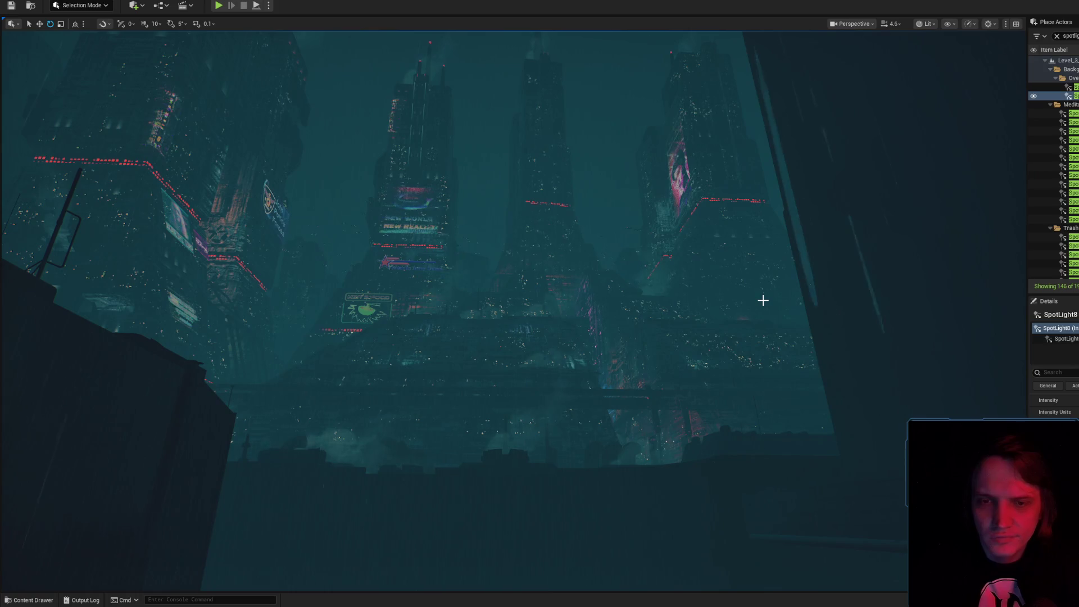
key(Delete)
- Hide SpotLight4 to compare the lighting, then delete SpotLight4 from the level
click(1067, 104)
click(1068, 87)
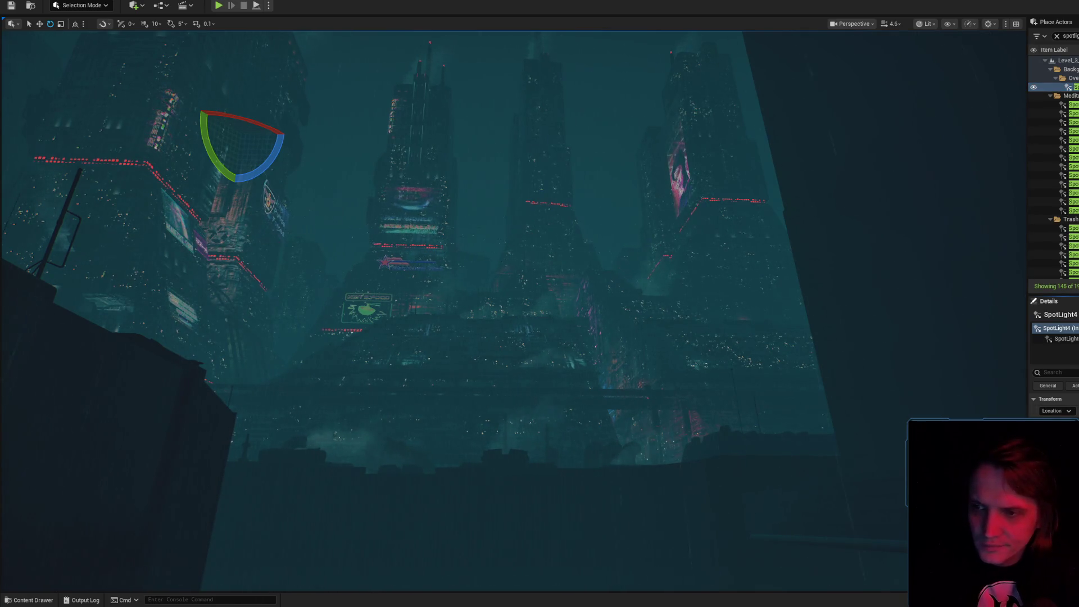
drag(811, 322, 809, 318)
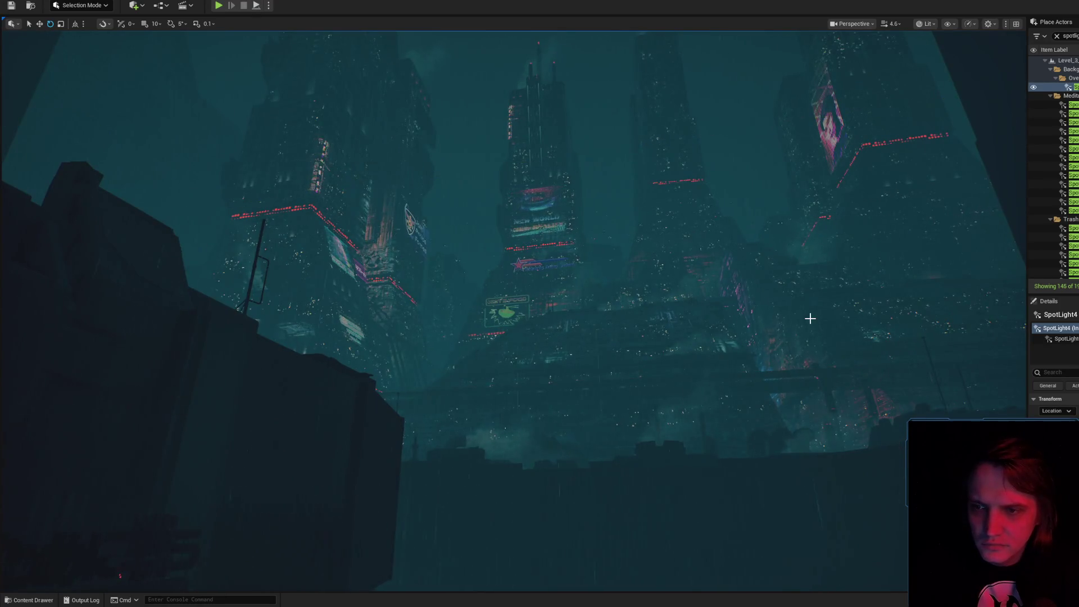
key(h)
drag(810, 318, 810, 318)
key(Delete)
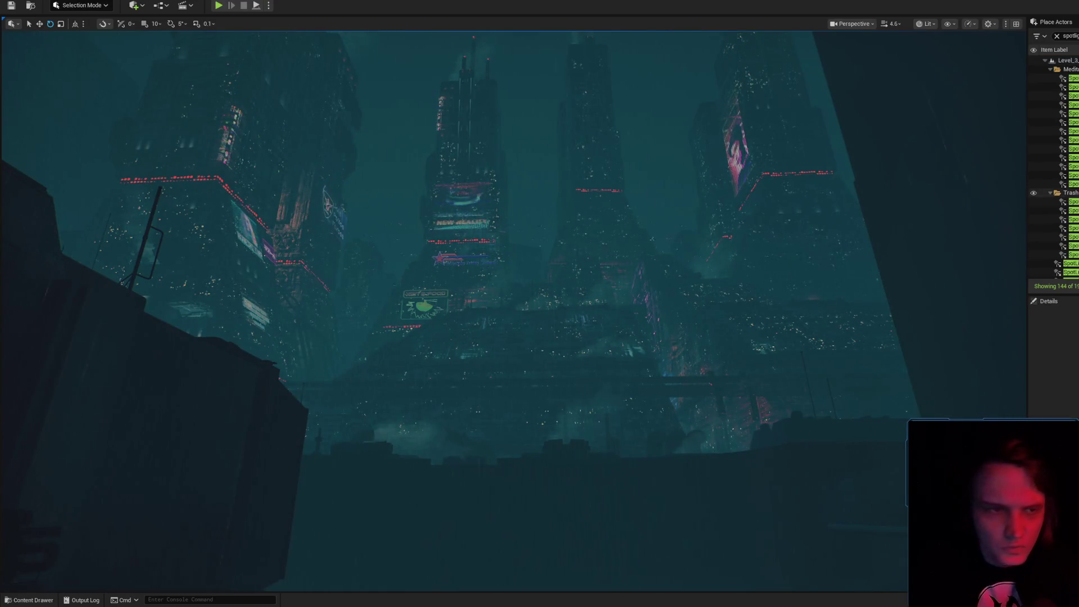
click(1057, 78)
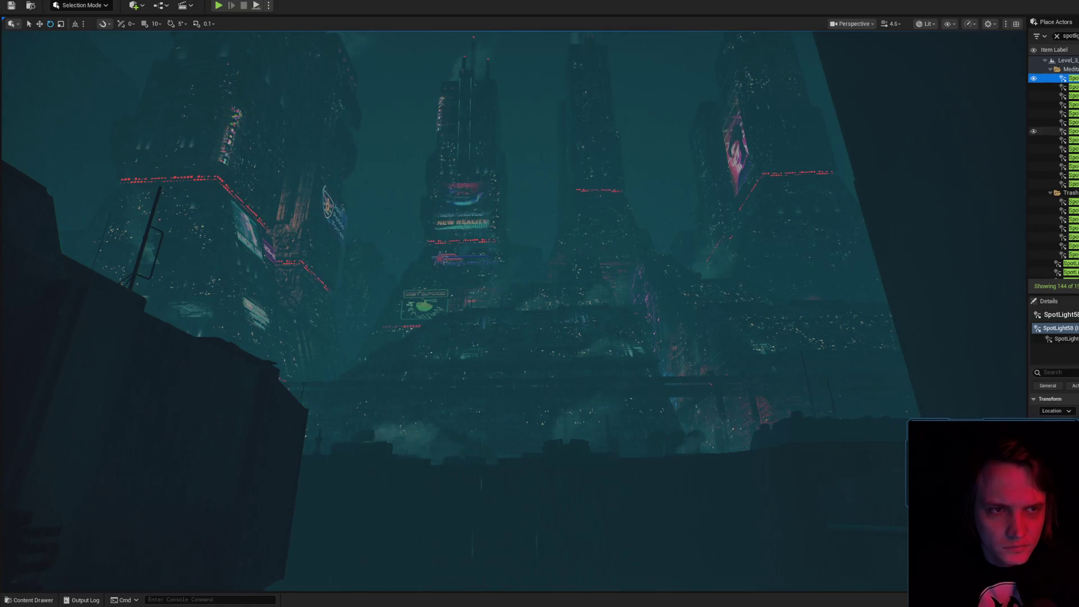
- Frame SpotLight58 and filter the Details panel to 'dra' for draw distance
key(f)
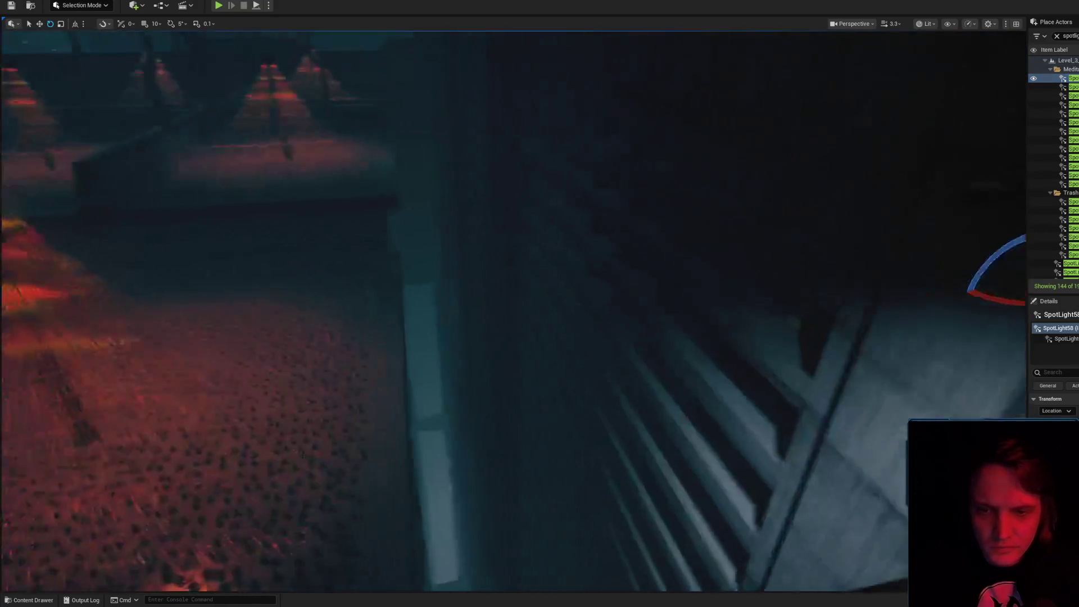
scroll(678, 302, up, 3)
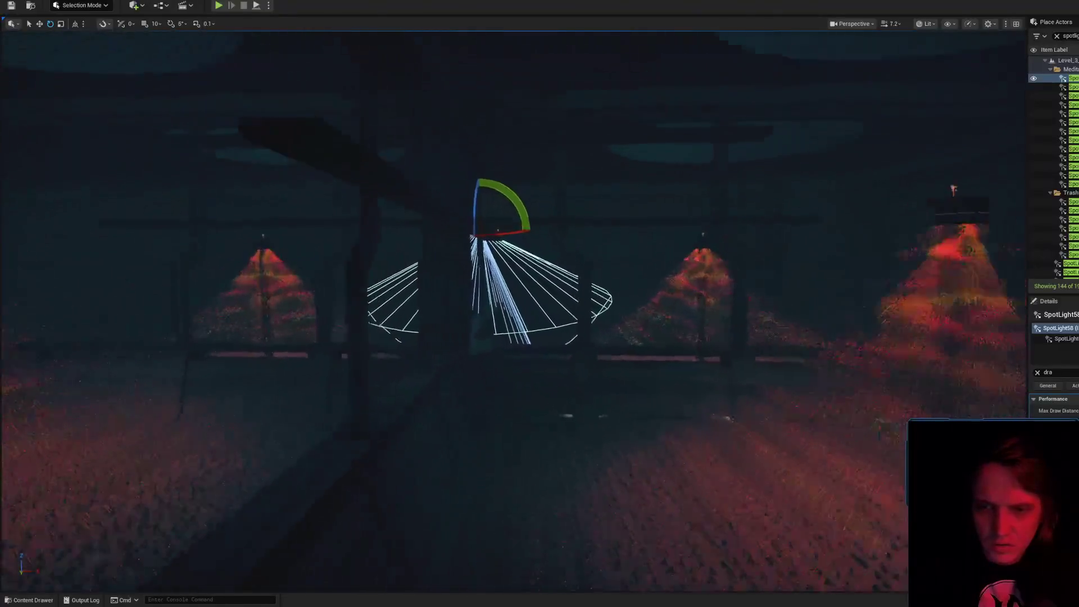
text(dra)
scroll(888, 190, up, 3)
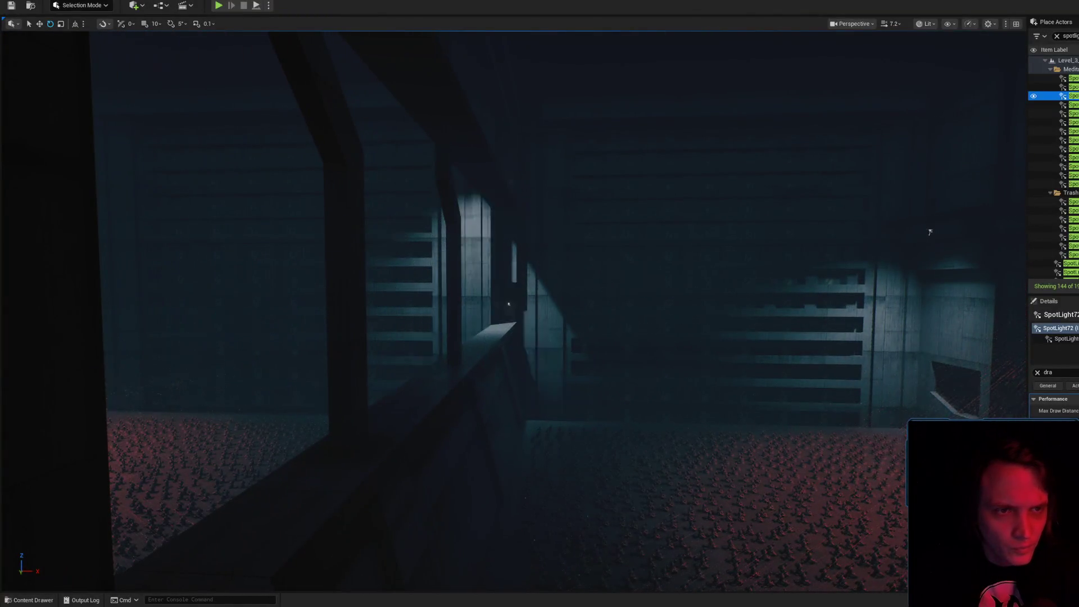
- Fly around SpotLight59 from above and below to inspect its lit floor
key(f)
key(f)
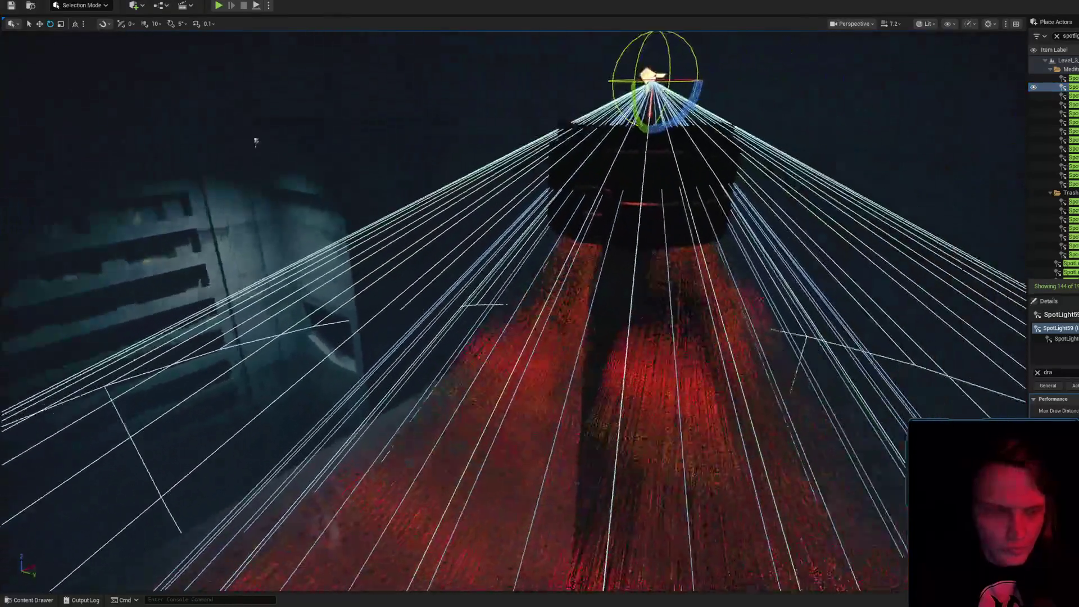
scroll(185, 202, up, 2)
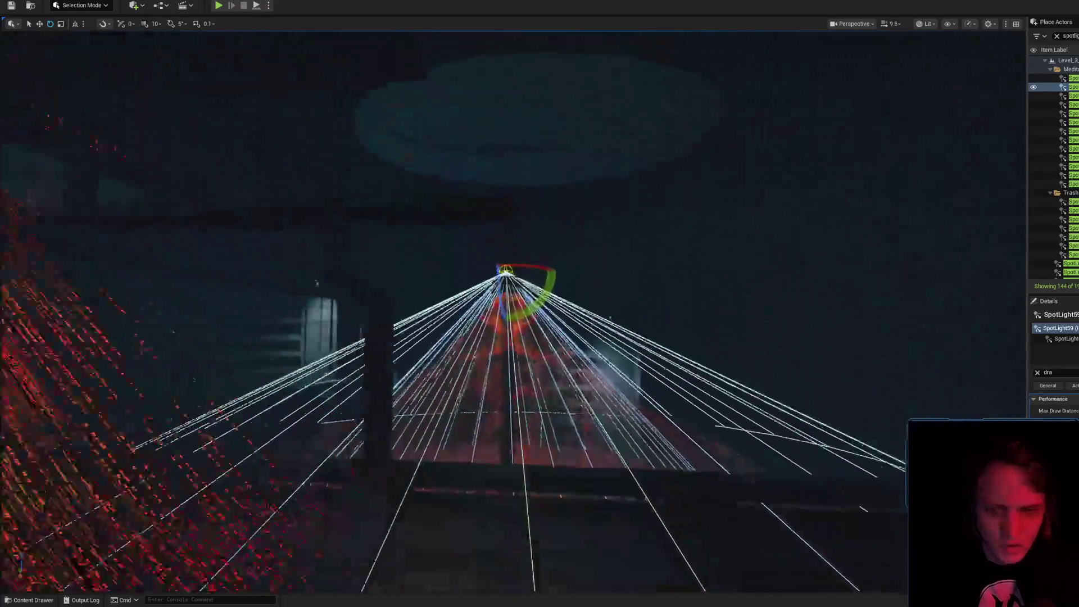
key(a)
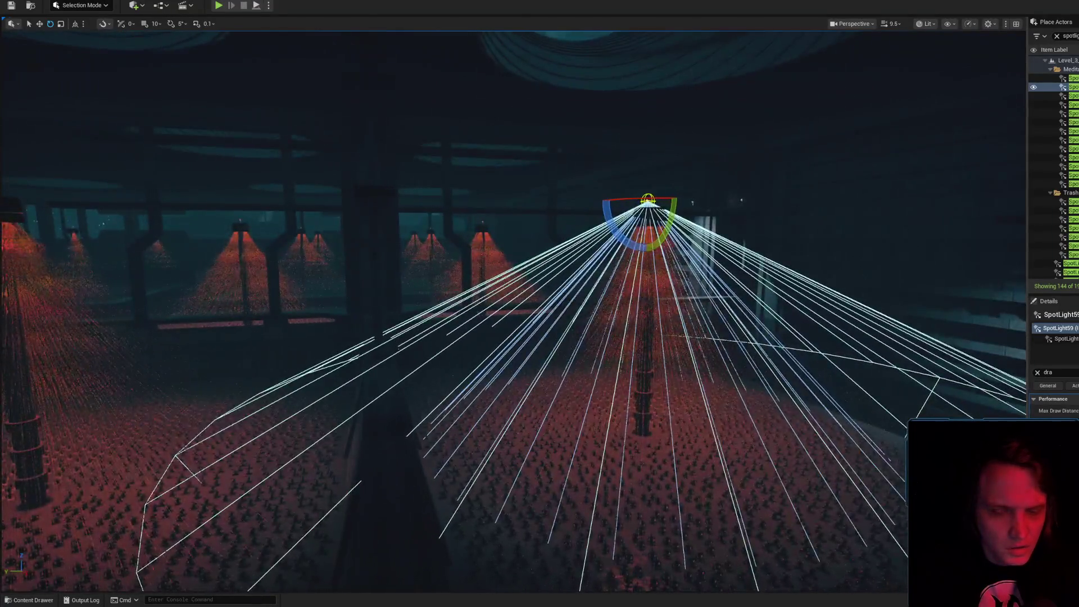
key(f)
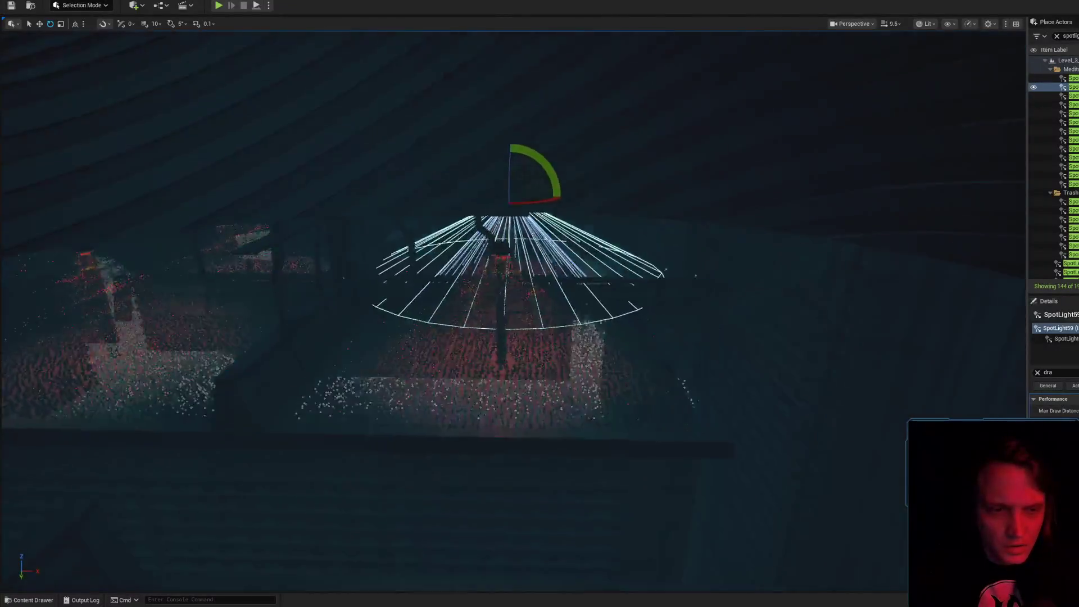
key(q)
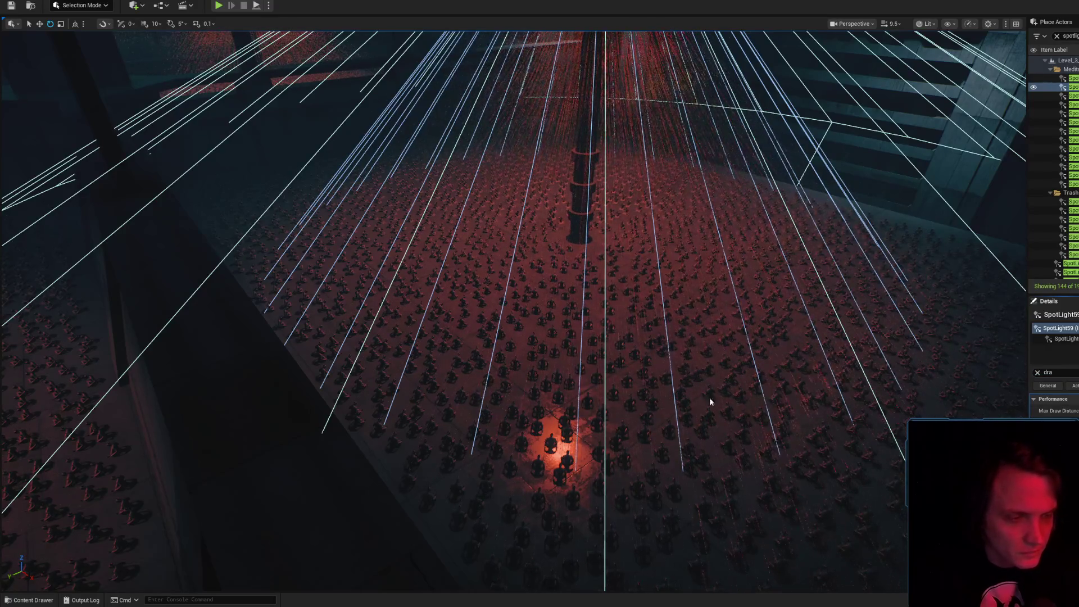
key(f)
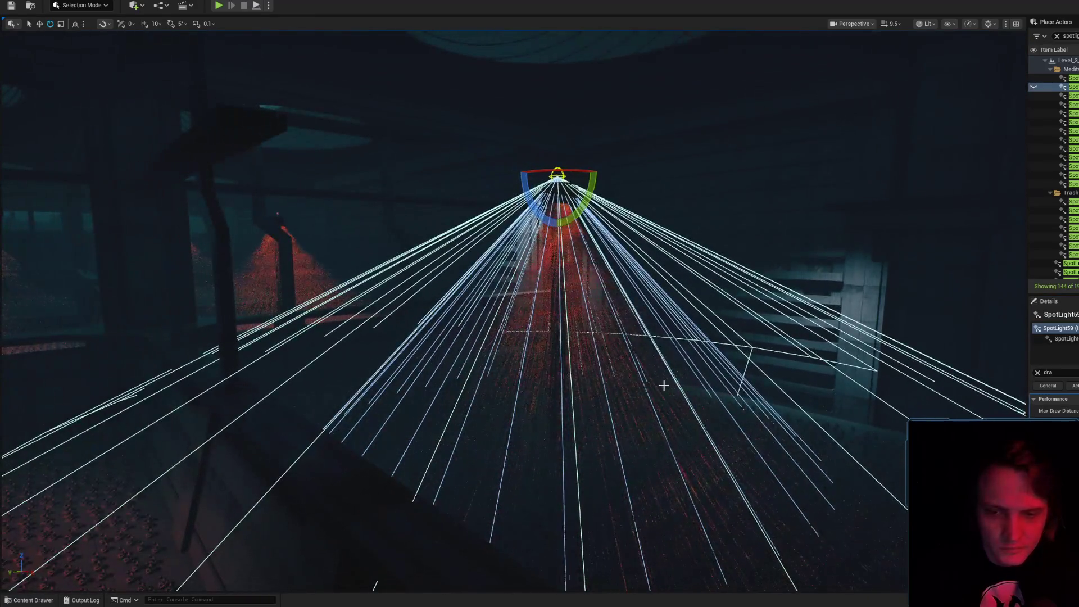
mouse_move(653, 367)
mouse_down()
mouse_move(574, 505)
mouse_move(587, 274)
mouse_move(933, 411)
mouse_move(798, 425)
mouse_move(645, 366)
mouse_move(624, 343)
mouse_up()
scroll(641, 360, down, 2)
drag(865, 384, 866, 384)
key(g)
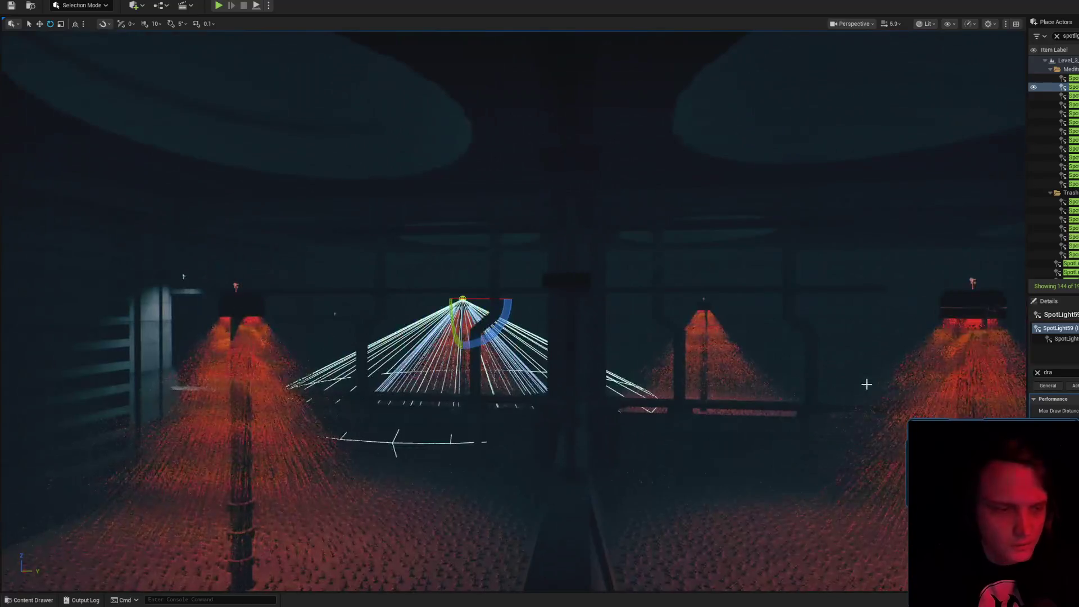
drag(471, 192, 471, 192)
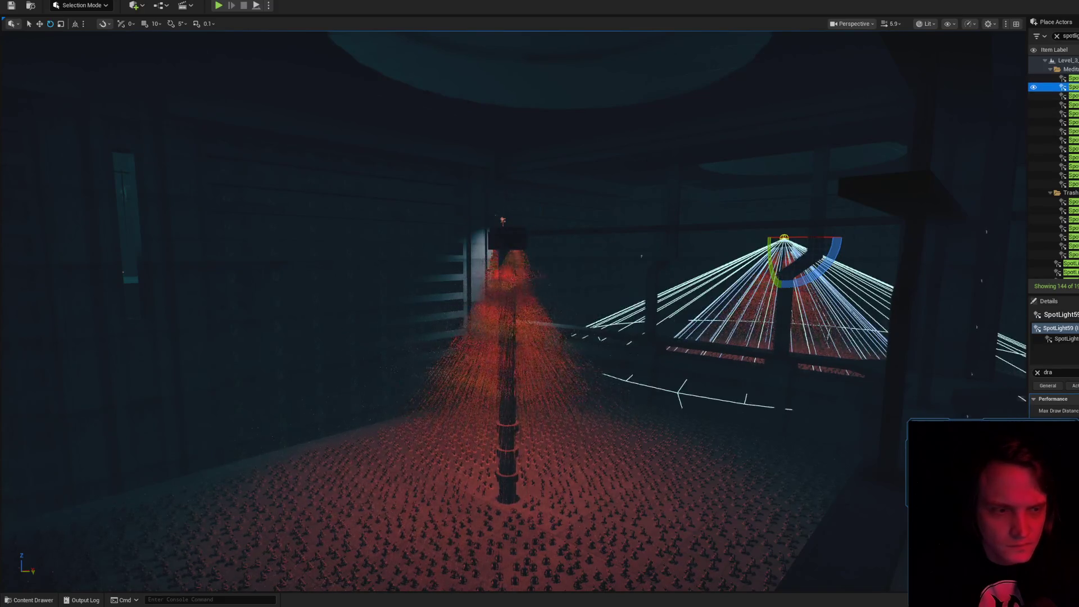
drag(470, 192, 470, 191)
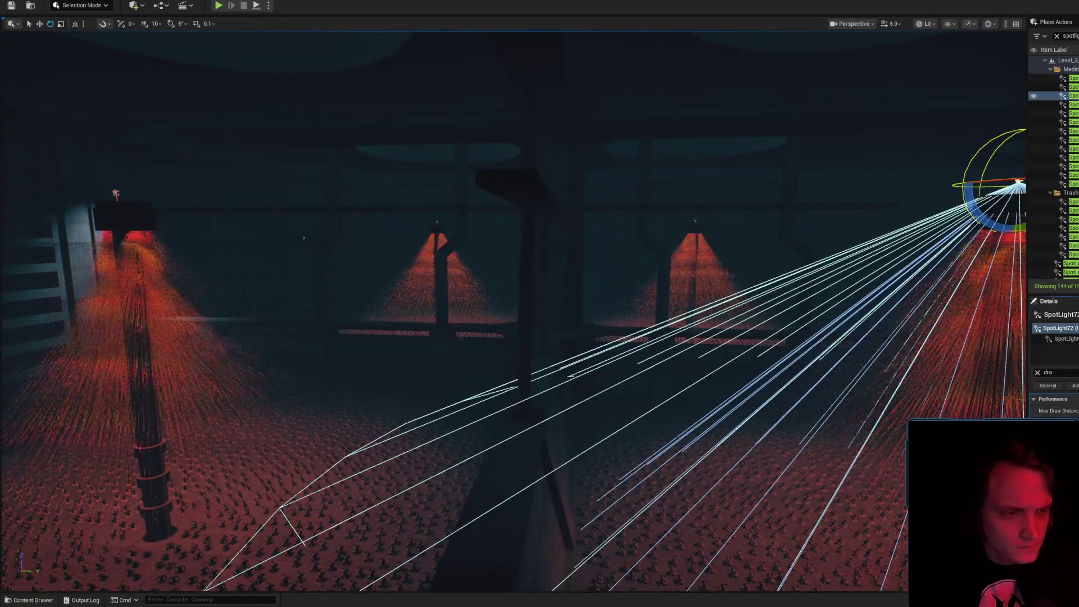
drag(952, 240, 952, 240)
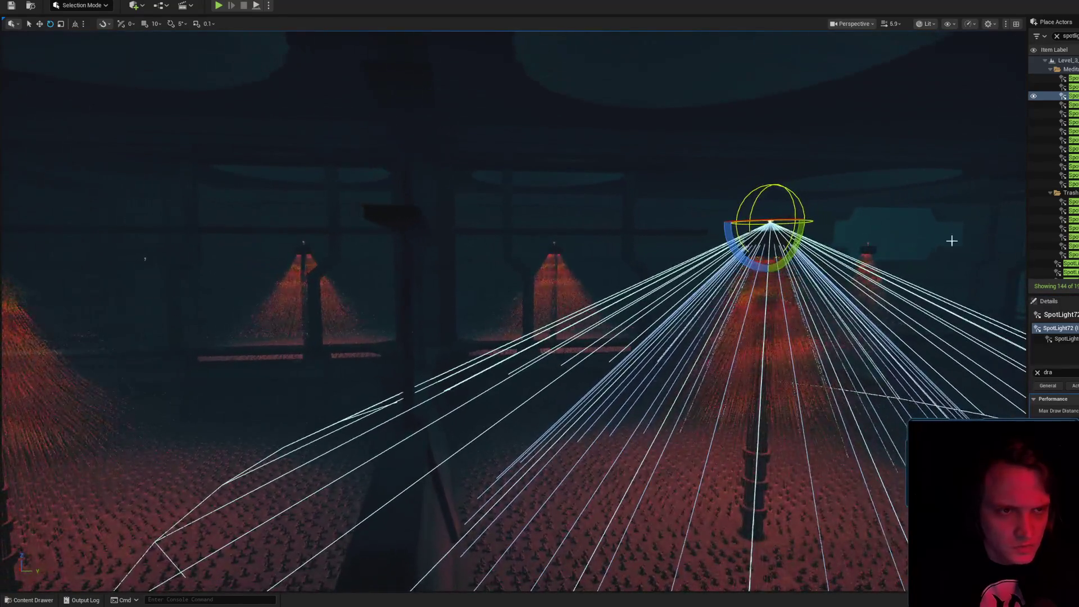
- Select and frame SpotLight73, orbiting to see its whole cone
click(1067, 105)
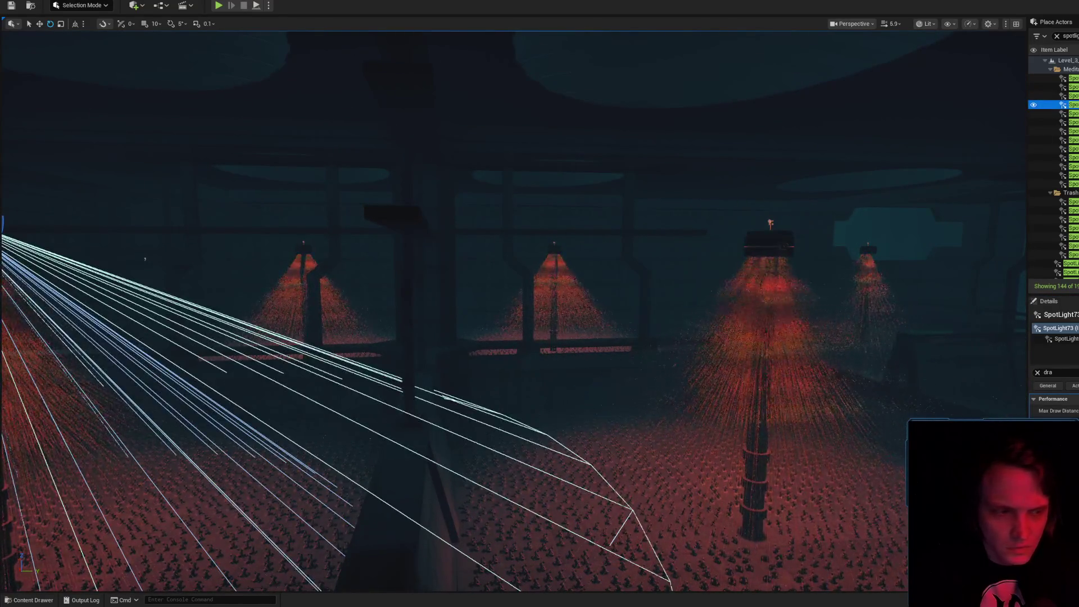
key(f)
drag(449, 301, 449, 302)
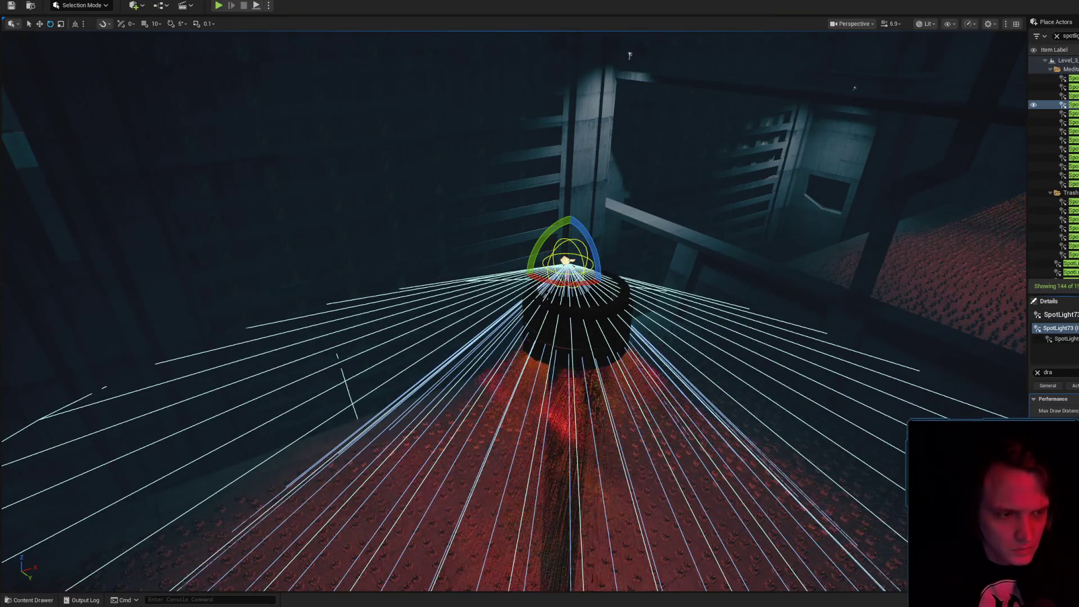
mouse_move(730, 337)
mouse_down()
mouse_move(795, 356)
mouse_move(712, 340)
mouse_move(809, 275)
mouse_up()
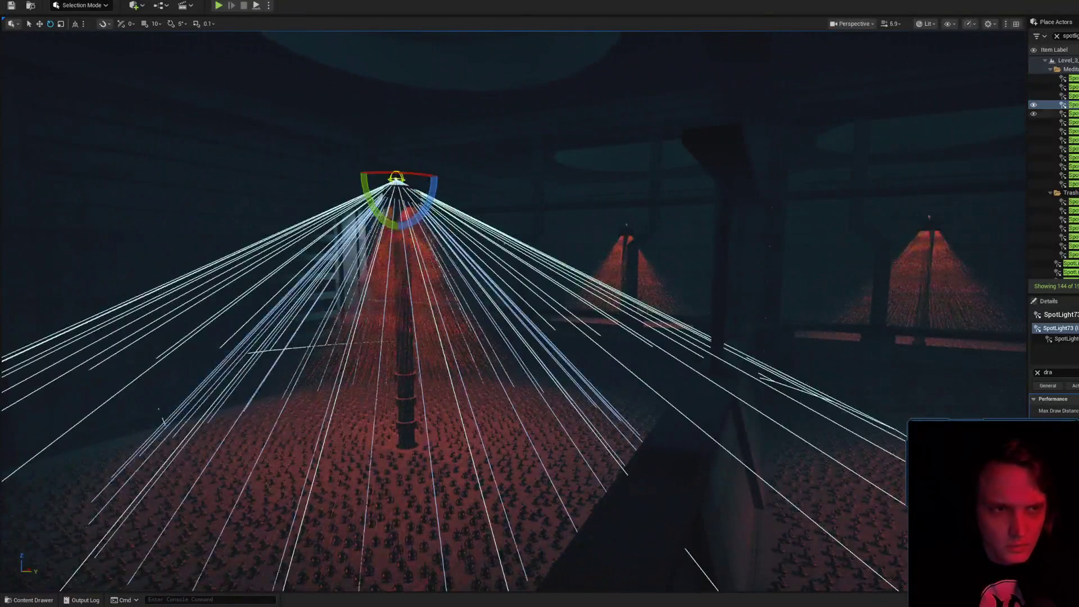
drag(754, 208, 754, 208)
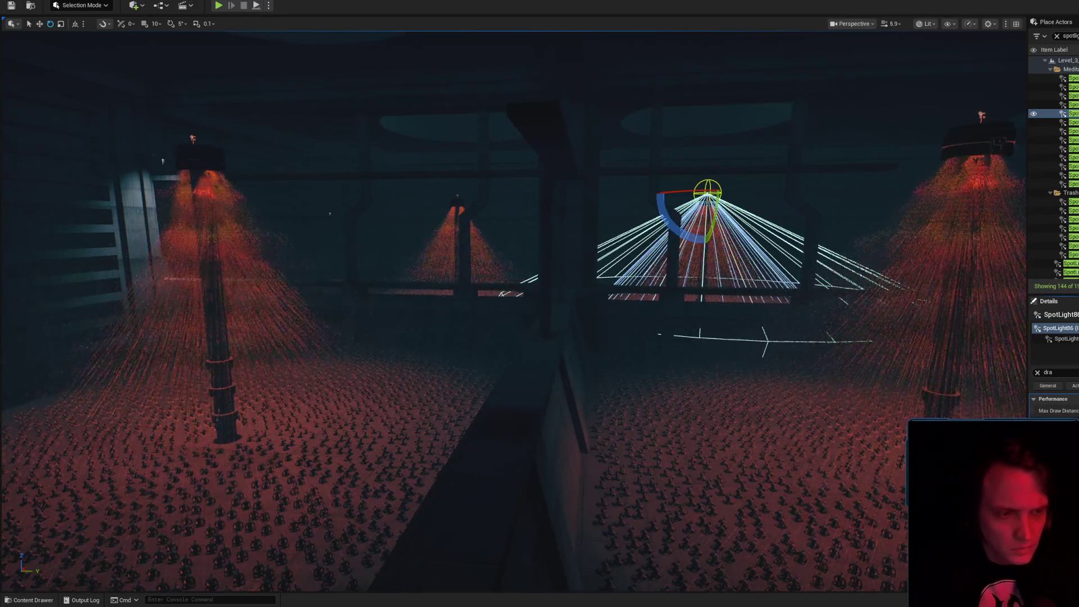
drag(1004, 335, 1005, 334)
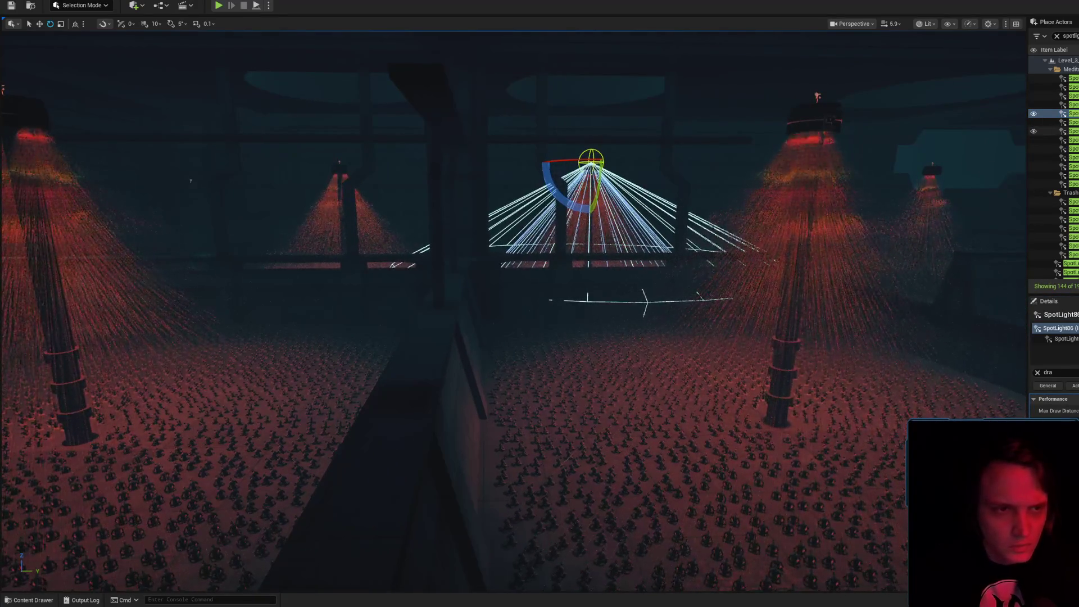
- Select and focus SpotLight106, viewing it close up and then from a wide angle
click(1067, 122)
key(f)
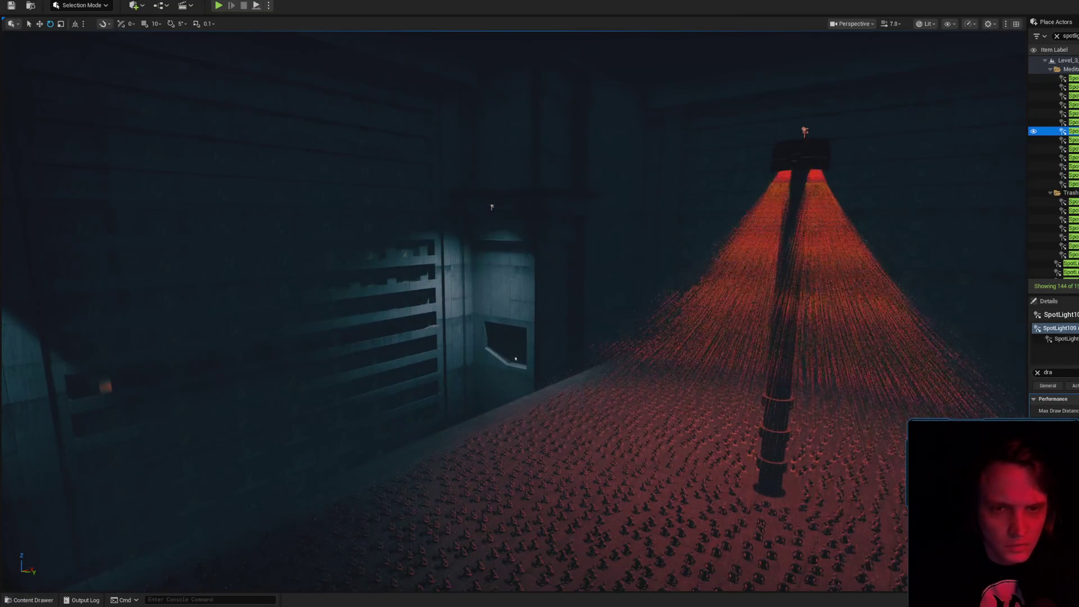
key(f)
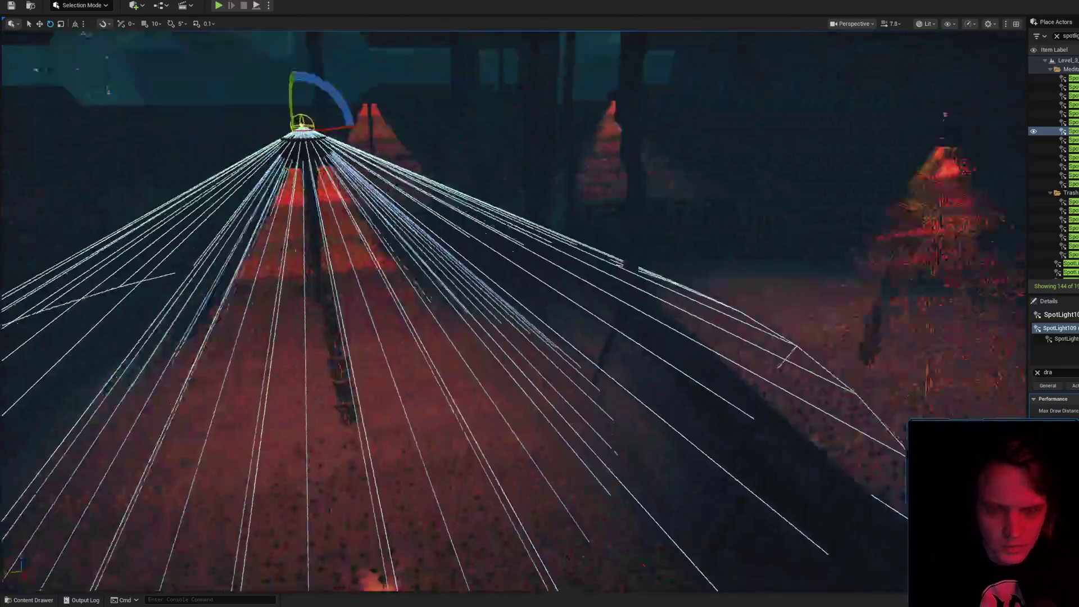
key(f)
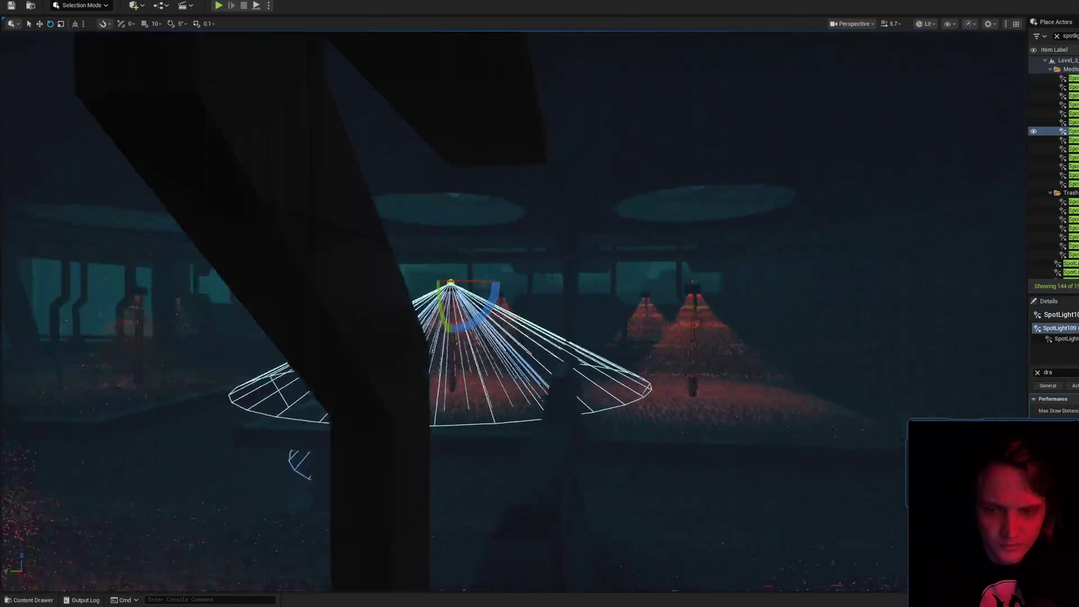
scroll(512, 303, up, 2)
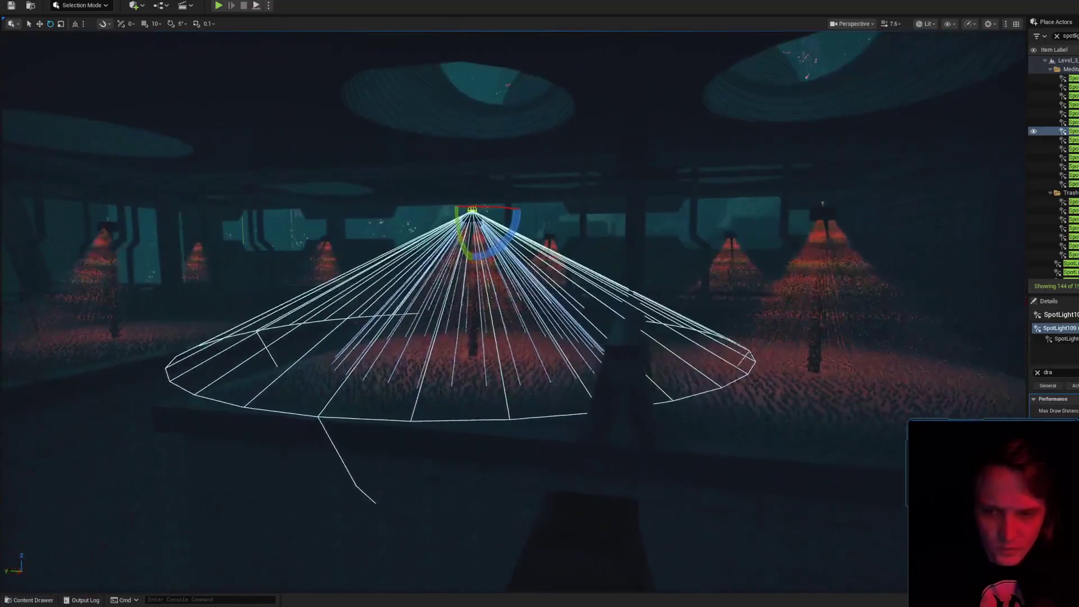
scroll(512, 303, down, 2)
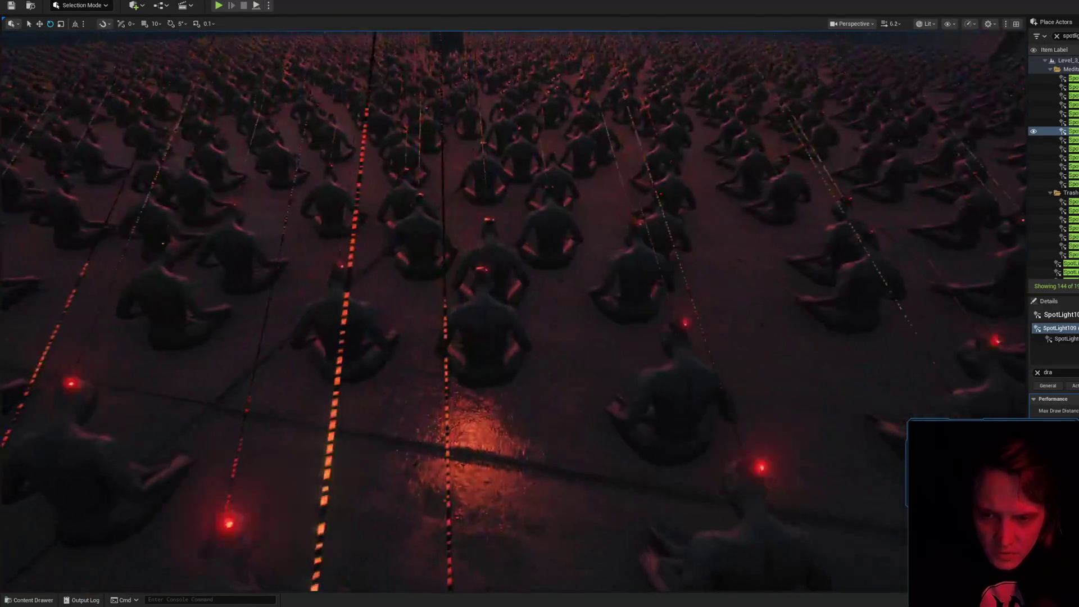
key(f)
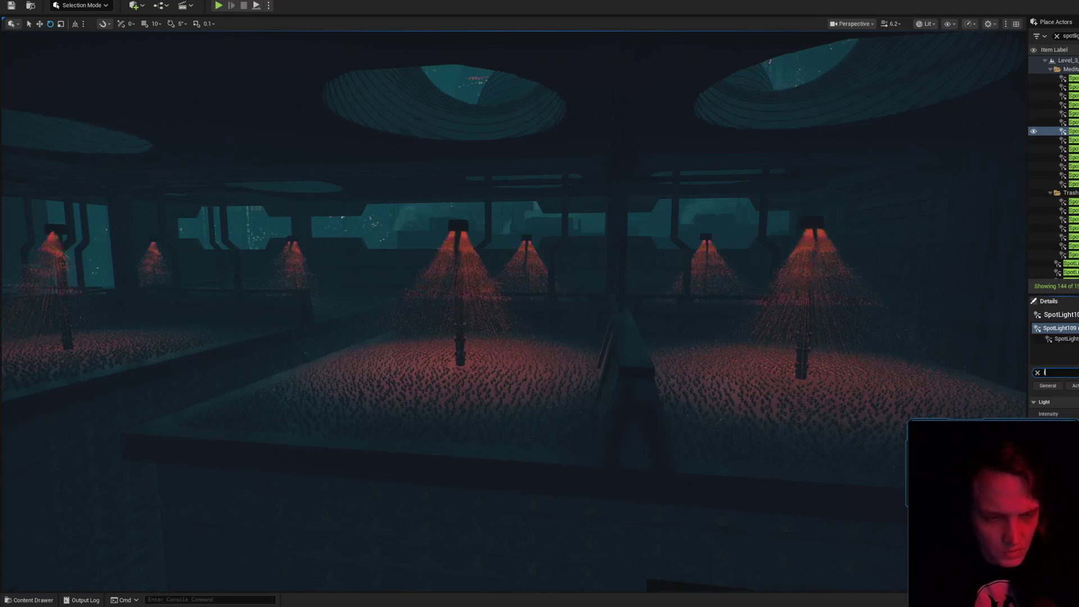
text(ind)
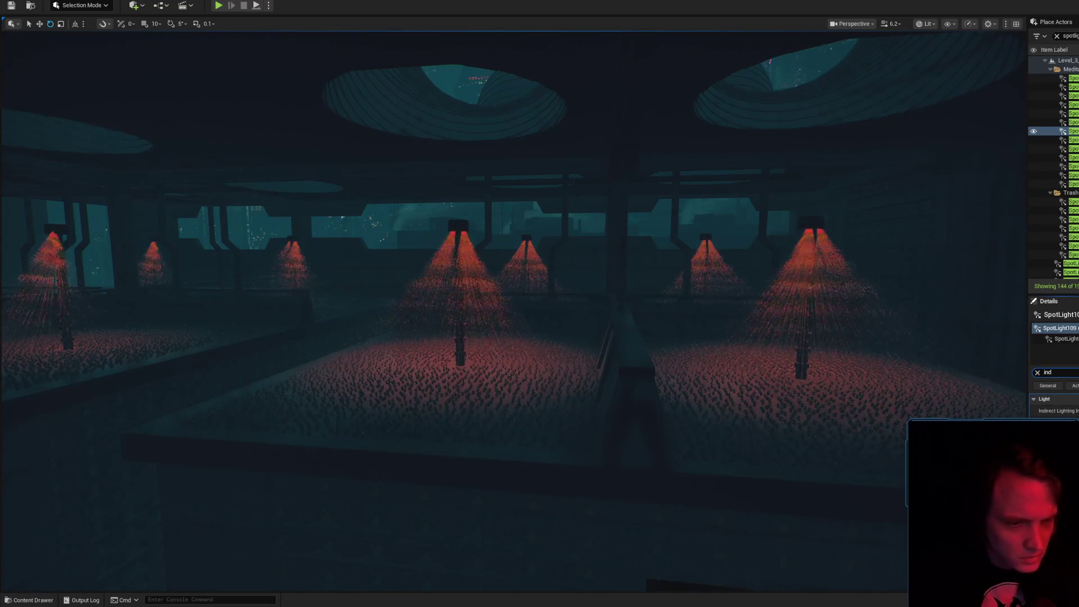
- Clear the Details filter and frame SpotLight116 through SpotLight119 in turn
click(1038, 373)
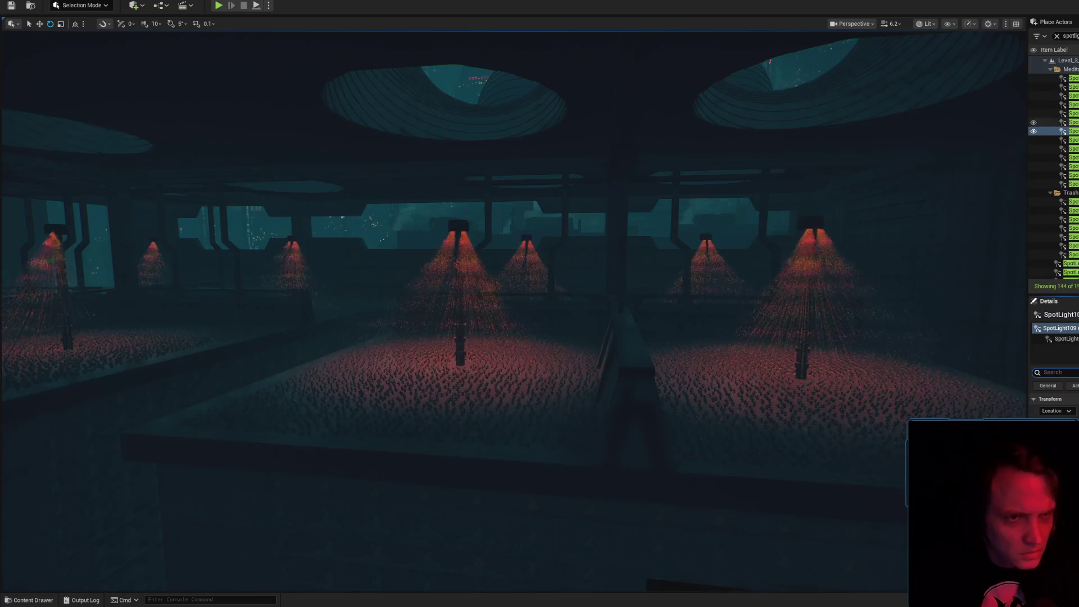
key(f)
mouse_move(817, 236)
mouse_down()
mouse_move(817, 214)
mouse_move(805, 225)
mouse_up()
scroll(805, 225, up, 2)
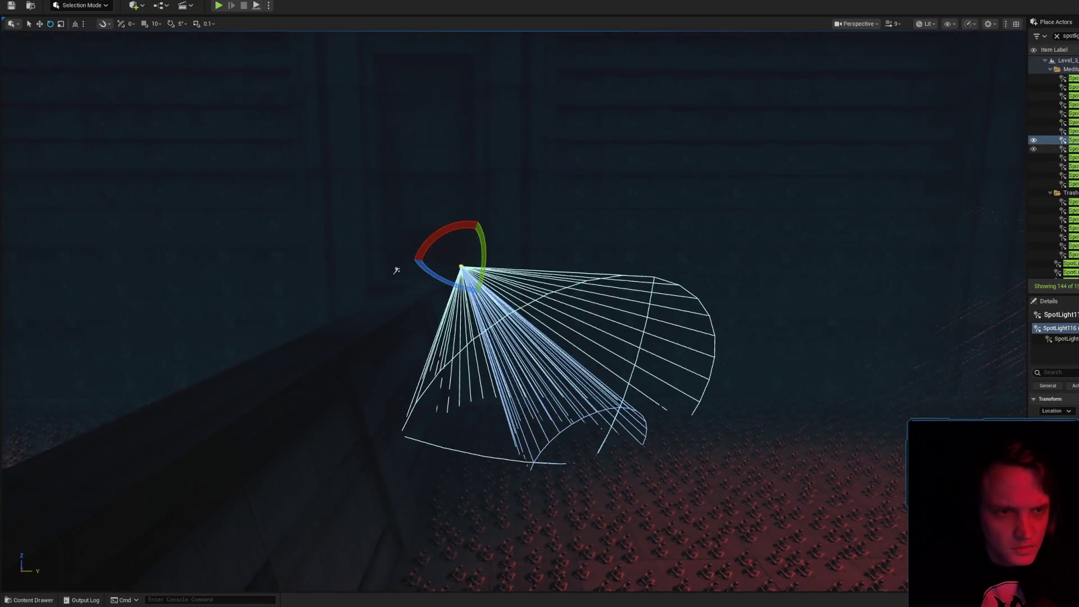
mouse_move(396, 271)
mouse_down()
mouse_move(795, 246)
mouse_move(649, 48)
mouse_move(631, 44)
mouse_up()
key(f)
key(f)
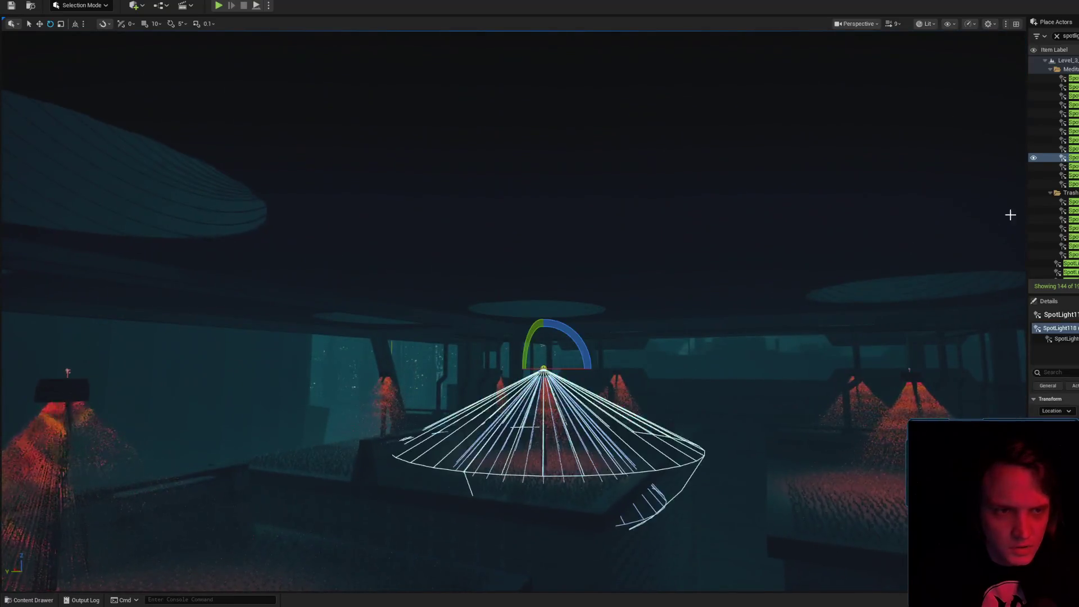
click(1062, 167)
key(f)
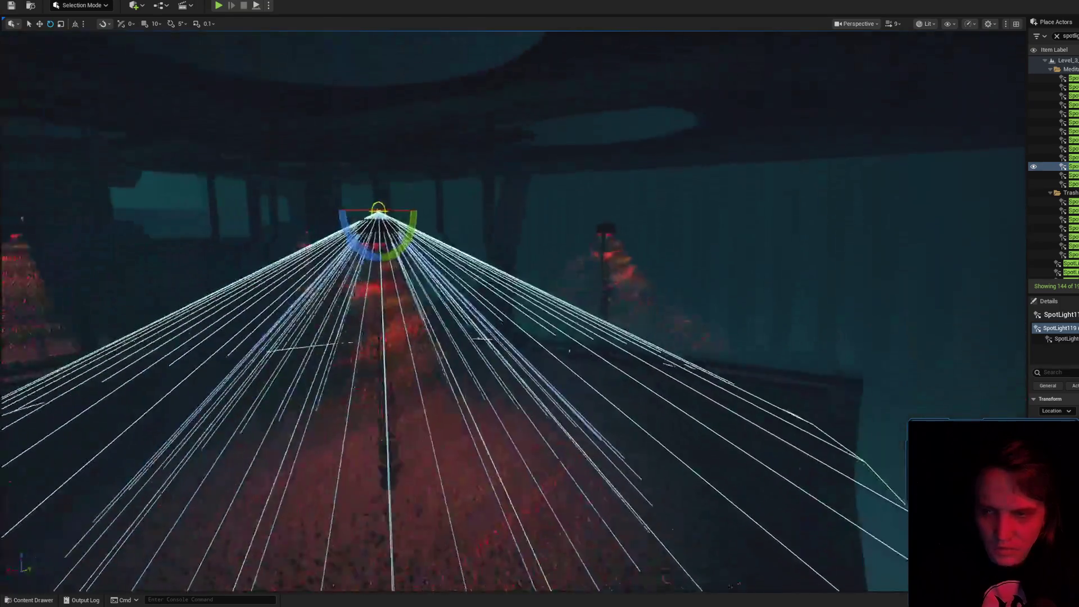
drag(215, 322, 215, 322)
key(f)
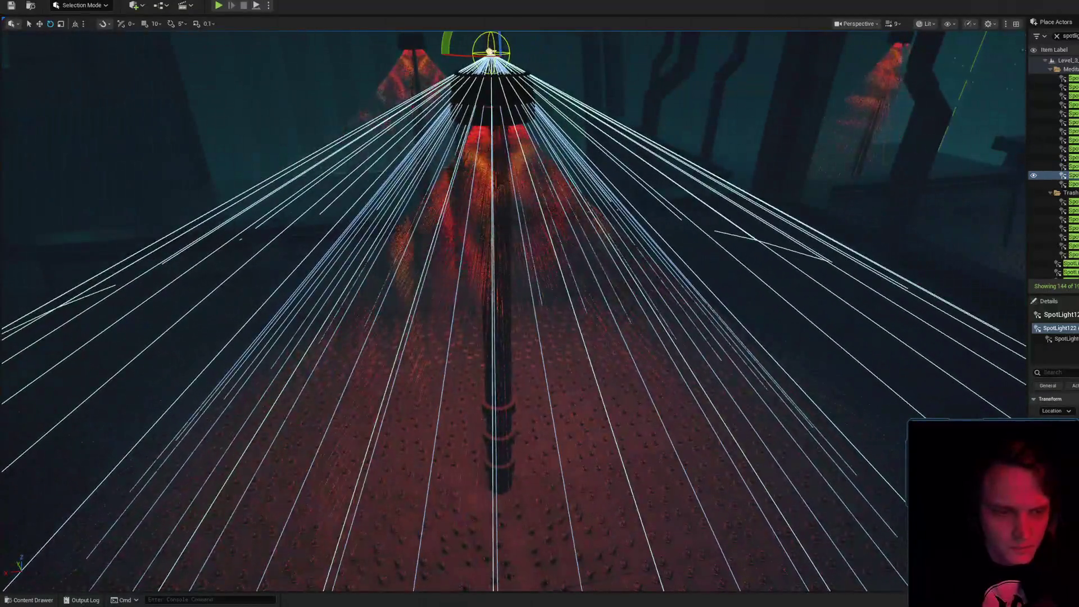
key(f)
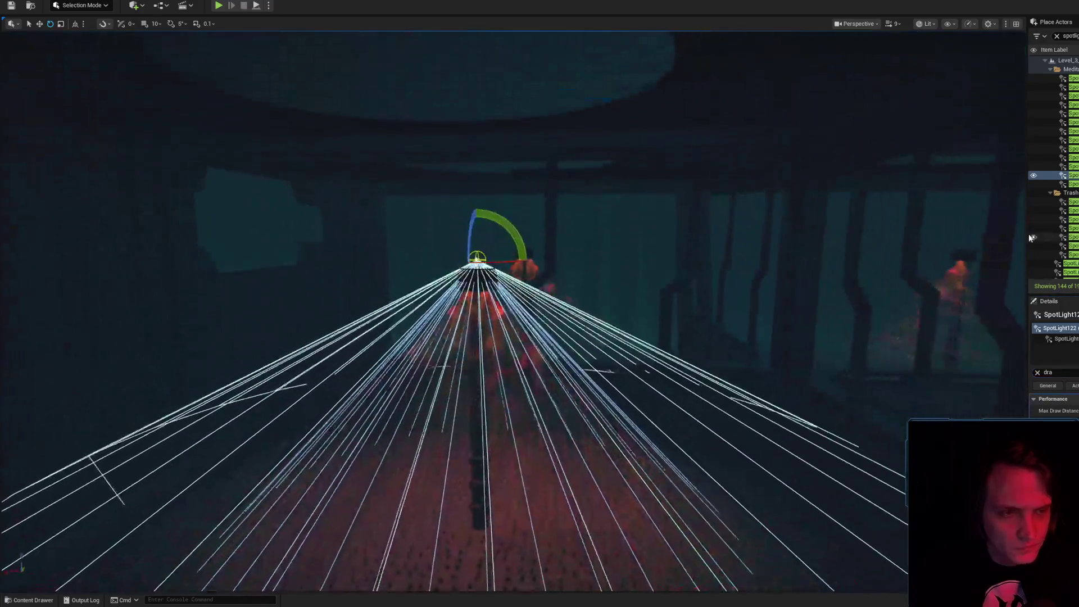
- Focus SpotLight123, clear the selection, and save the Level_3_Game content
double_click(1068, 184)
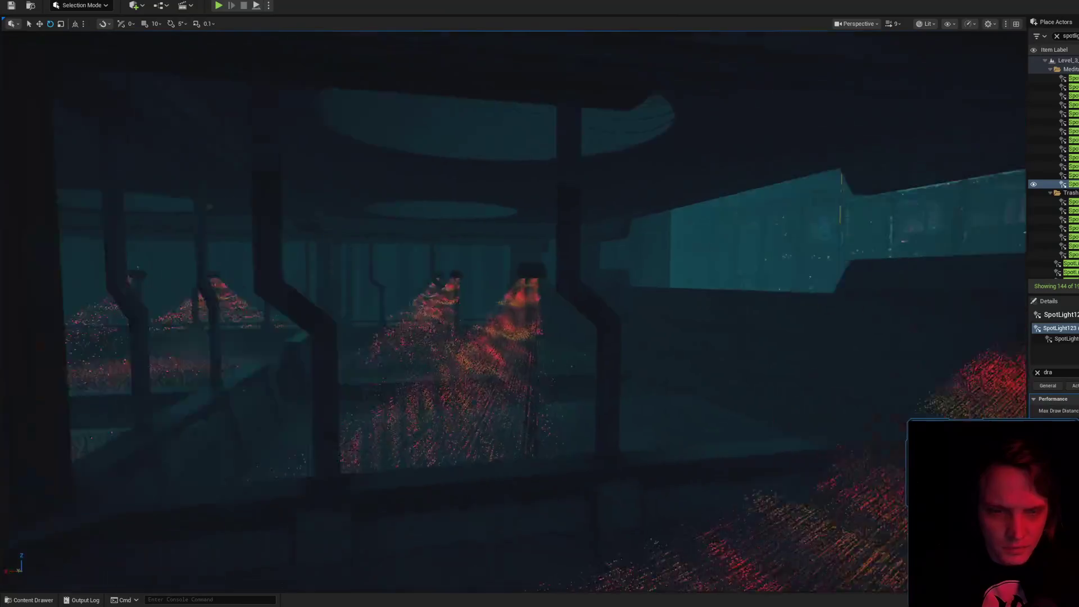
key(Escape)
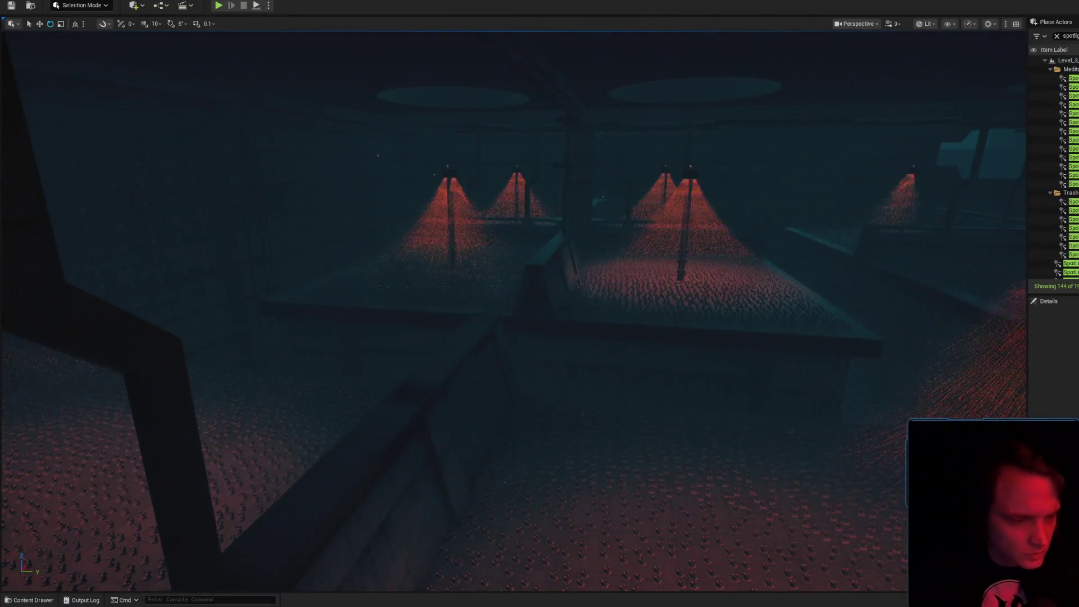
click(818, 397)
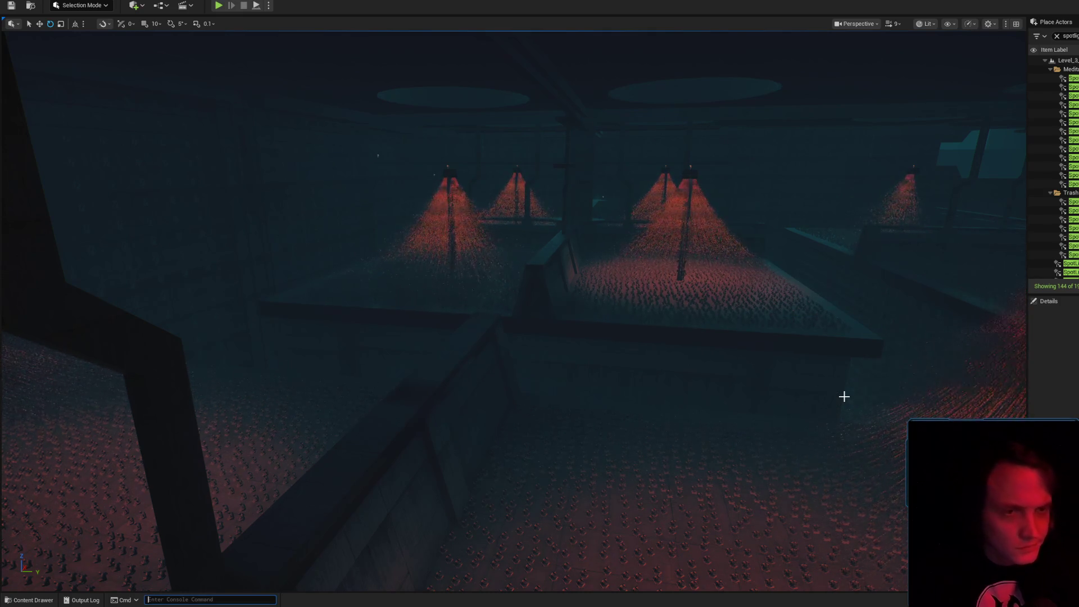
key(f)
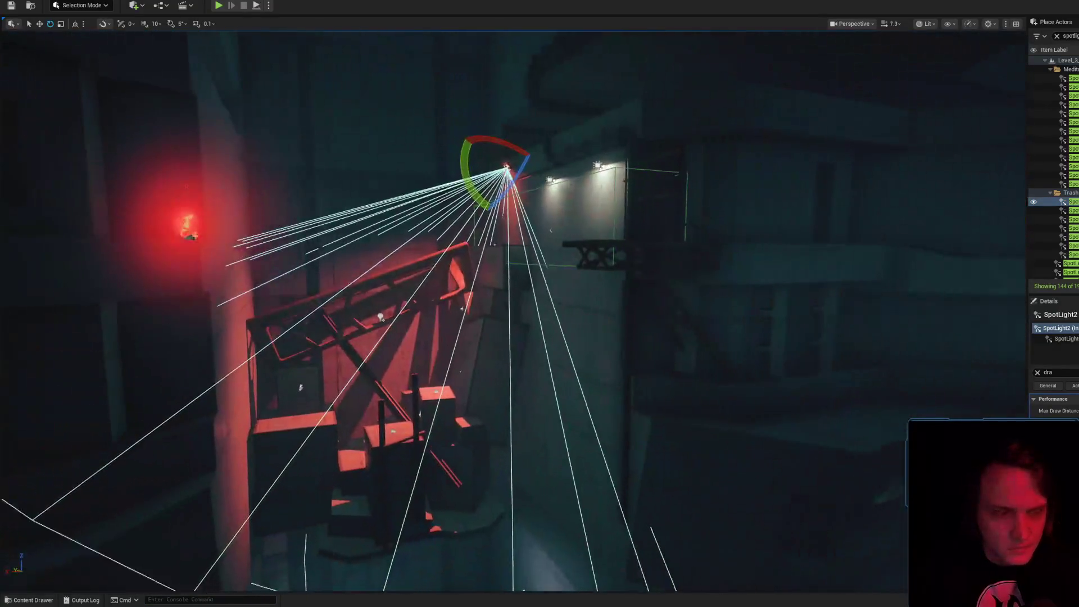
- Focus SpotLight33, SpotLight92, SpotLight93, SpotLight94 and the following lights from the Outliner
double_click(1070, 210)
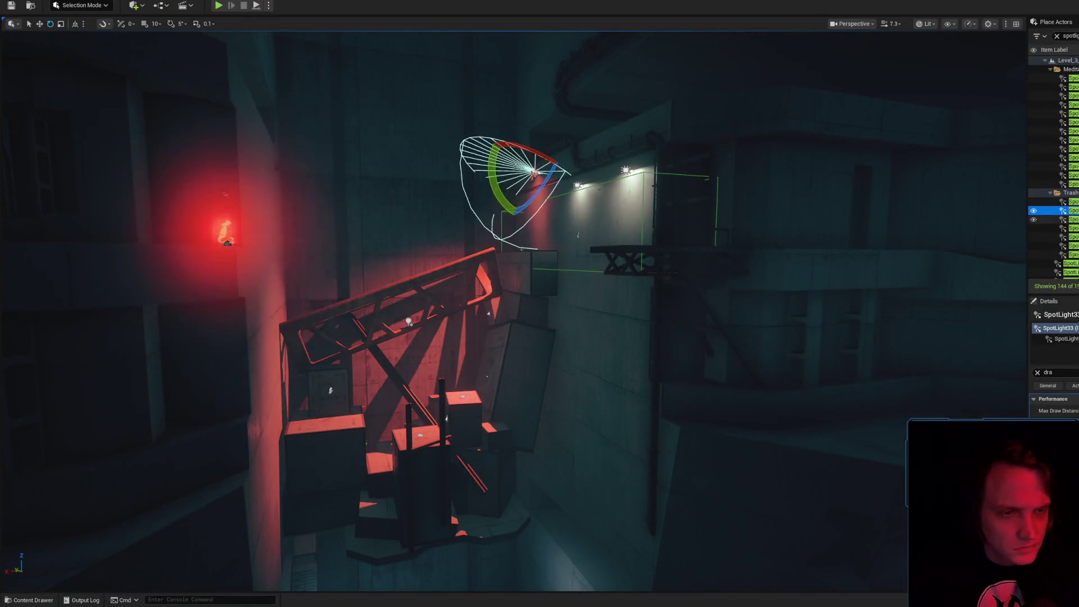
click(1070, 219)
scroll(513, 312, up, 2)
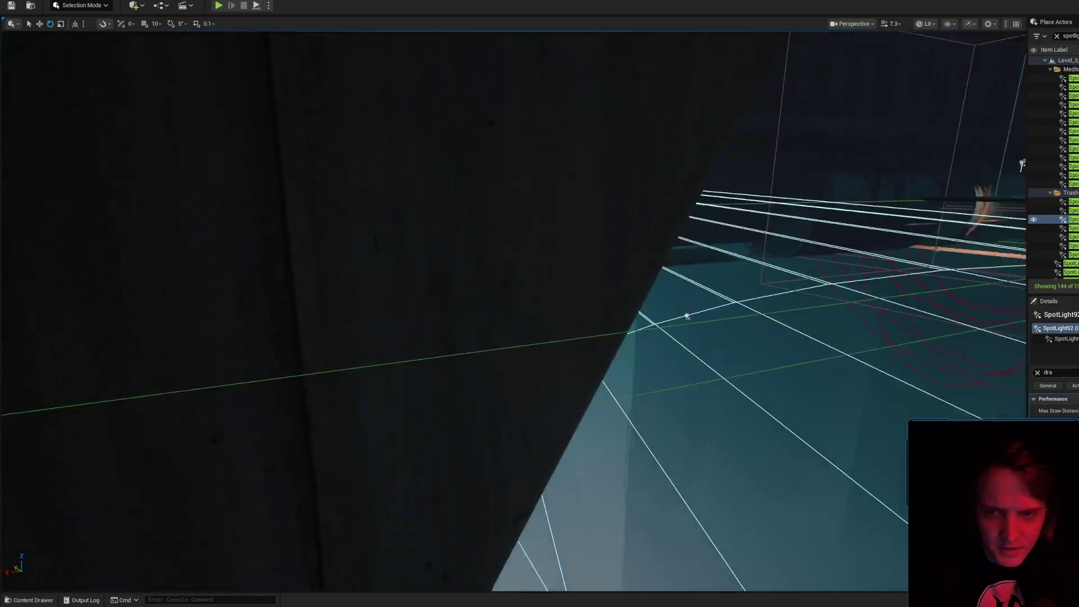
scroll(469, 314, down, 3)
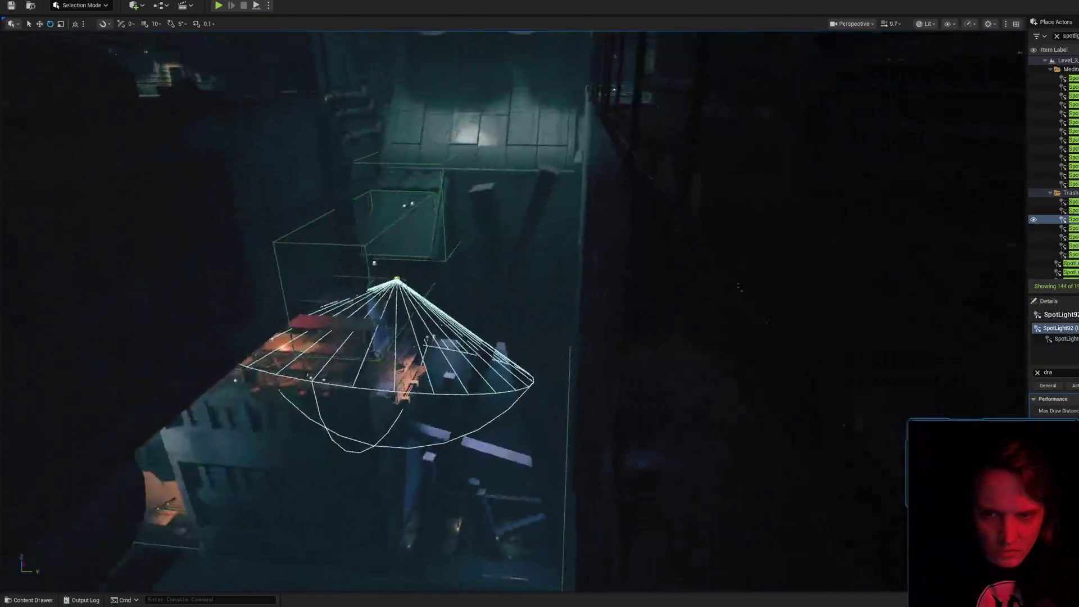
scroll(469, 314, down, 2)
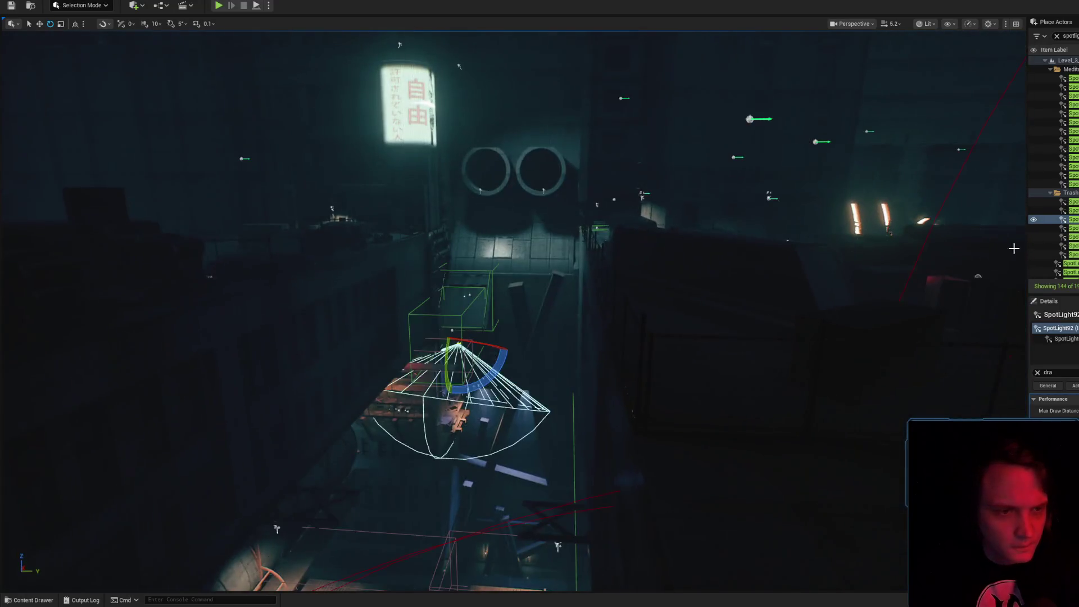
double_click(1071, 228)
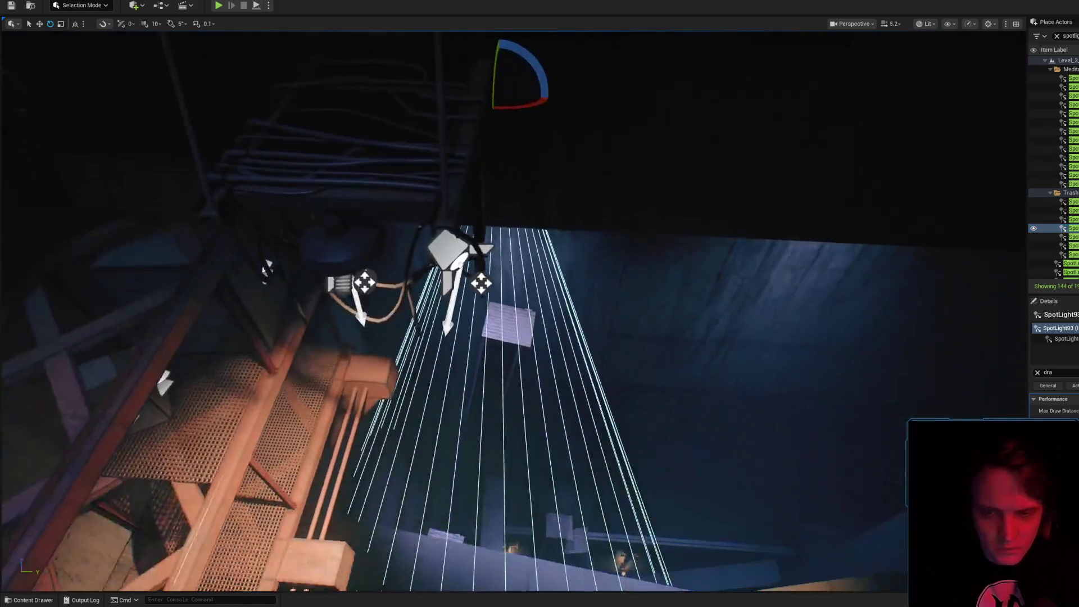
double_click(1071, 237)
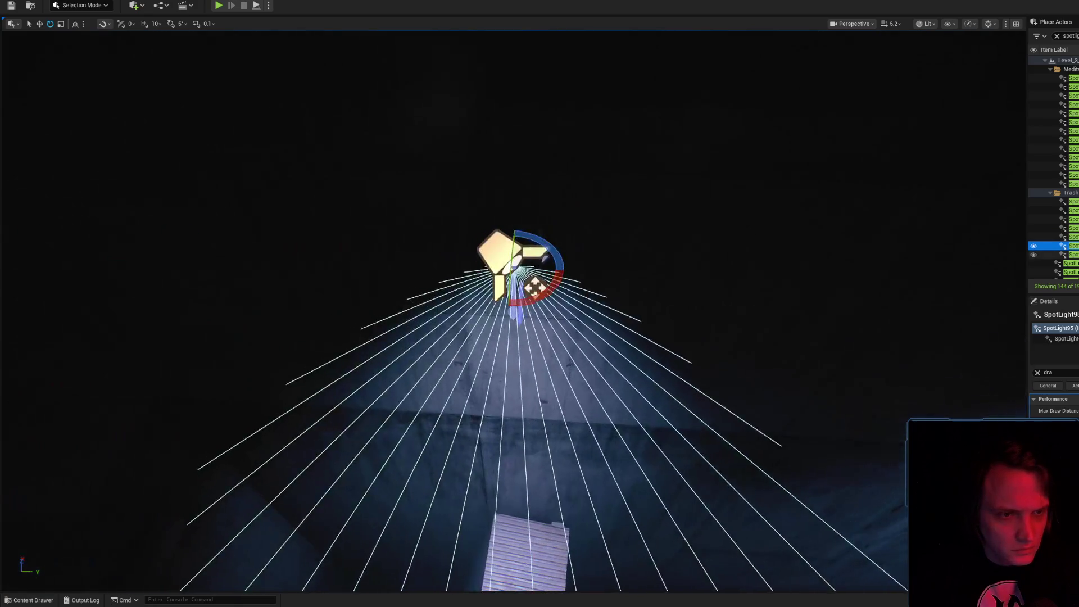
double_click(1071, 255)
double_click(1070, 238)
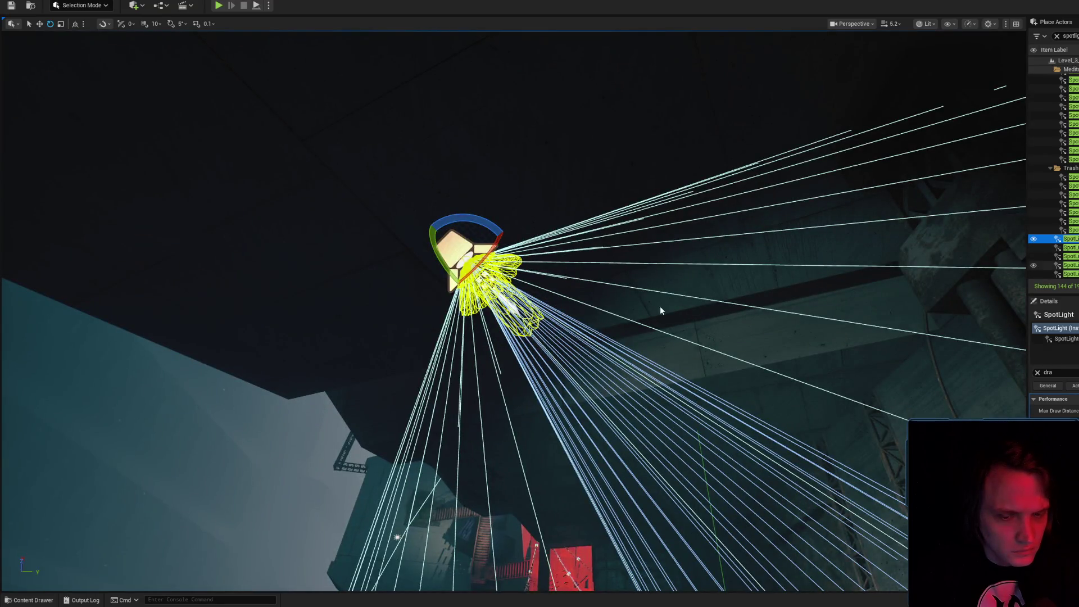
- Frame further spotlights down the Outliner through SpotLight6, then select SpotLight11
scroll(661, 310, down, 2)
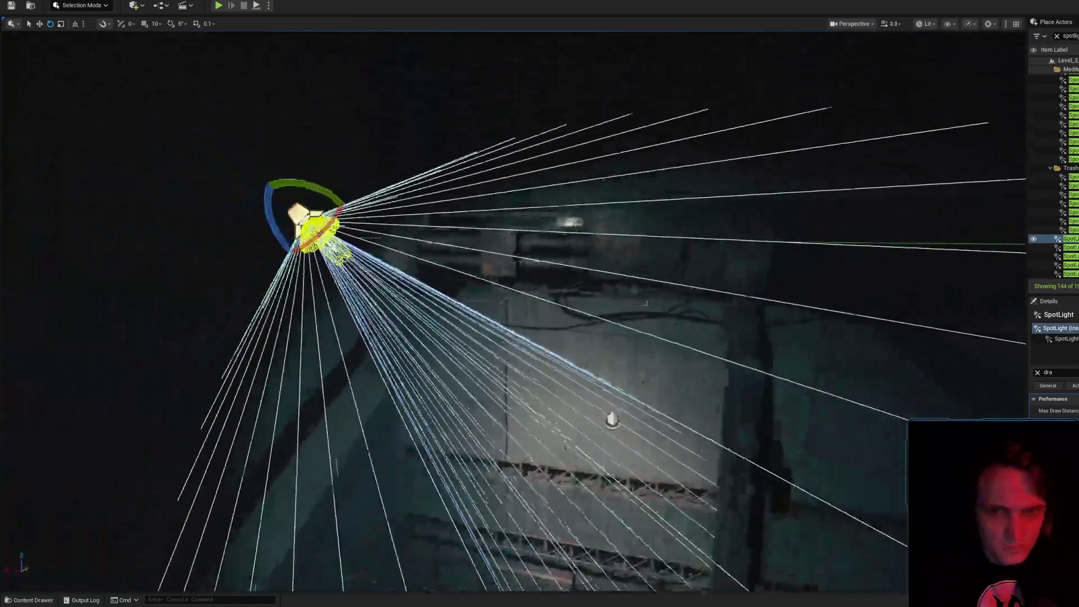
scroll(644, 303, down, 5)
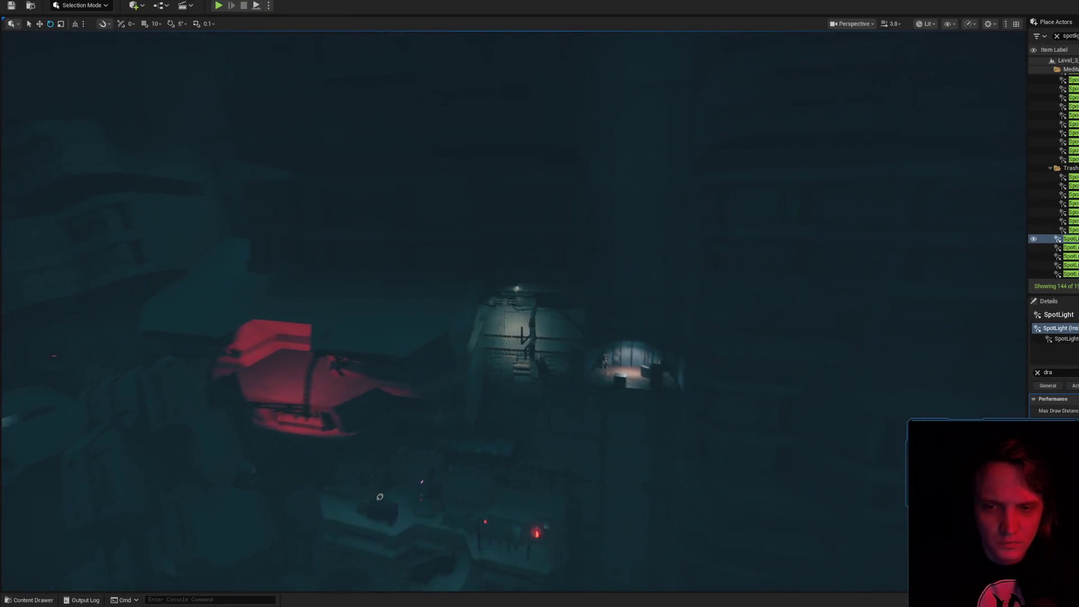
scroll(645, 303, down, 2)
double_click(1072, 254)
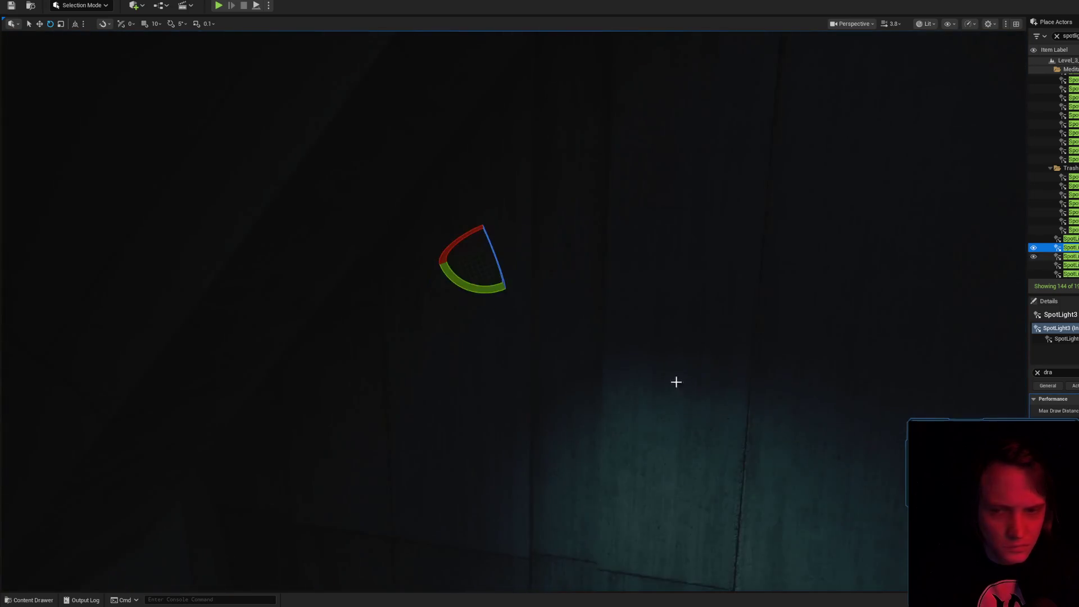
scroll(675, 380, up, 4)
scroll(539, 303, down, 5)
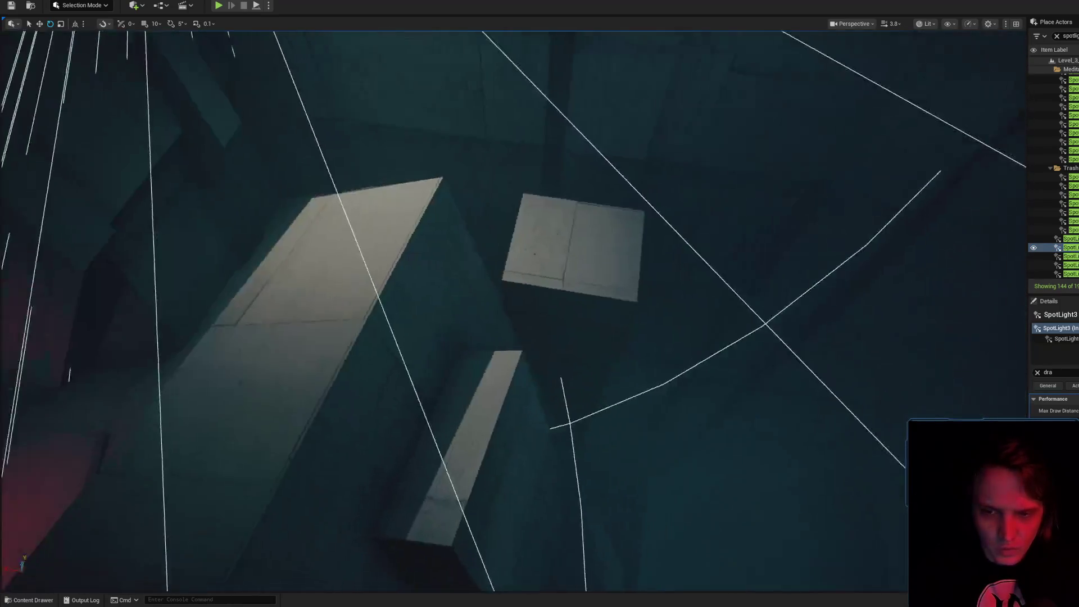
scroll(540, 304, up, 2)
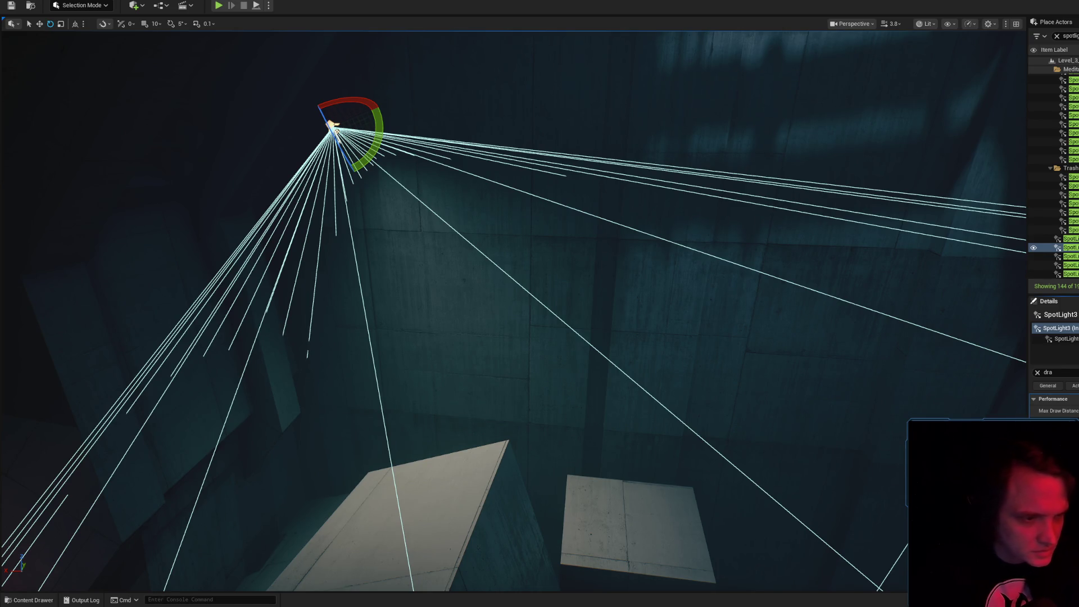
drag(514, 304, 537, 329)
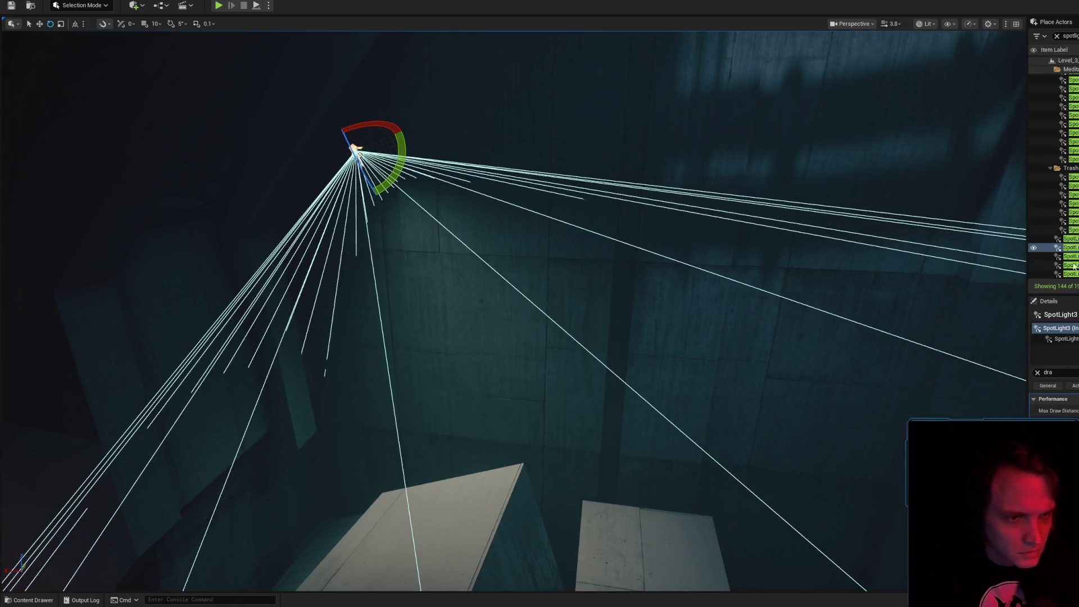
key(ctrl+z)
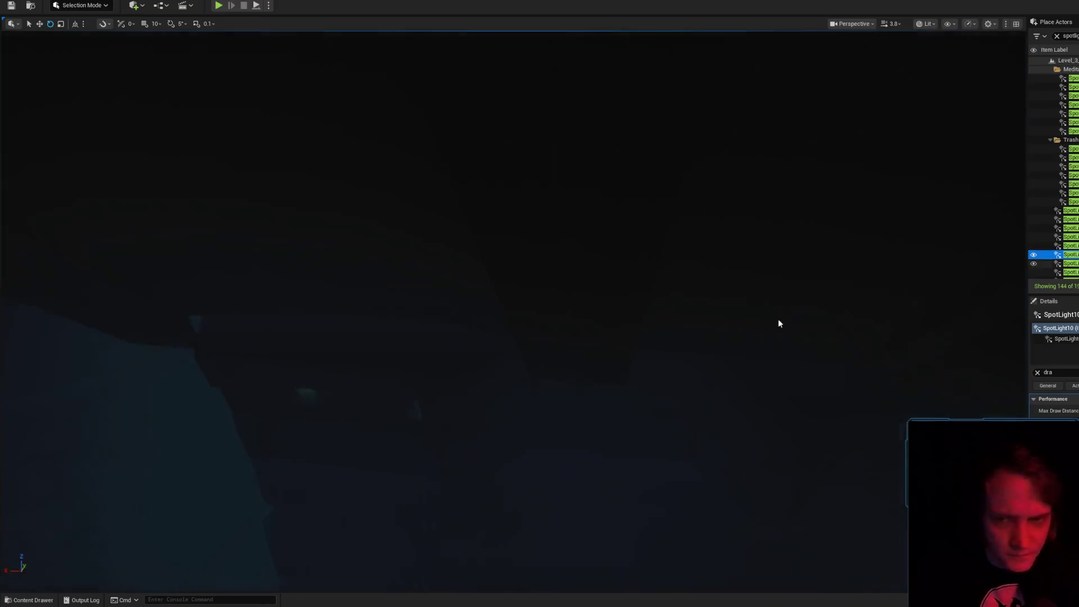
scroll(731, 315, down, 2)
mouse_move(778, 320)
mouse_down()
mouse_move(730, 314)
mouse_move(675, 338)
mouse_move(618, 315)
mouse_move(561, 314)
mouse_move(511, 297)
mouse_up()
scroll(590, 315, down, 1)
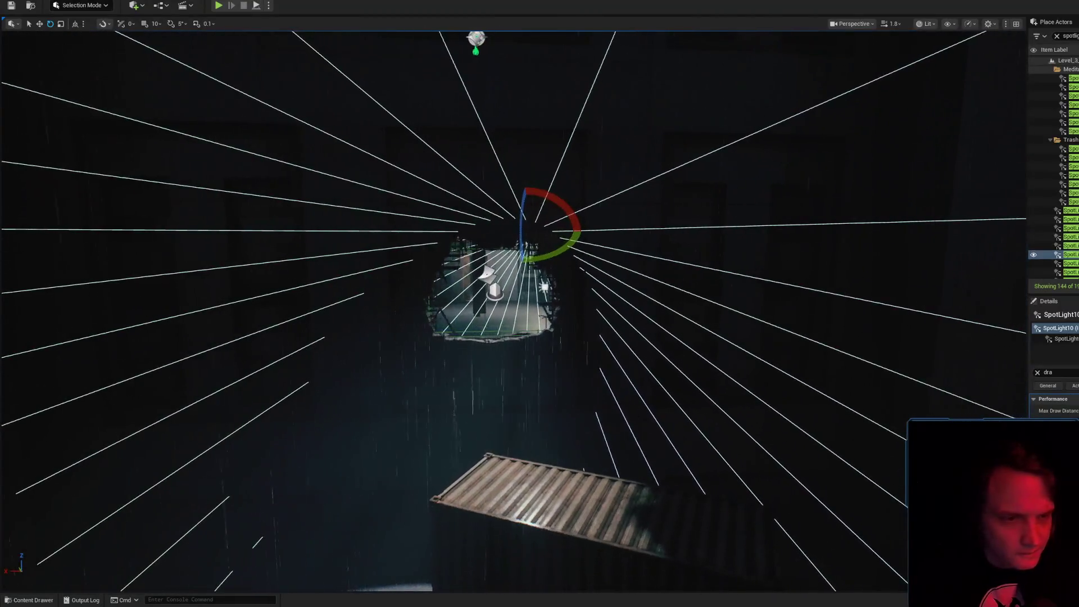
click(1067, 263)
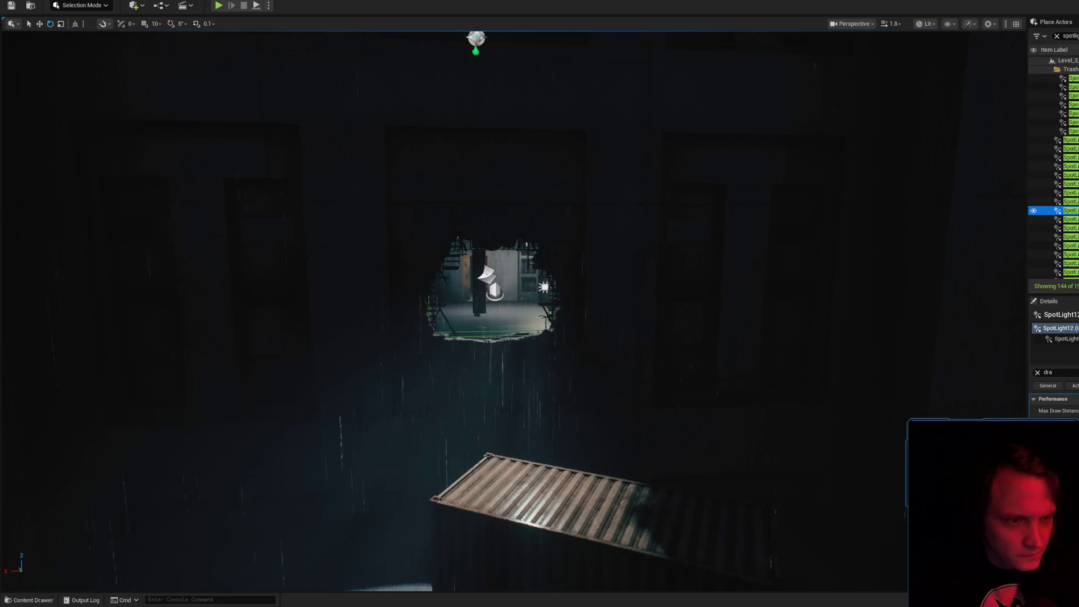
- Frame SpotLight13 up close and clear the Details property filter
key(f)
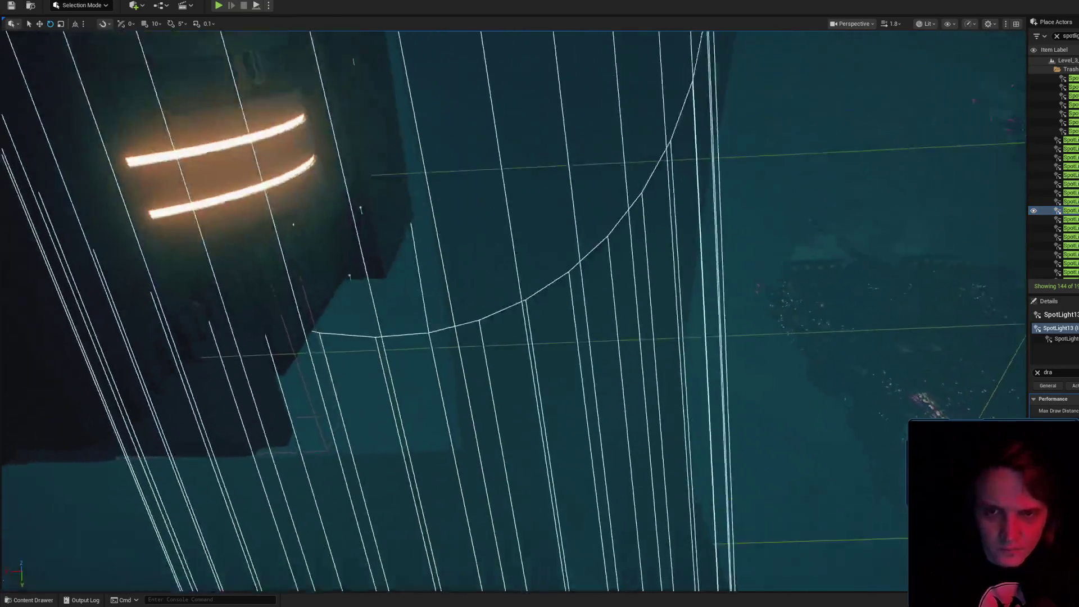
key(f)
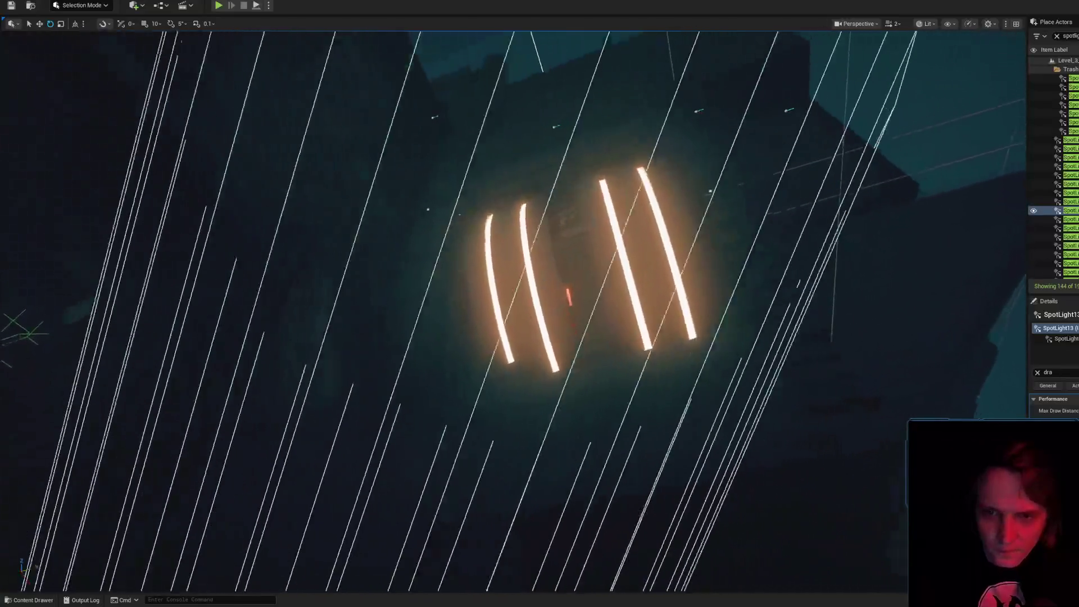
scroll(683, 319, up, 5)
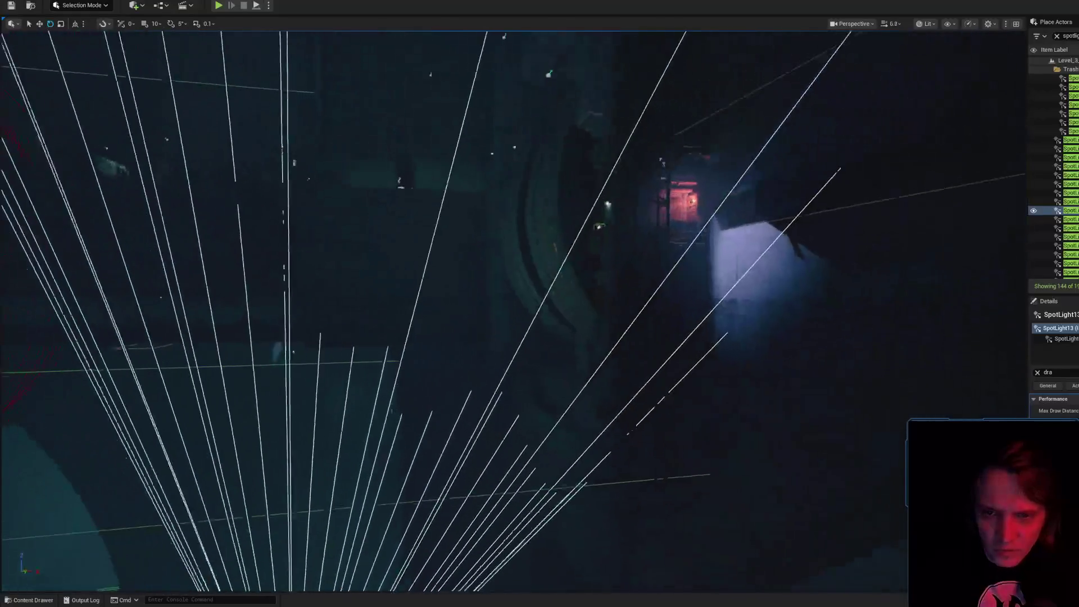
mouse_move(683, 319)
mouse_down()
mouse_move(657, 306)
mouse_move(651, 284)
mouse_move(683, 319)
mouse_up()
click(1038, 372)
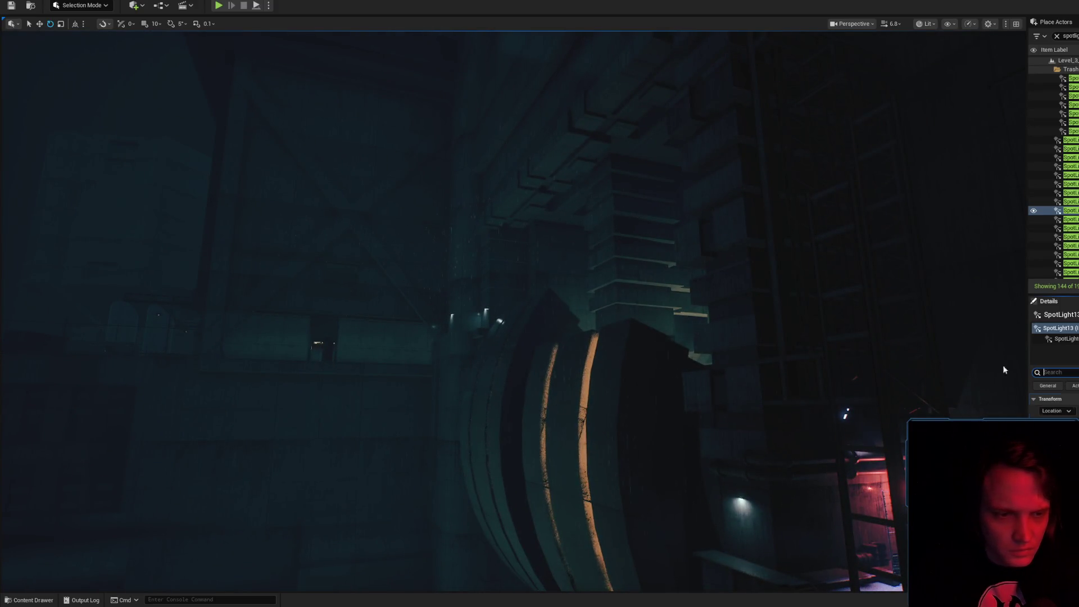
scroll(776, 367, up, 2)
scroll(776, 367, down, 5)
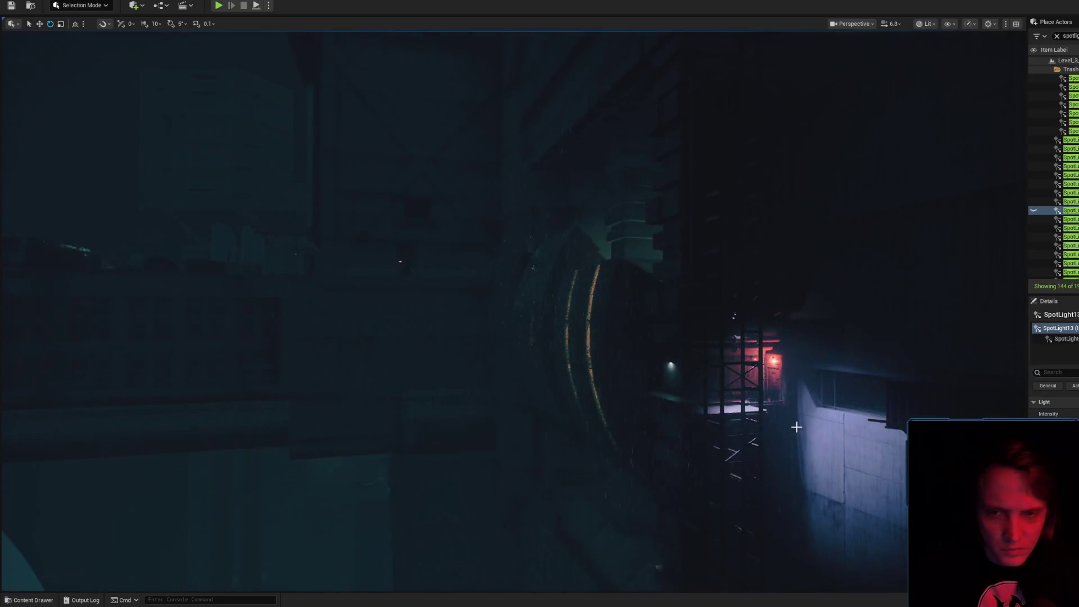
mouse_move(780, 420)
mouse_down()
mouse_move(780, 449)
mouse_move(779, 404)
mouse_move(753, 371)
mouse_move(775, 414)
mouse_move(764, 379)
mouse_move(750, 374)
mouse_move(742, 401)
mouse_move(717, 354)
mouse_up()
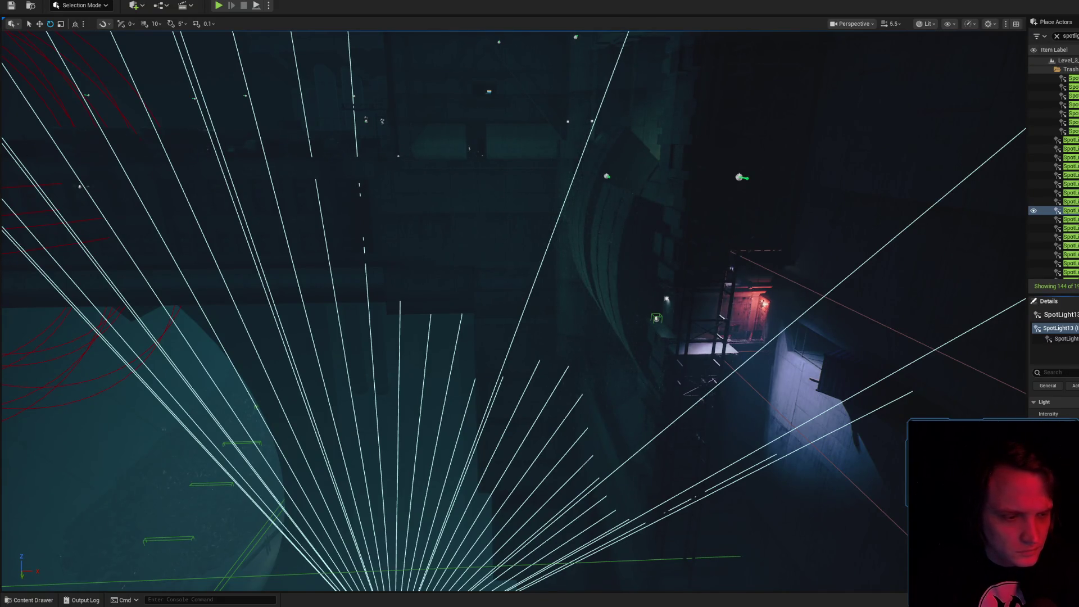
- Fly through the spotlight cones toward the pink box, then bring up Save Content with Ctrl+S
drag(773, 397, 773, 397)
scroll(773, 396, down, 1)
drag(586, 344, 586, 343)
scroll(586, 343, down, 4)
scroll(586, 344, down, 2)
scroll(586, 344, up, 10)
scroll(586, 343, up, 4)
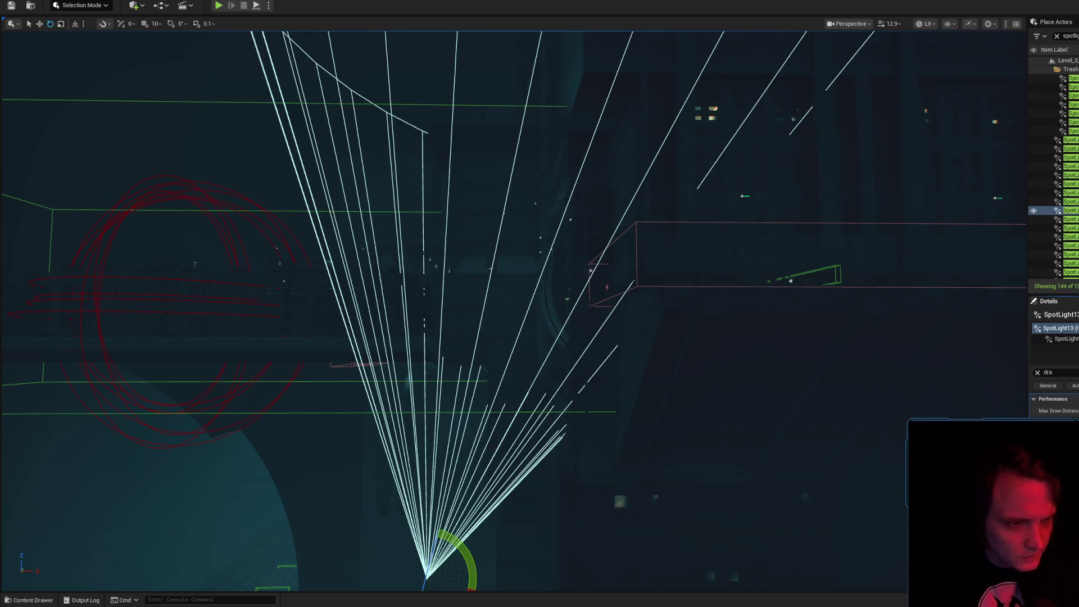
drag(586, 343, 586, 343)
scroll(586, 344, down, 3)
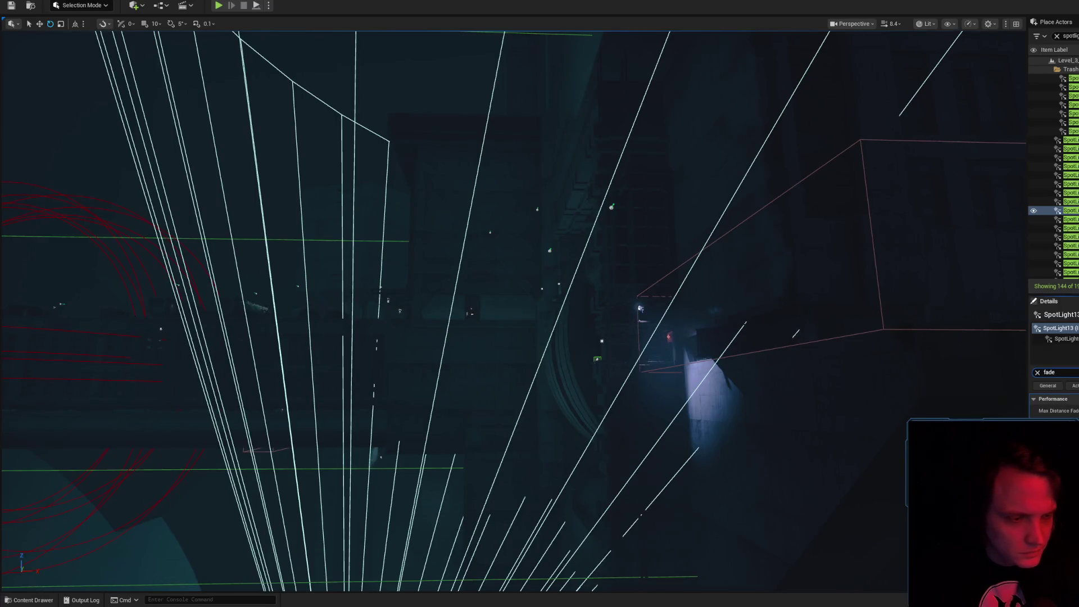
drag(586, 344, 586, 344)
scroll(586, 344, down, 3)
scroll(586, 344, down, 2)
scroll(586, 344, down, 1)
scroll(586, 344, up, 3)
key(ctrl+s)
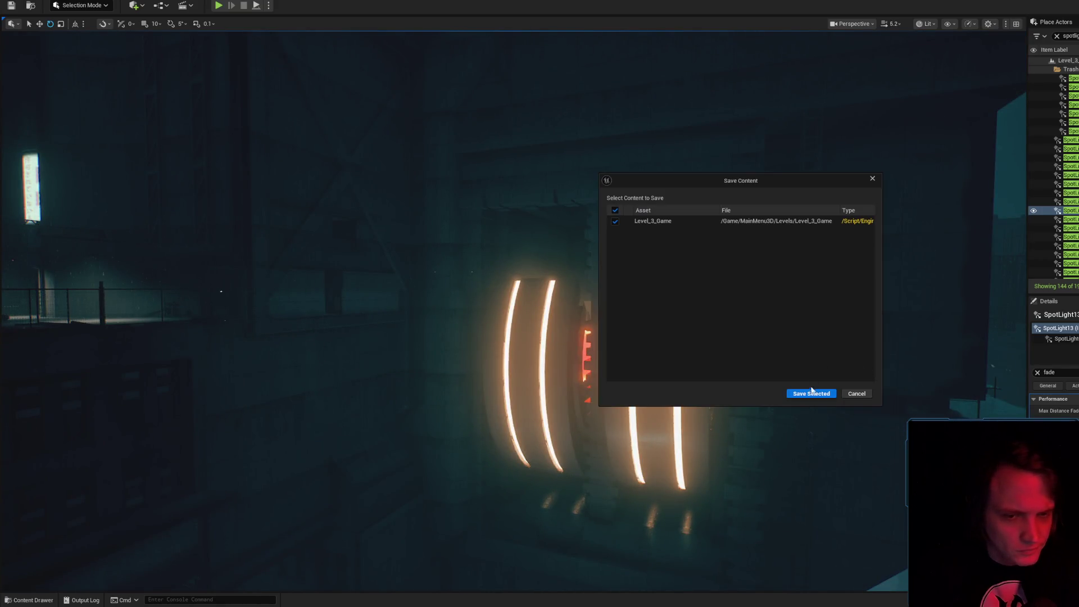
- Save Level_3_Game, then frame SpotLight14, SpotLight15 and SpotLight16 in turn
click(812, 396)
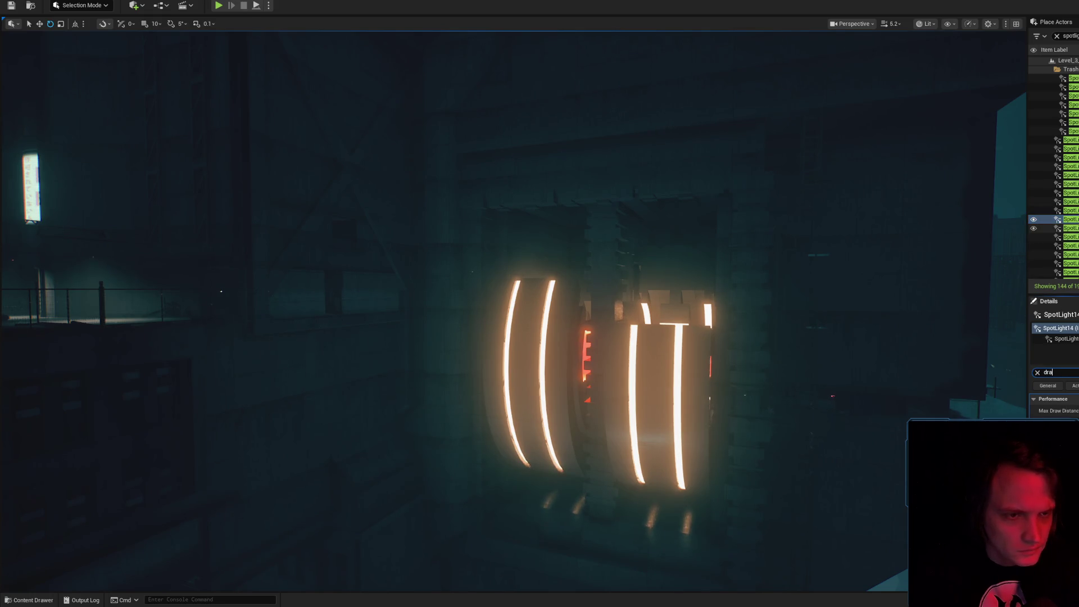
key(f)
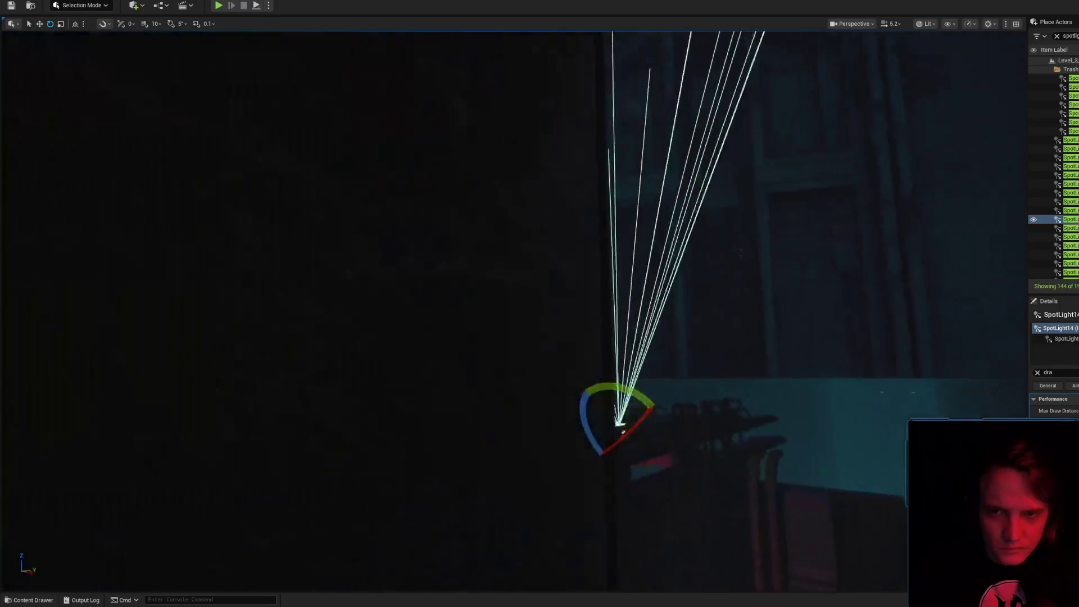
drag(623, 432, 488, 504)
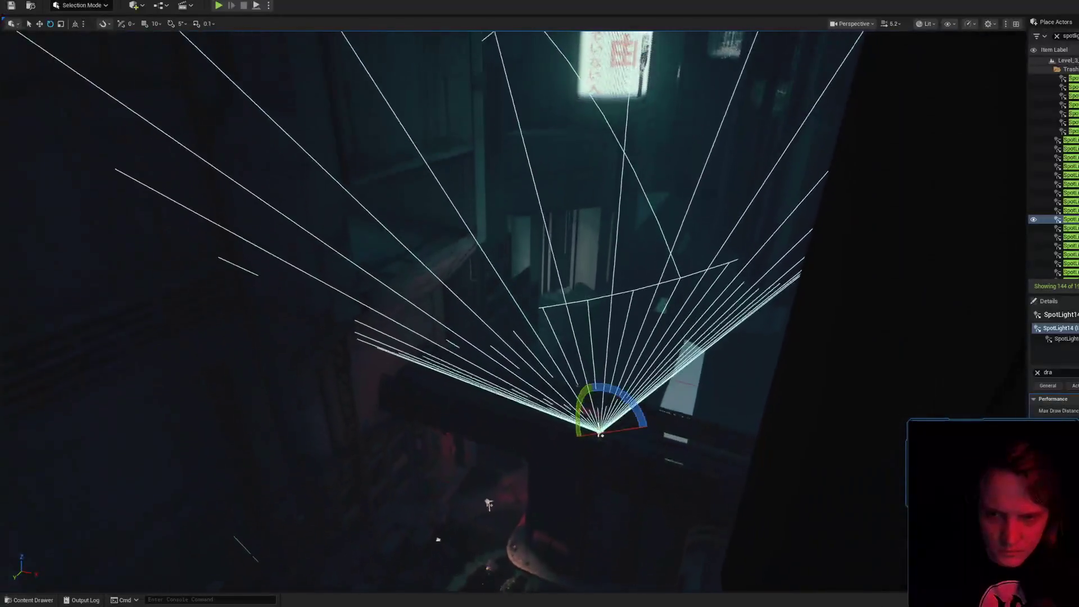
double_click(1070, 227)
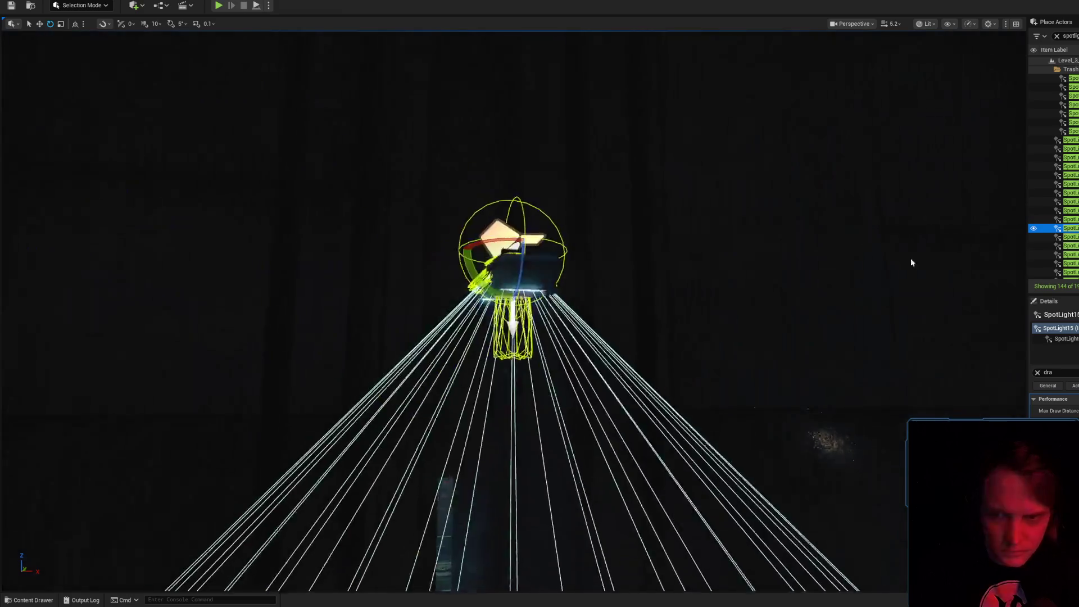
drag(911, 260, 910, 315)
double_click(1071, 236)
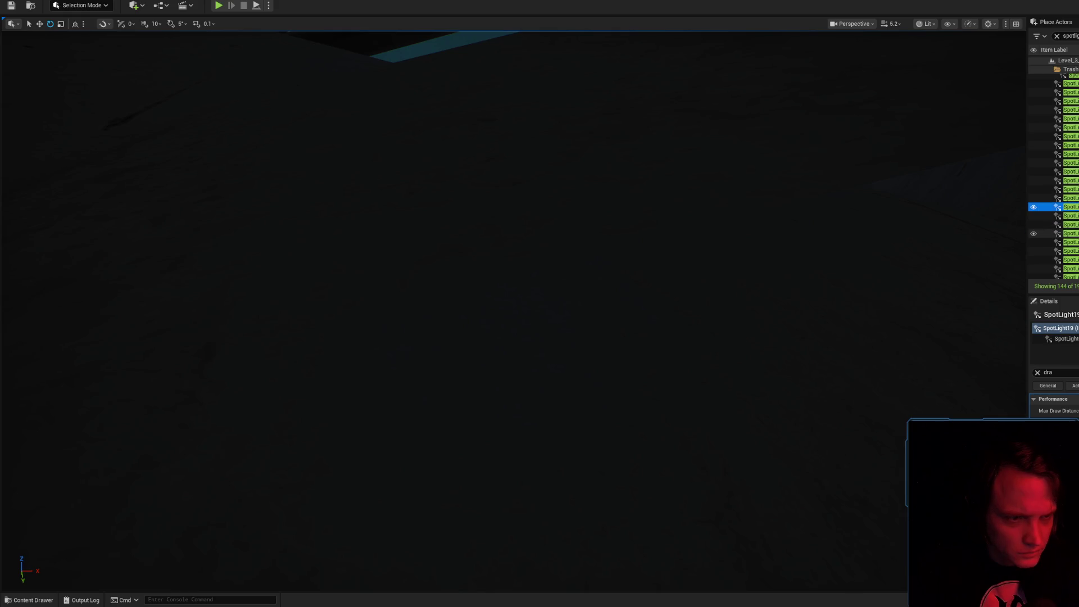
- Fly sideways along the concrete corridor, checking its spotlights
scroll(512, 309, down, 1)
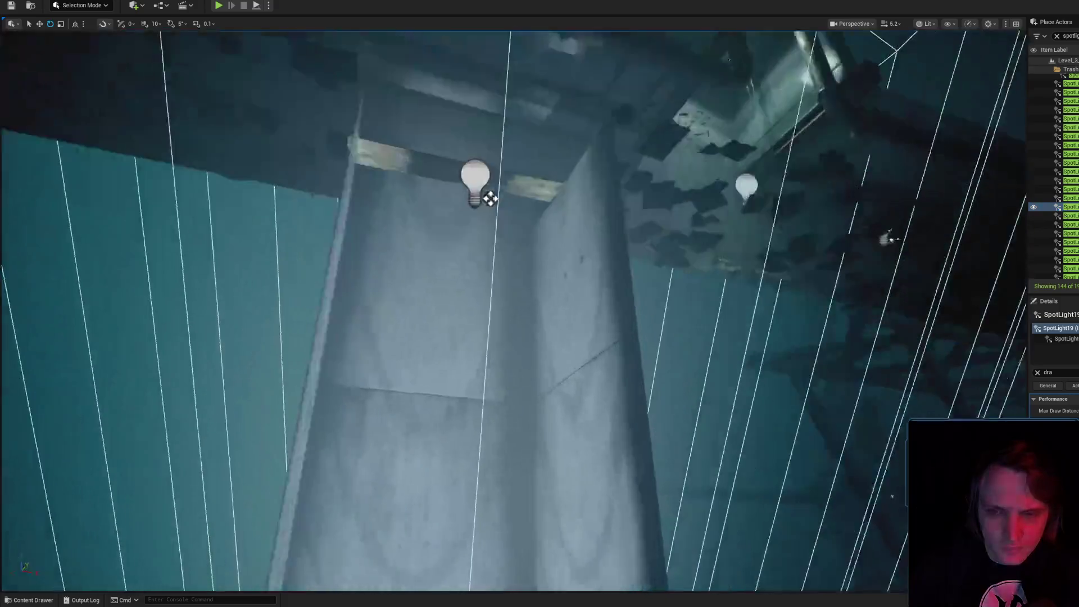
scroll(513, 309, down, 3)
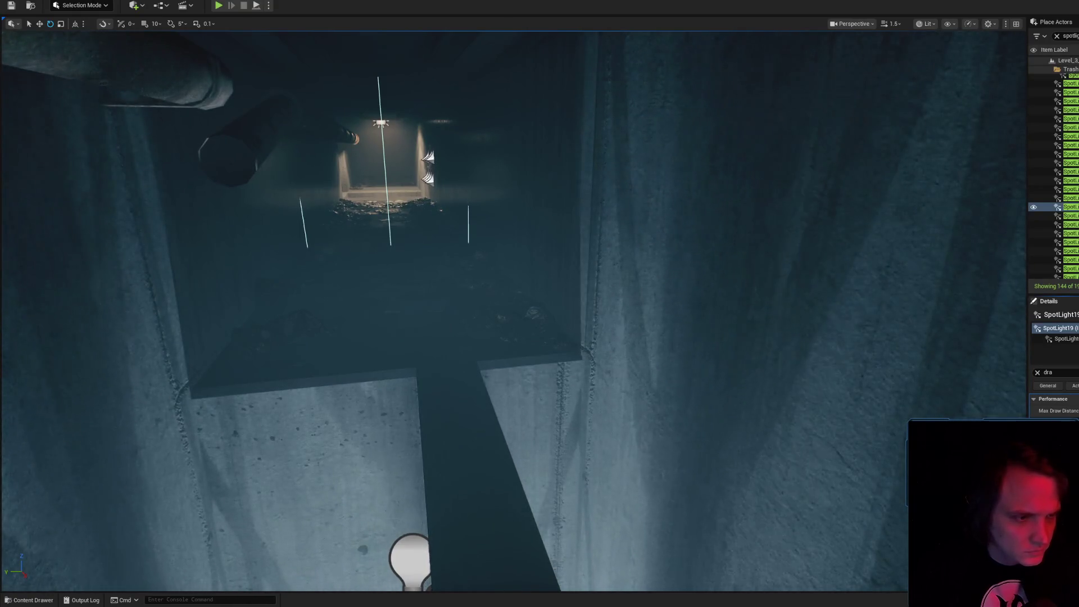
scroll(739, 366, down, 5)
scroll(513, 310, up, 2)
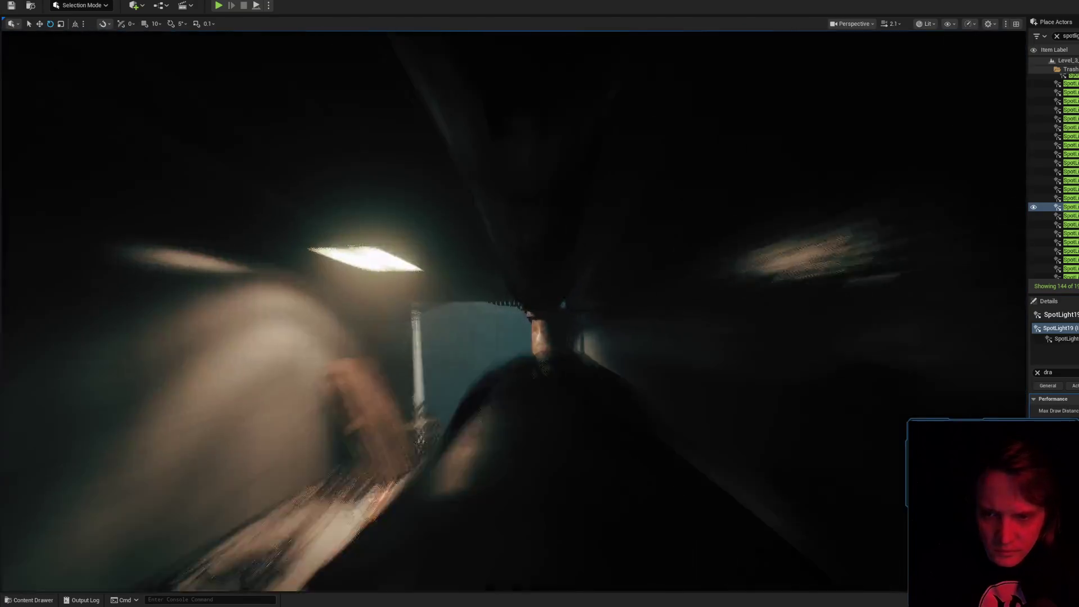
scroll(513, 310, down, 2)
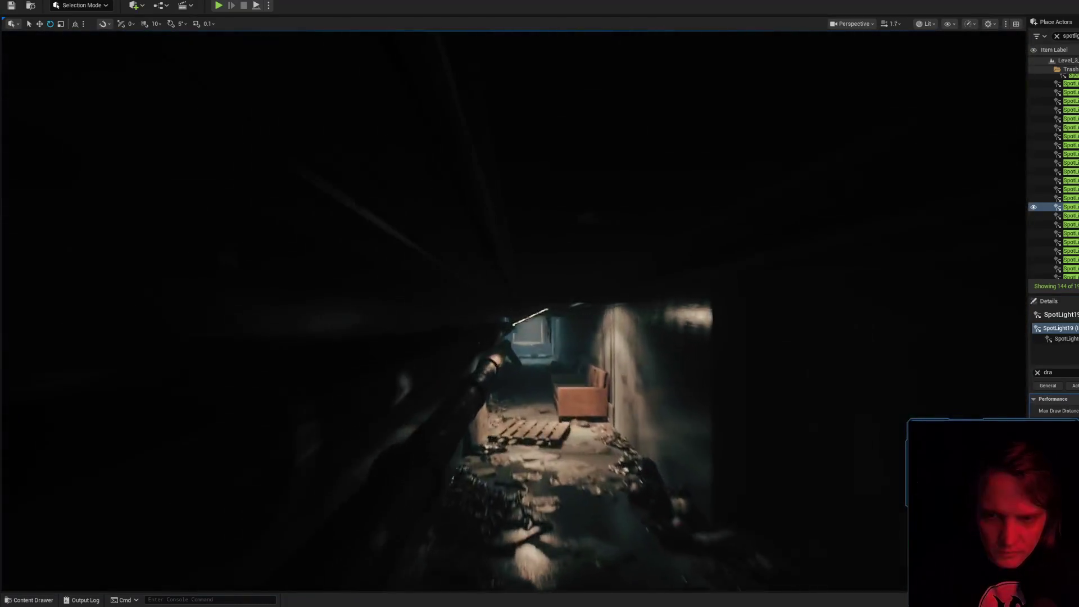
key(d)
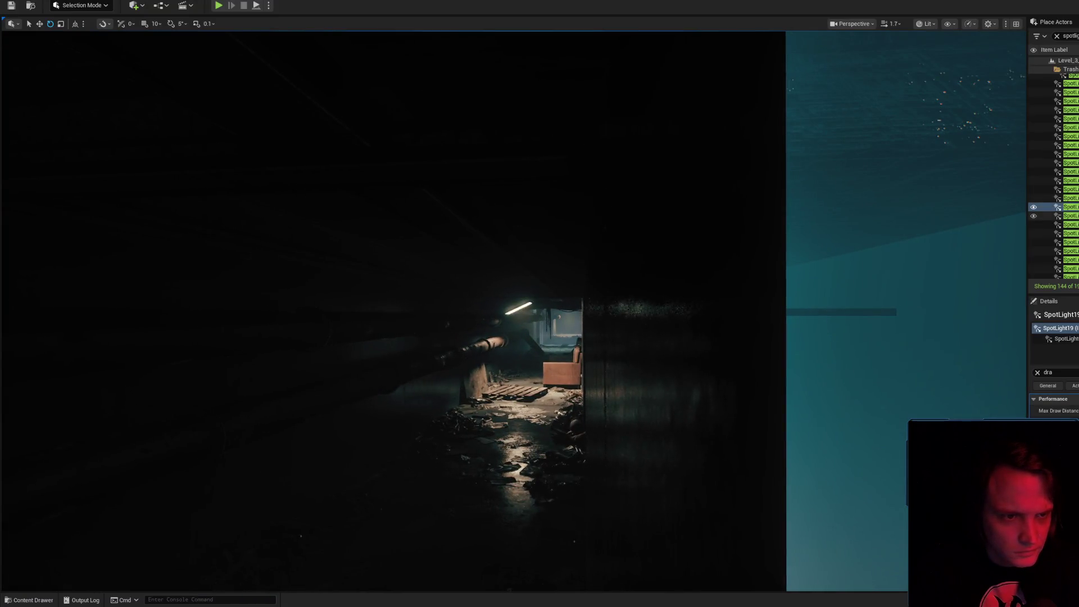
scroll(513, 310, down, 2)
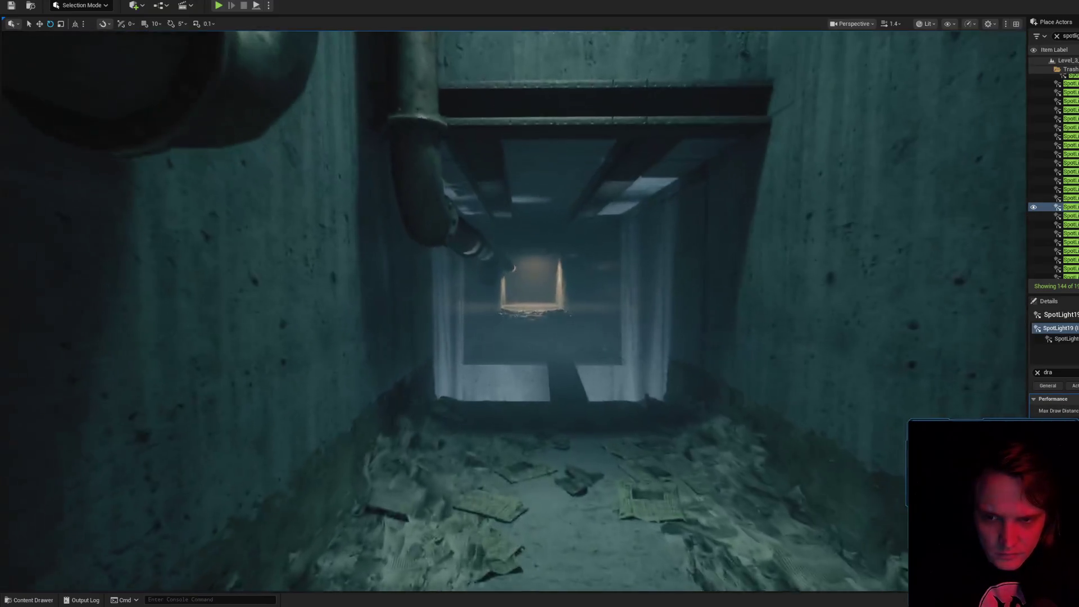
- Fly forward down the shaft corridor and frame SpotLight21 from the Outliner
key(w)
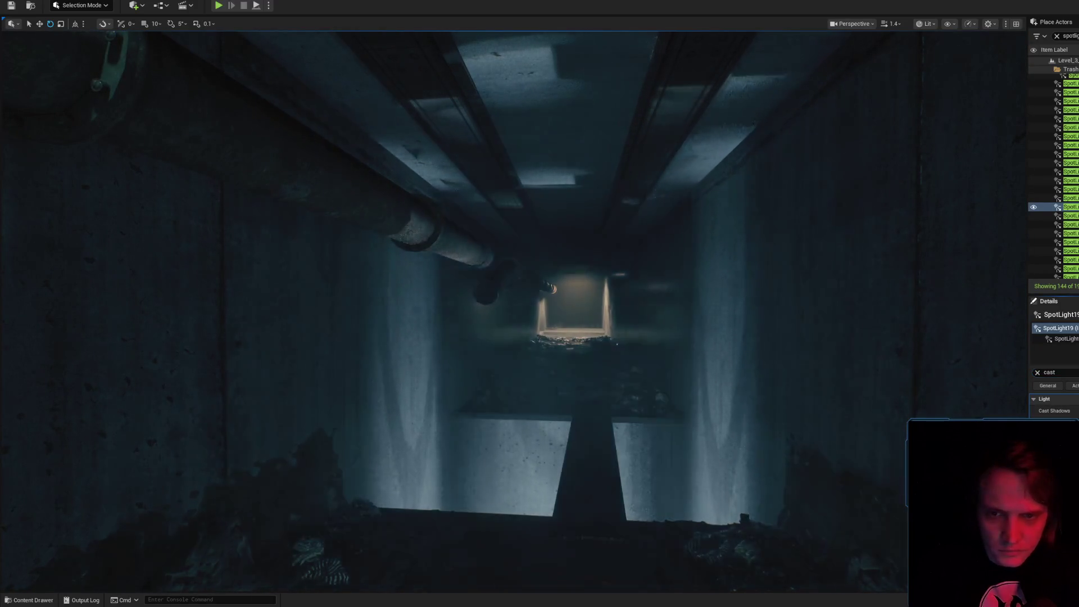
scroll(512, 310, down, 1)
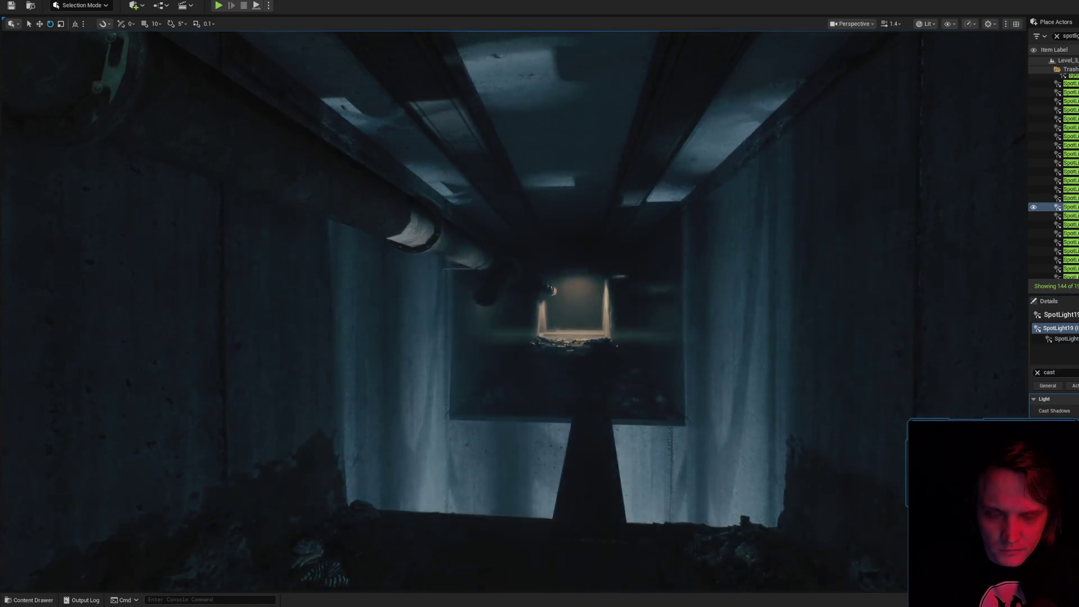
key(w)
scroll(512, 310, down, 1)
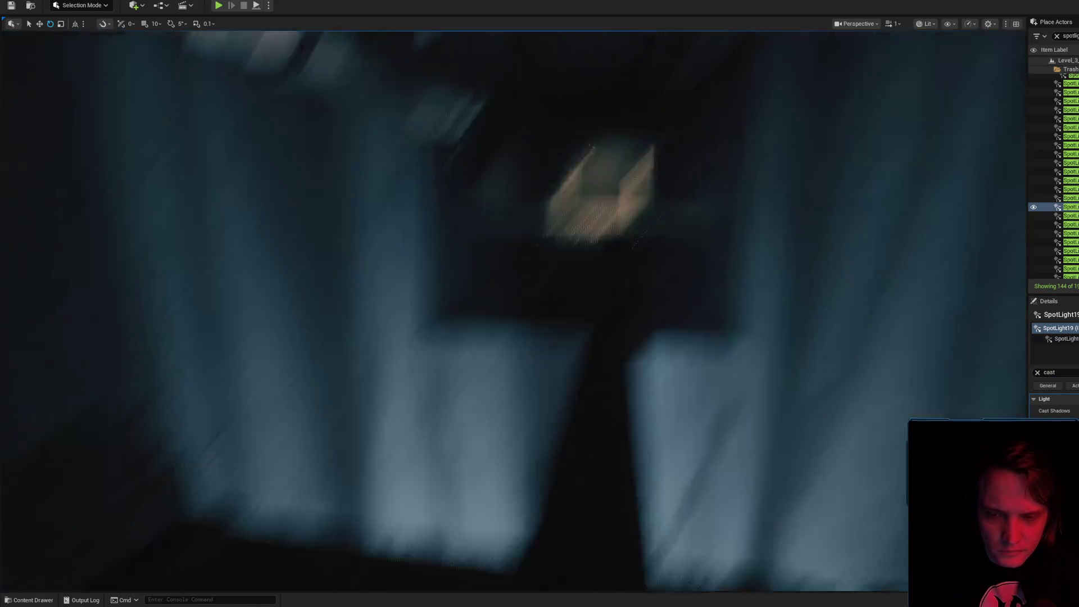
key(w)
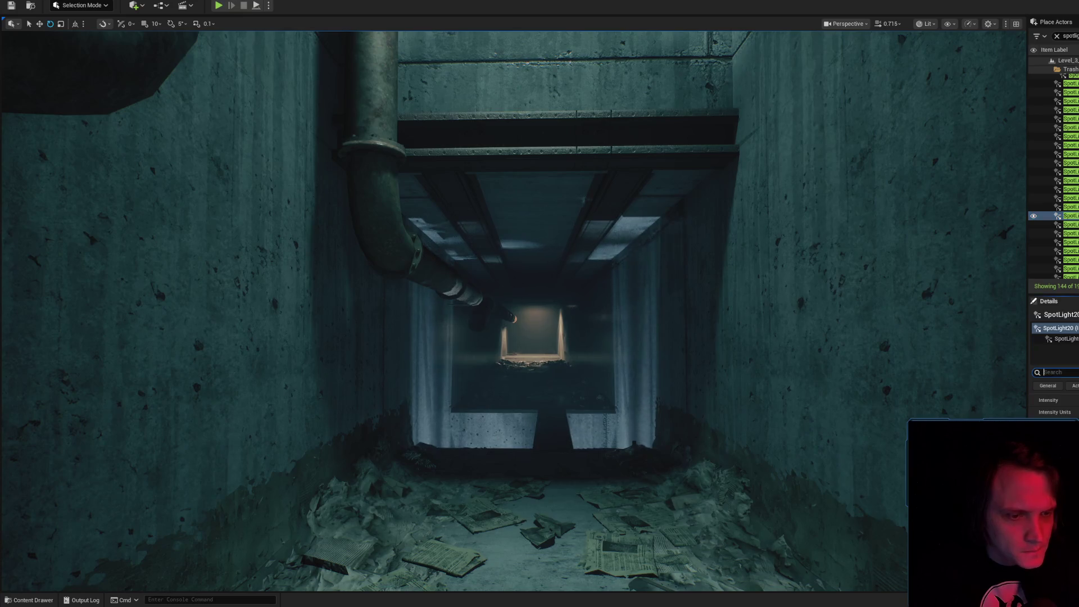
text(dra)
double_click(1068, 225)
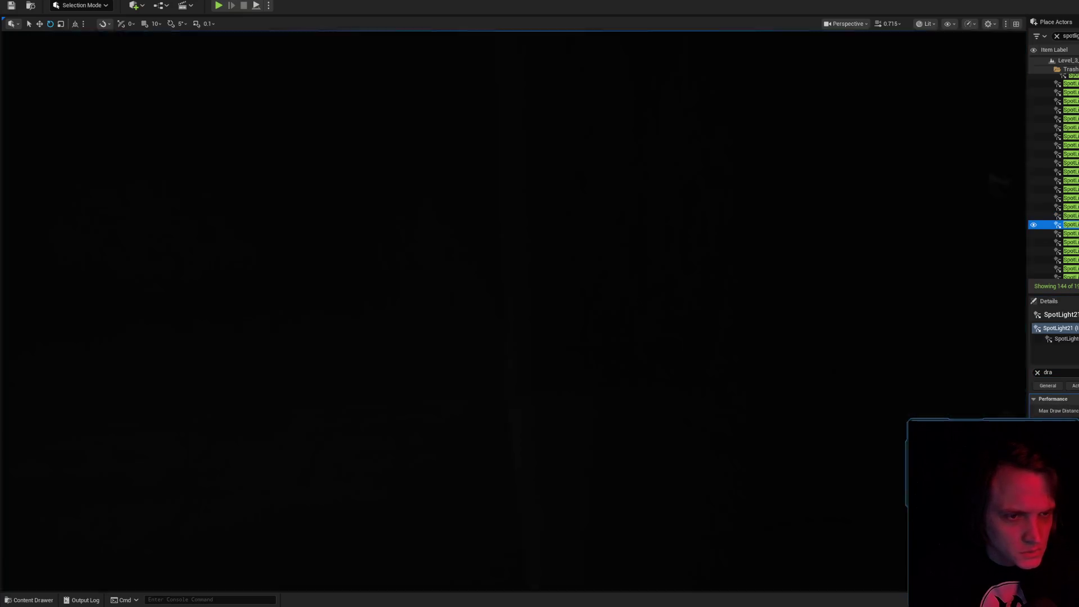
- Step through SpotLight20 to SpotLight28 in the Outliner to identify each light
key(Delete)
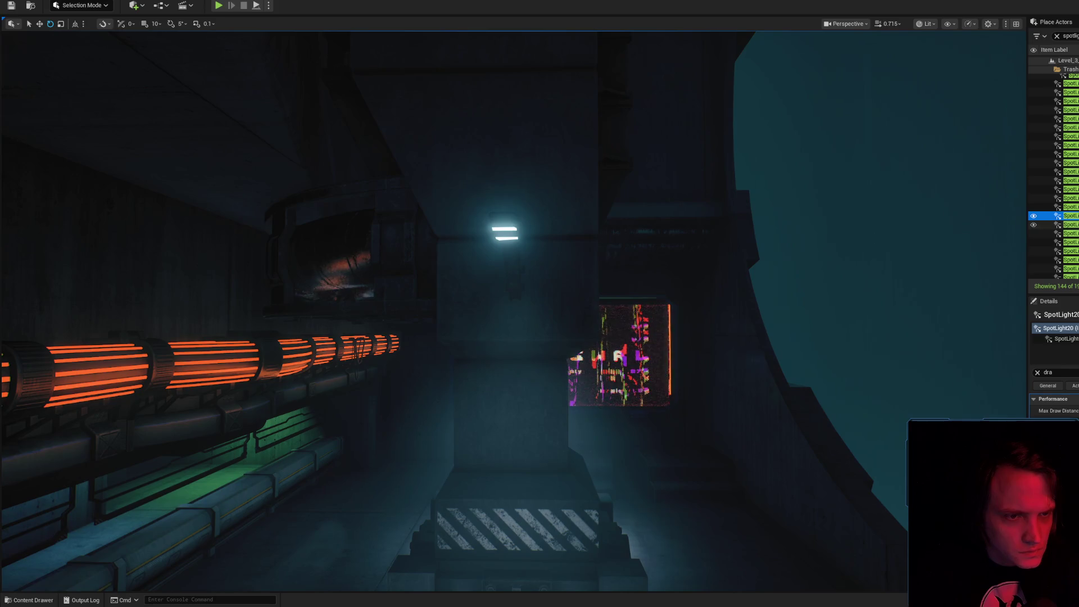
key(ctrl+z)
click(1068, 242)
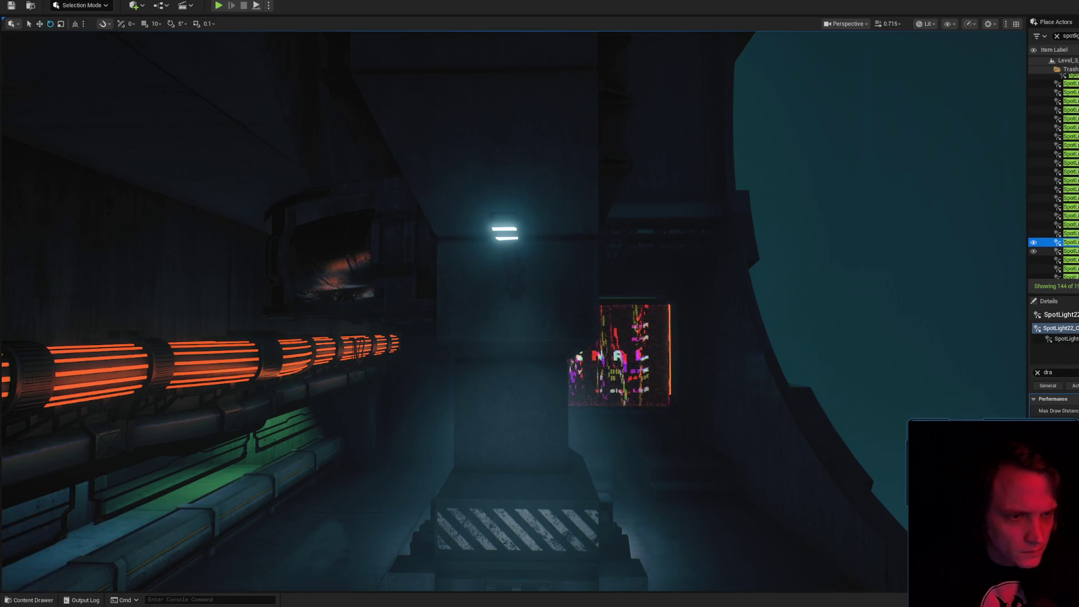
click(1068, 251)
scroll(1067, 251, down, 2)
click(1067, 232)
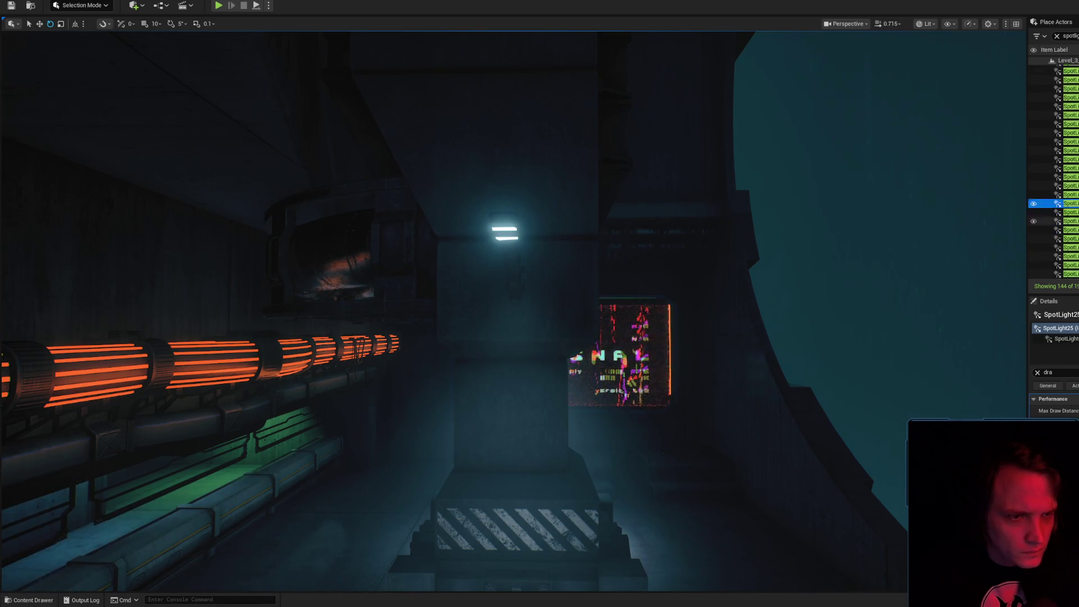
click(1068, 212)
click(1068, 220)
scroll(1068, 222, down, 2)
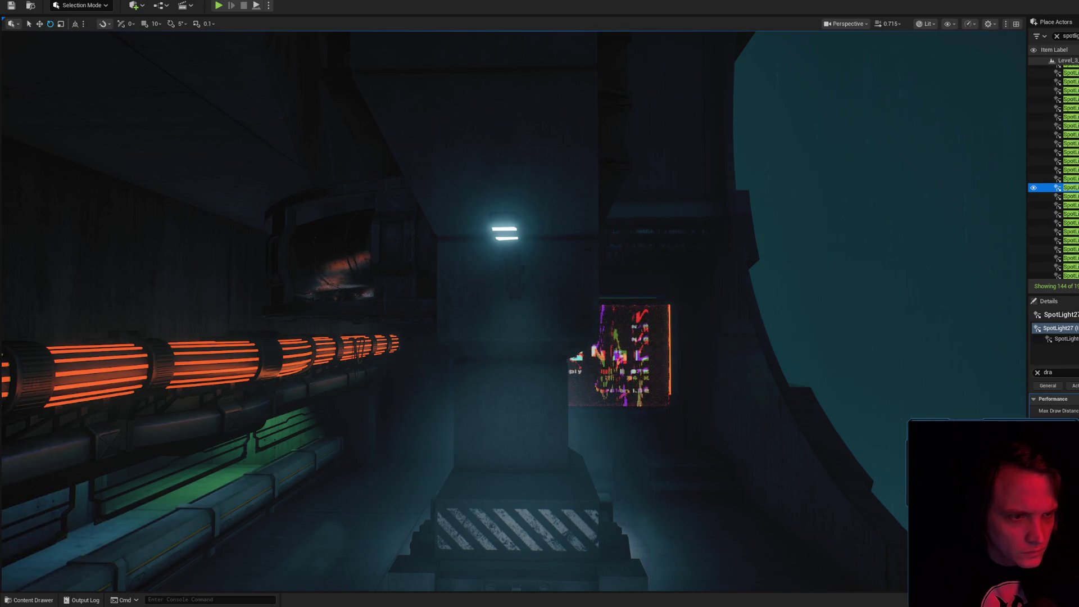
click(1067, 187)
- Frame SpotLight30 and orbit around the lit shelving building
key(Down)
key(f)
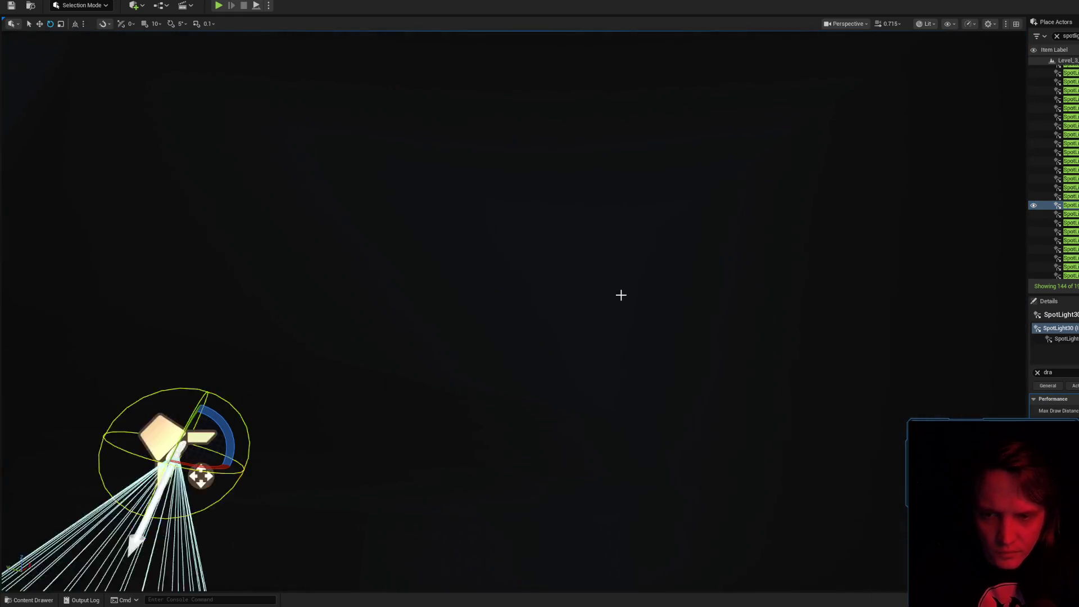
drag(620, 295, 562, 314)
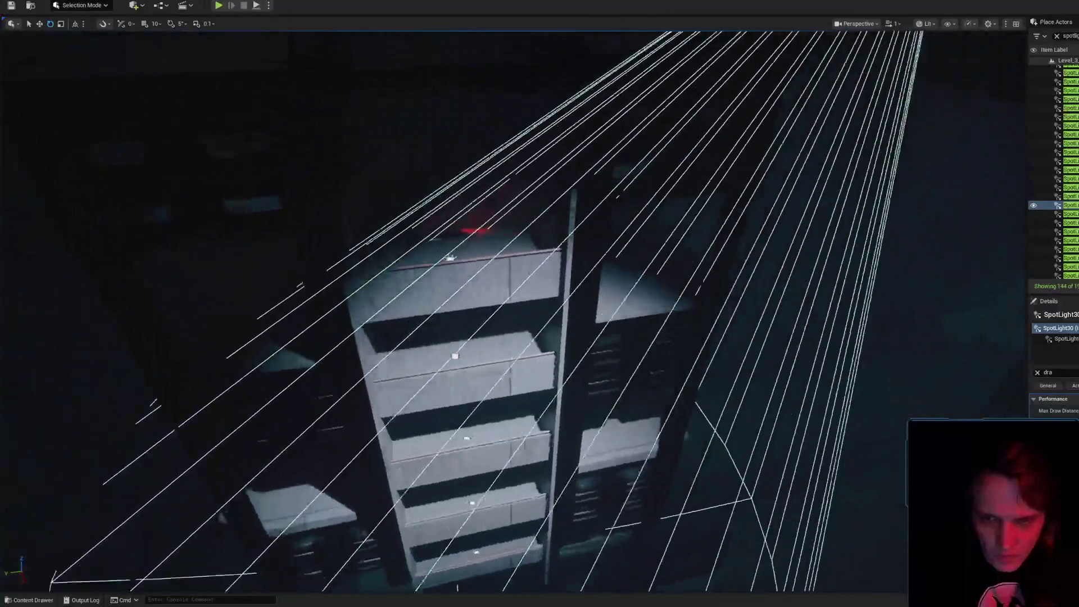
scroll(505, 309, up, 2)
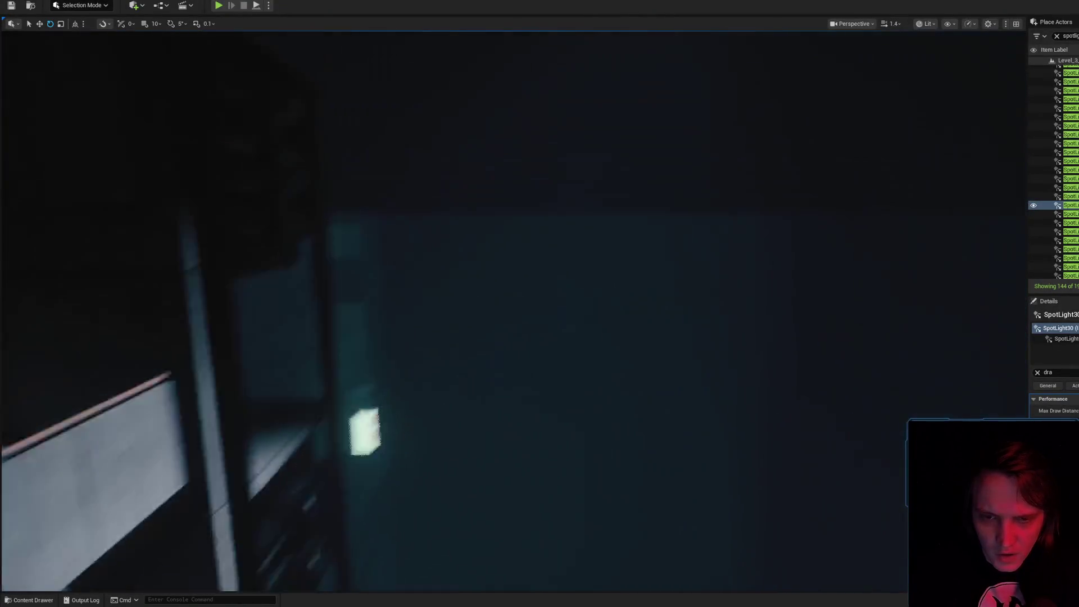
scroll(505, 309, up, 2)
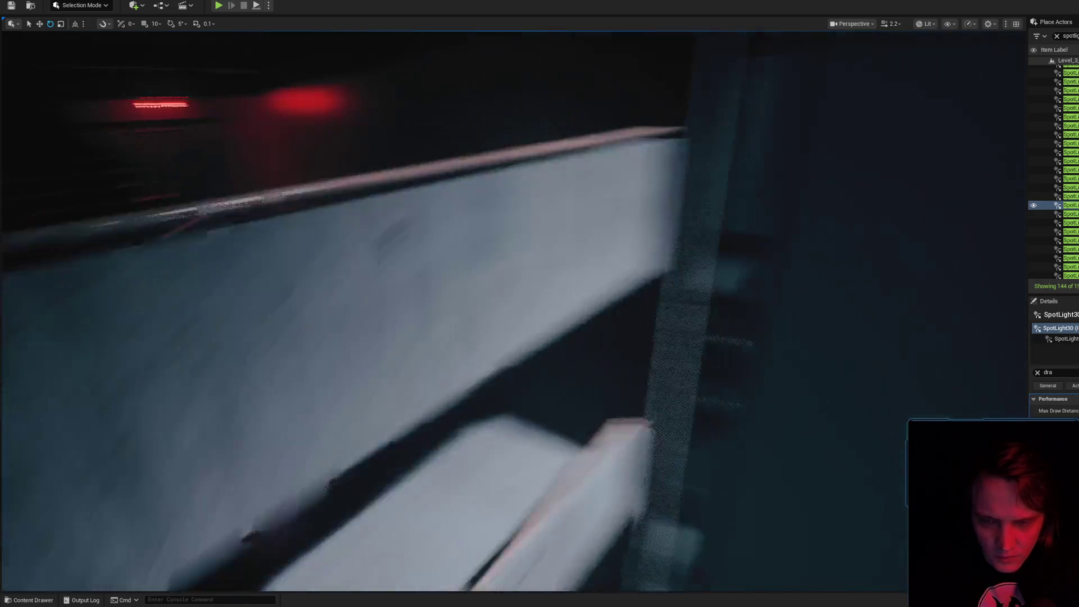
scroll(505, 309, down, 3)
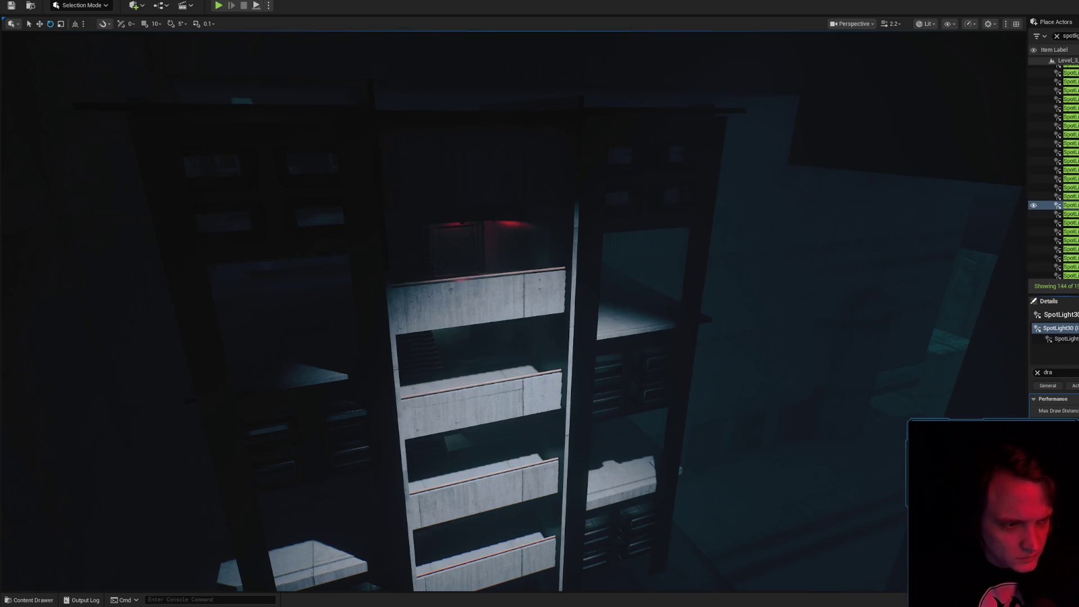
mouse_move(540, 304)
mouse_down()
mouse_move(529, 315)
mouse_move(522, 292)
mouse_move(534, 222)
mouse_move(488, 250)
mouse_up()
scroll(531, 224, down, 2)
scroll(494, 243, up, 3)
scroll(489, 248, up, 3)
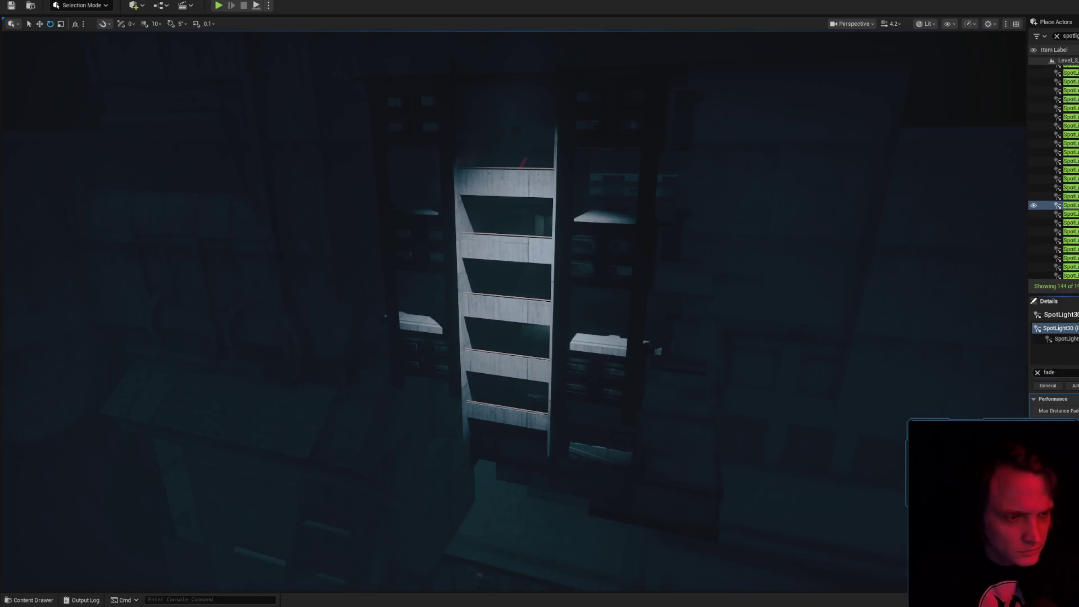
drag(488, 249, 485, 251)
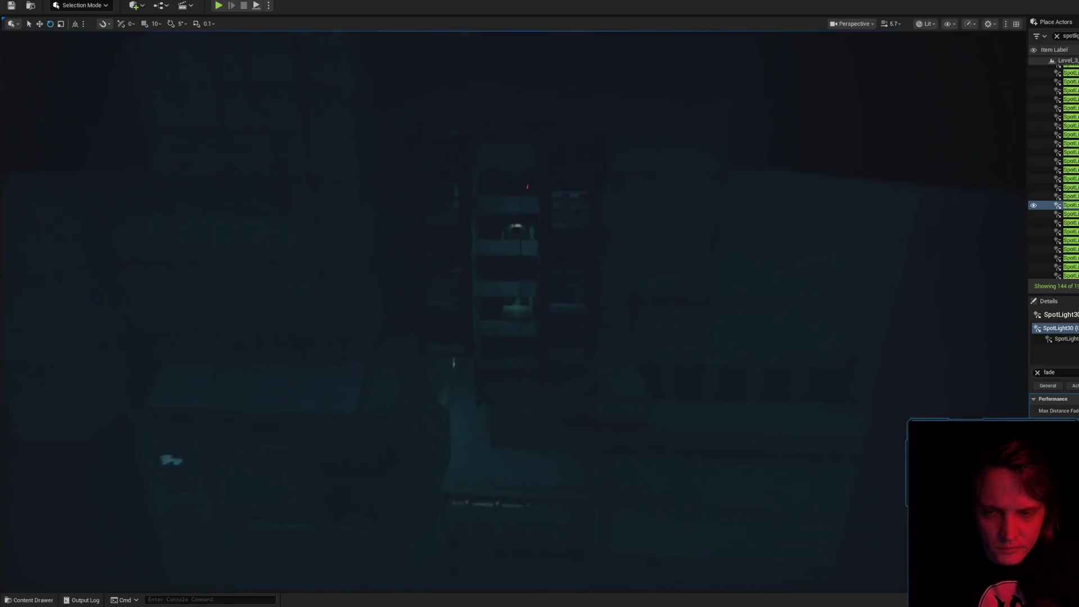
- Move away from and back to the shelving to test its light fading with distance
key(f)
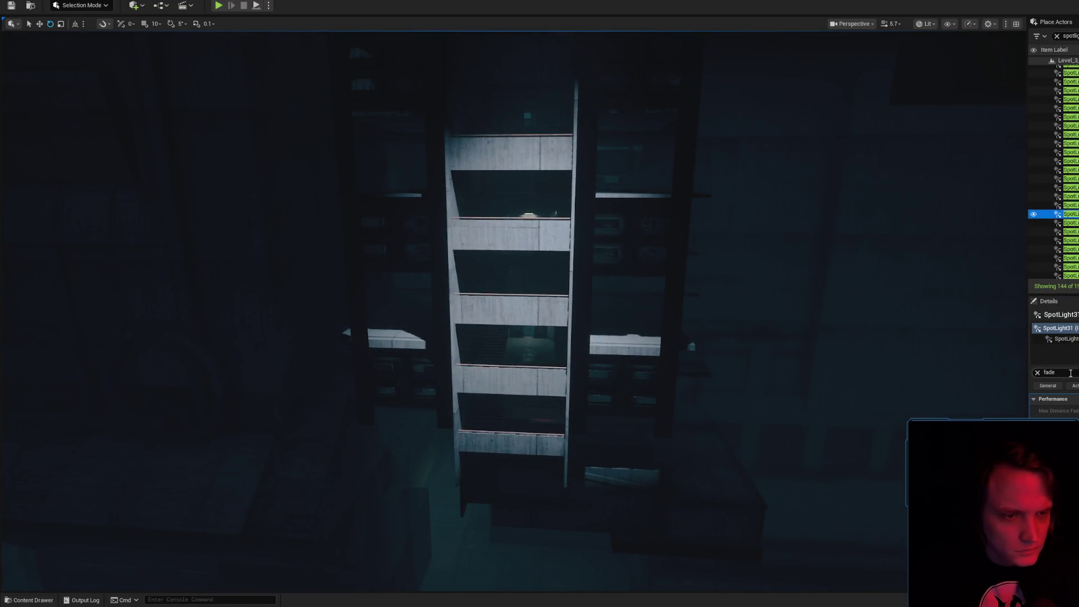
drag(521, 262, 523, 262)
key(w)
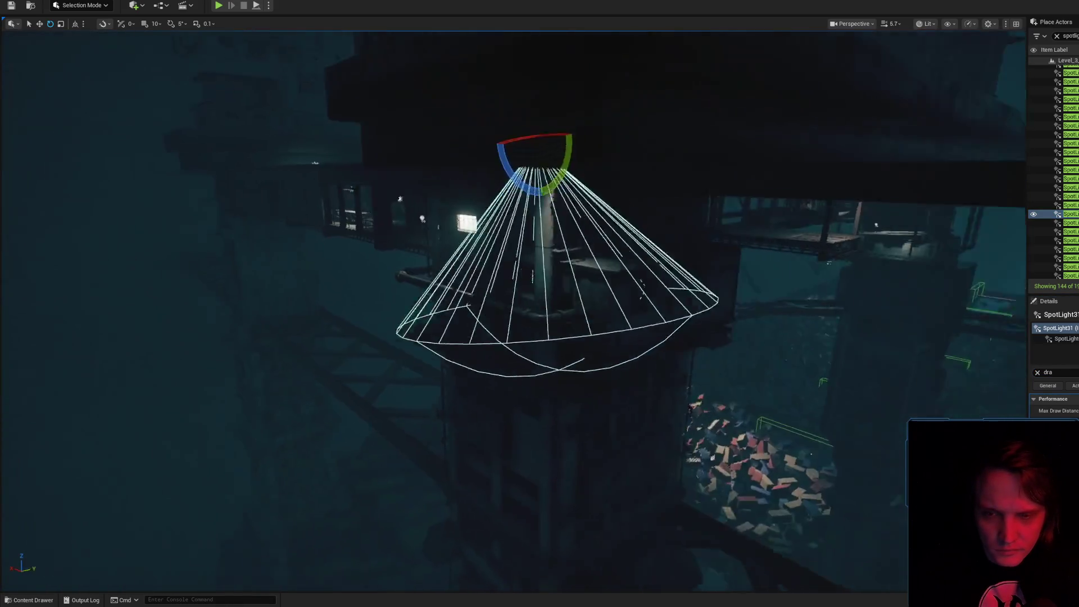
scroll(599, 291, down, 2)
scroll(636, 289, down, 3)
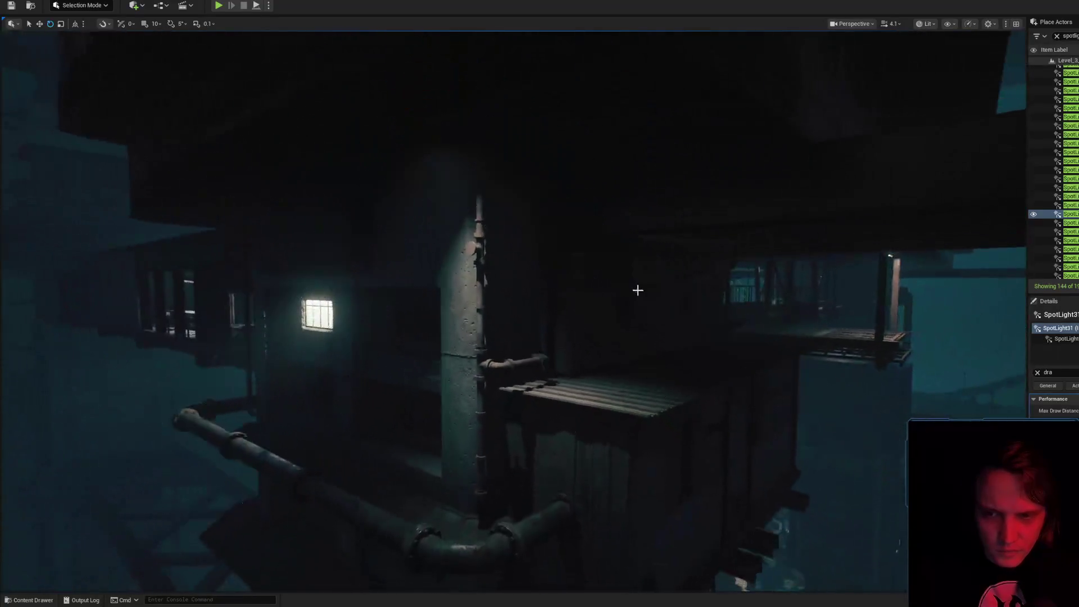
- Lower SpotLight31 slightly along Z, then select and frame SpotLight32
key(w)
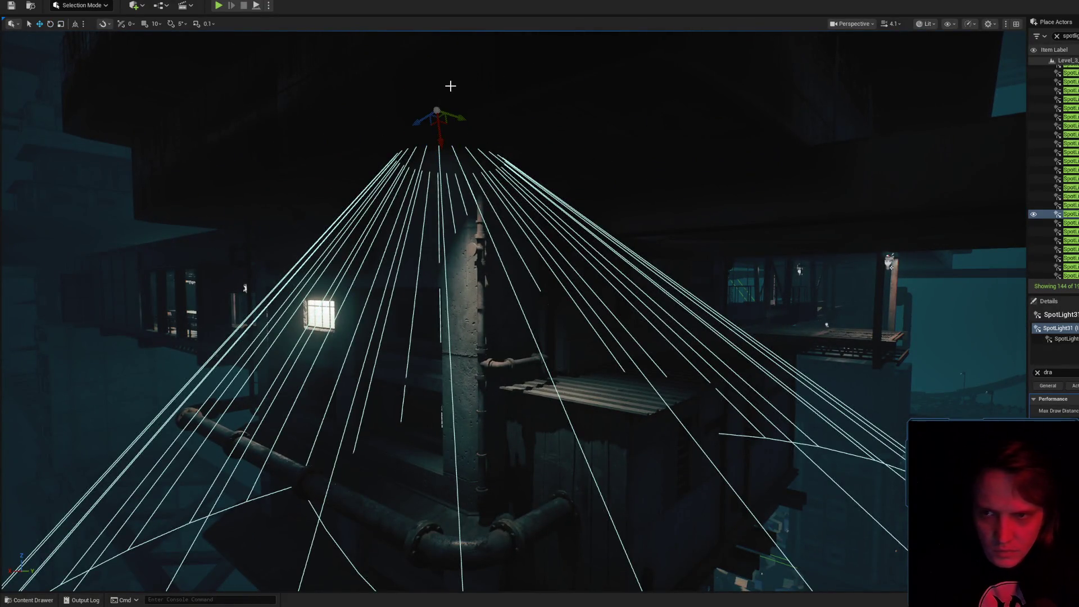
mouse_move(441, 144)
mouse_down()
mouse_move(442, 175)
mouse_move(444, 165)
mouse_up()
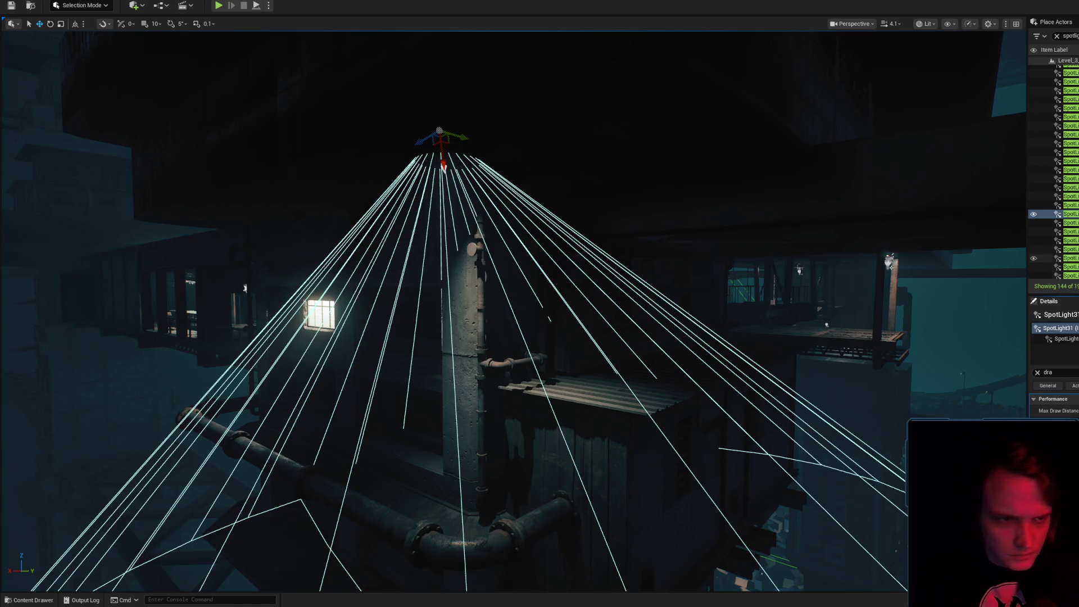
key(Down)
key(f)
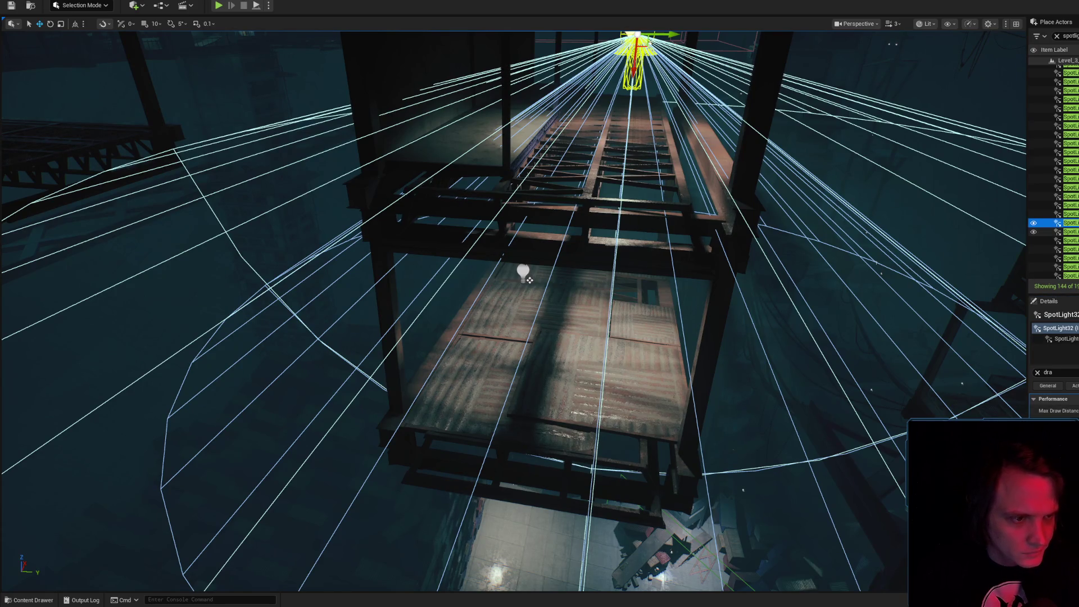
- Select SpotLight37 in the Outliner and frame it in the view
key(ctrl+f)
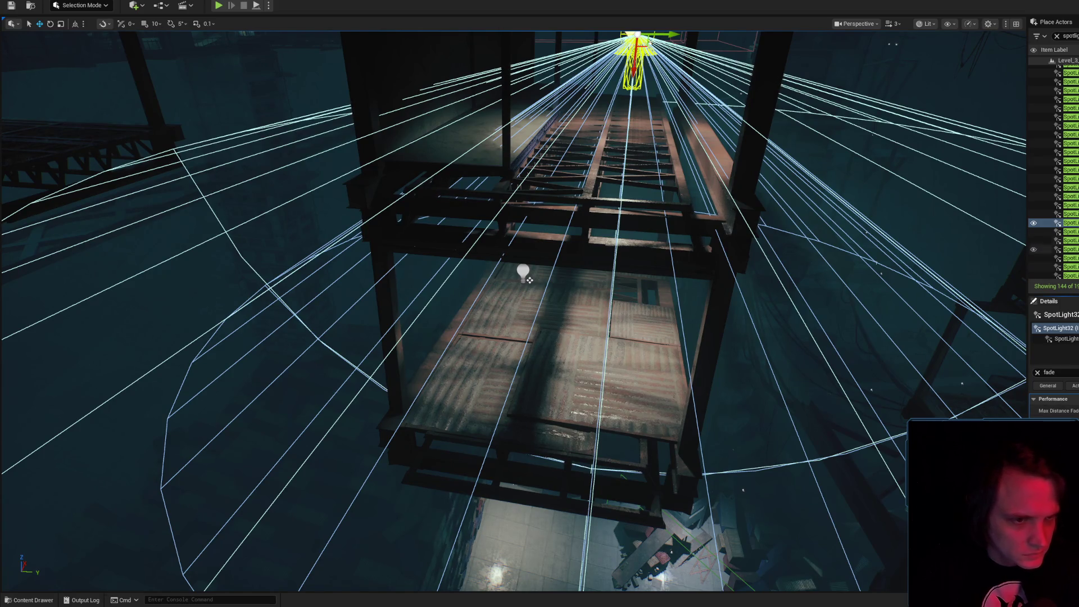
click(1068, 231)
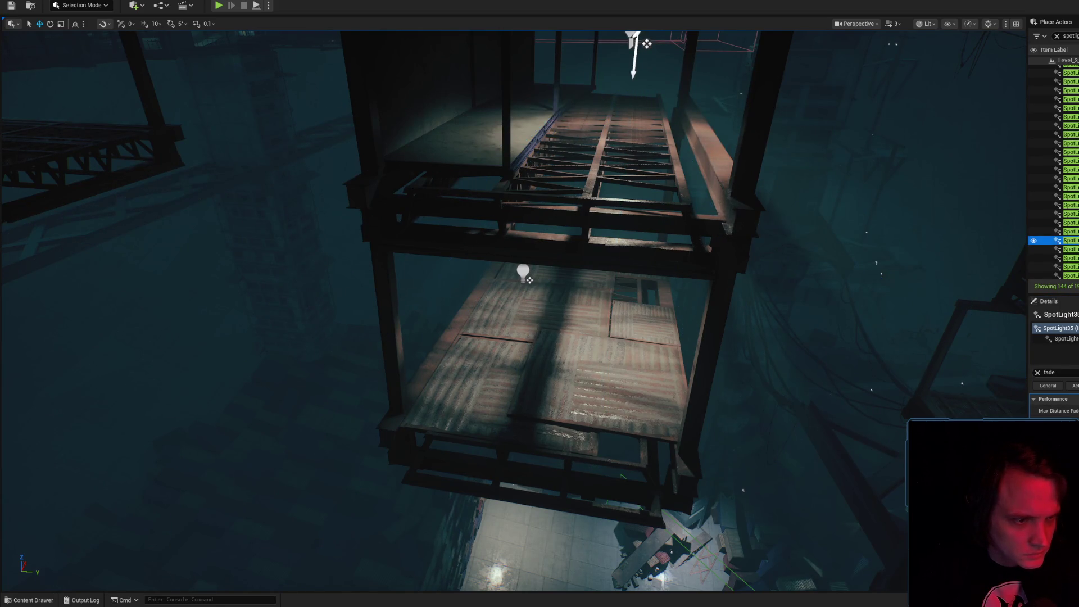
drag(1073, 372, 766, 364)
text(dra)
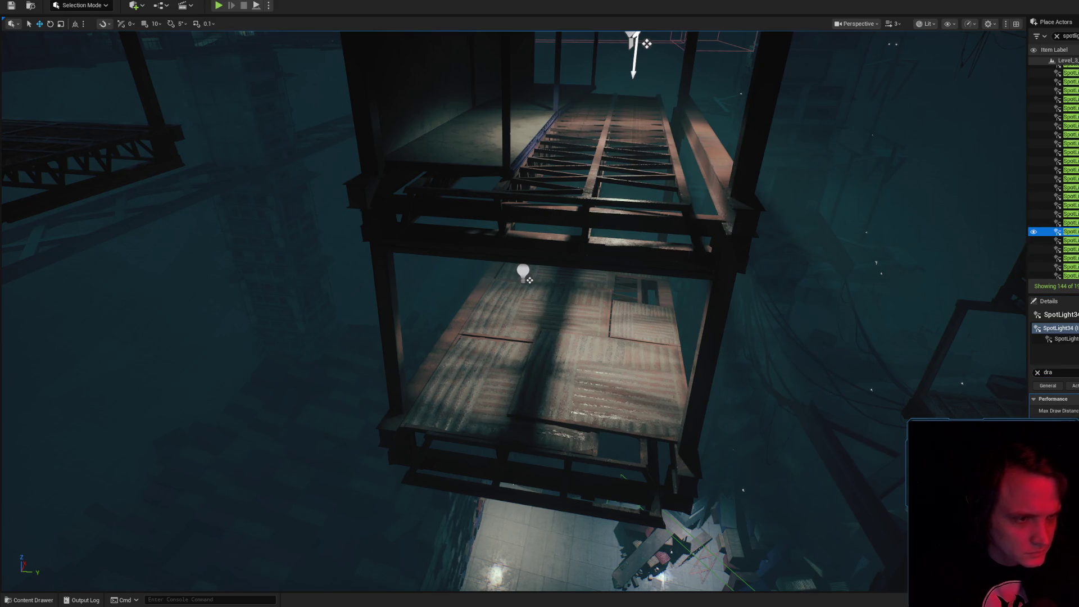
key(Down)
key(Down)
key(f)
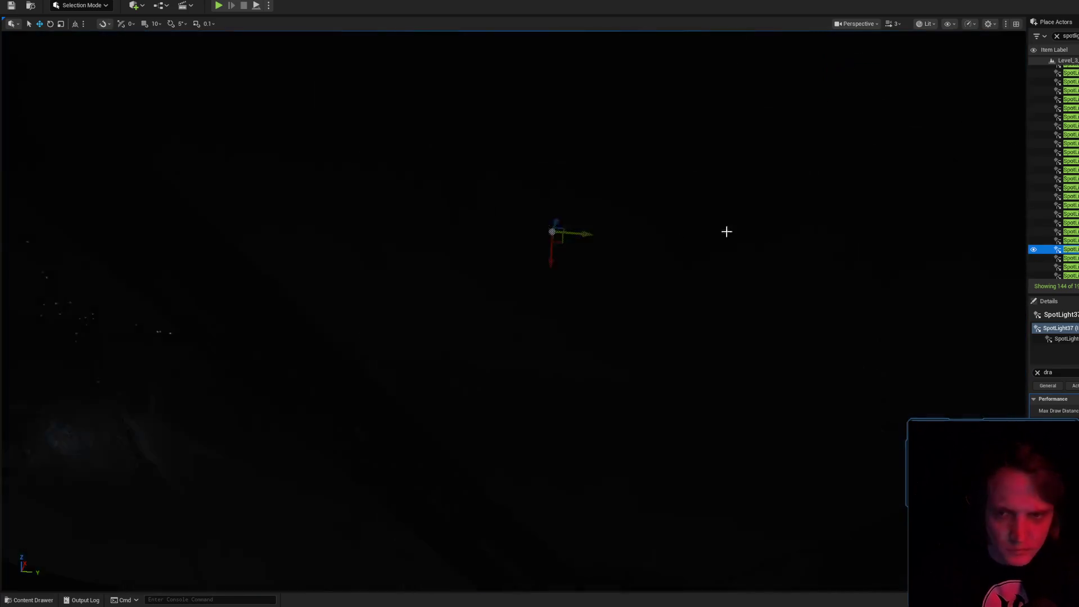
- Orbit around SpotLight37's cone, dismiss a delete prompt, and filter Details for 'dr'
scroll(505, 309, down, 2)
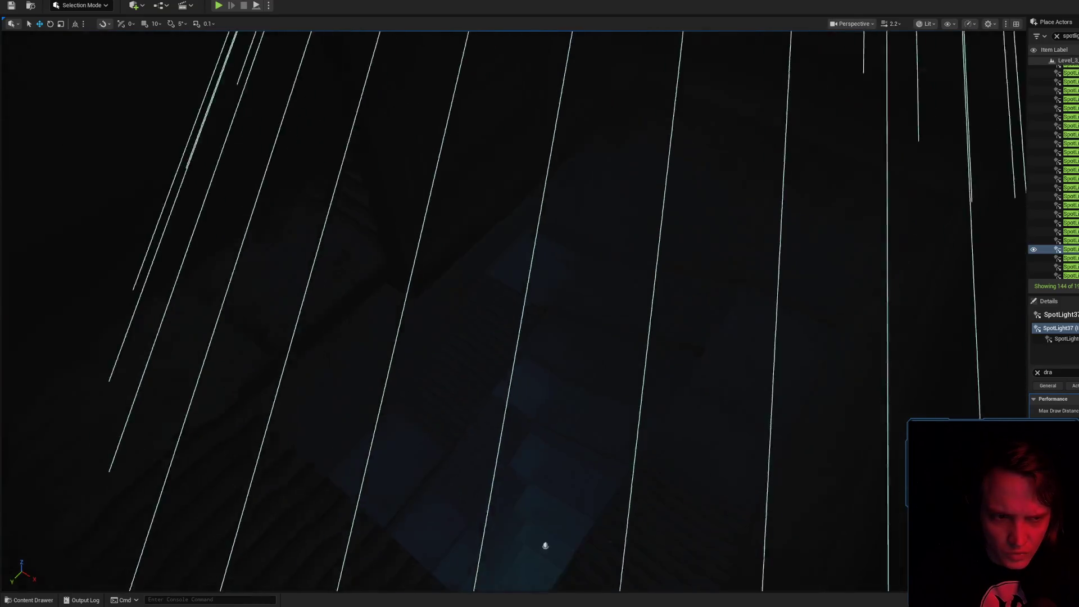
drag(549, 371, 646, 354)
mouse_move(566, 212)
mouse_down()
mouse_move(562, 236)
mouse_move(566, 212)
mouse_up()
key(Delete)
click(865, 317)
scroll(930, 330, up, 2)
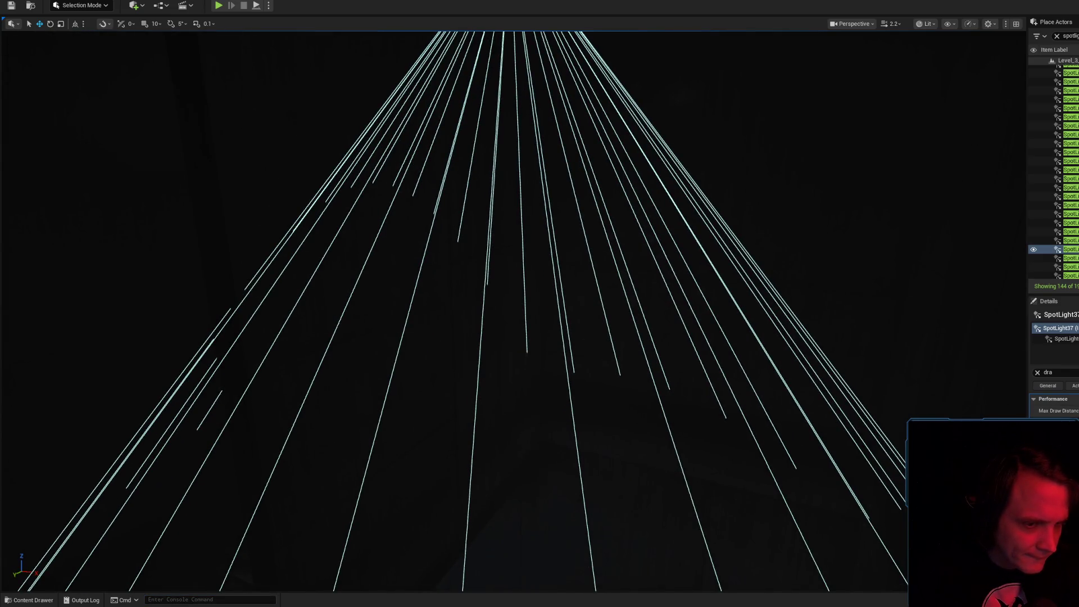
click(1038, 372)
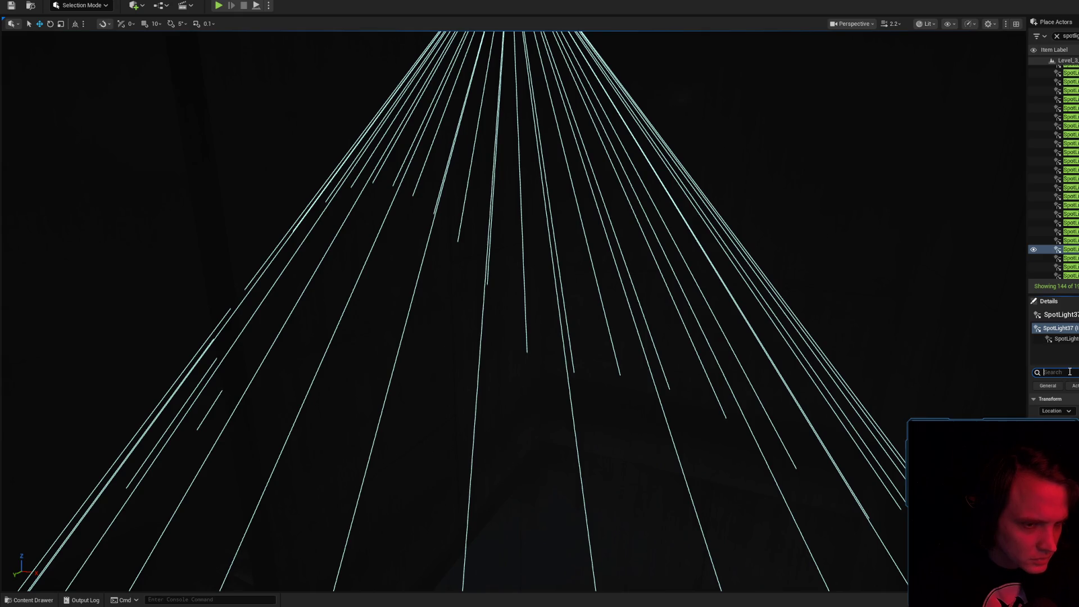
text(dra)
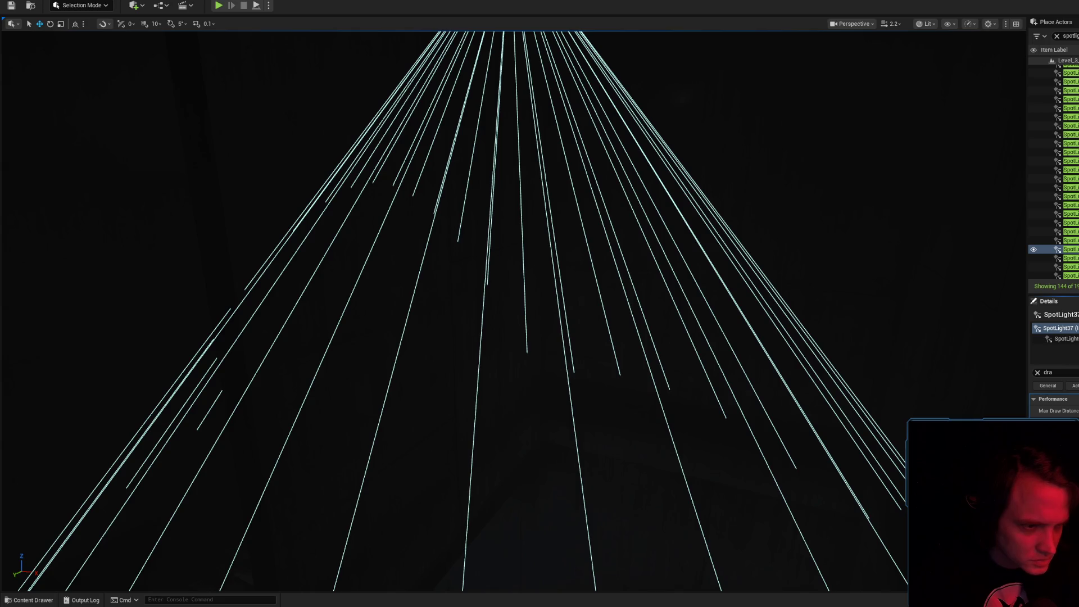
- Frame SpotLight38 and look down at the walkway beneath it
click(1056, 201)
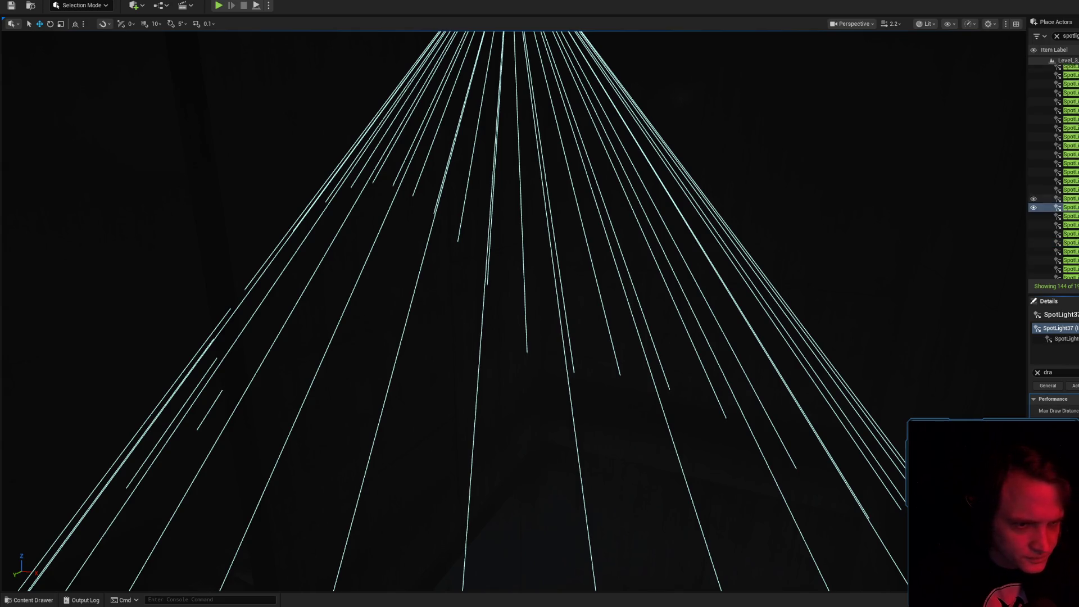
key(f)
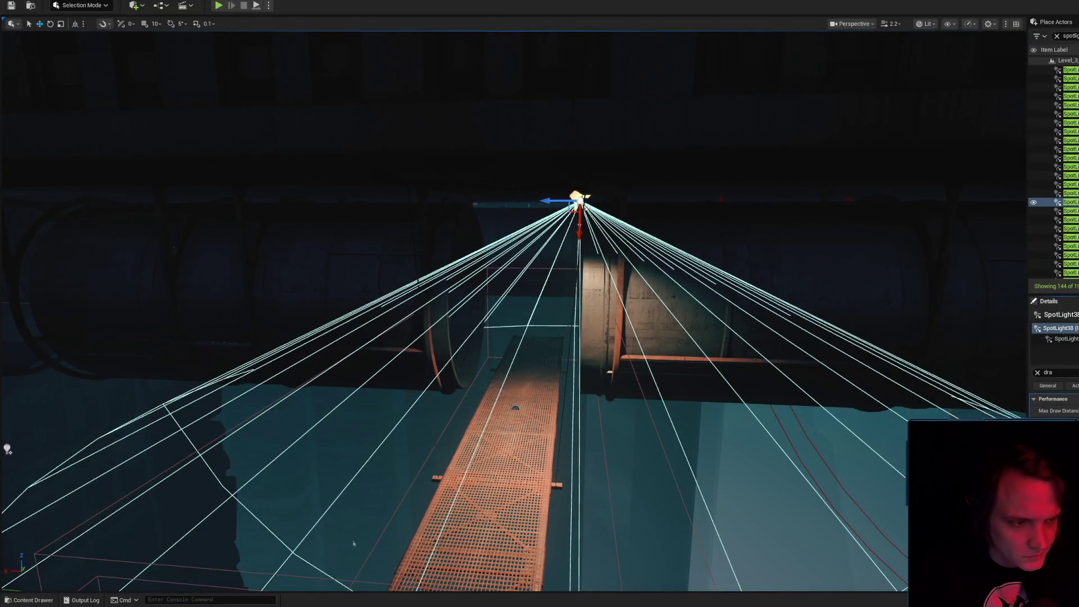
mouse_move(353, 543)
mouse_down()
mouse_move(366, 578)
mouse_move(399, 455)
mouse_move(438, 379)
mouse_up()
scroll(393, 472, up, 2)
scroll(416, 421, up, 2)
- Step through SpotLight40 to SpotLight49 and frame SpotLight51 among the city towers
click(1057, 211)
click(1056, 220)
key(Up)
key(Up)
key(Up)
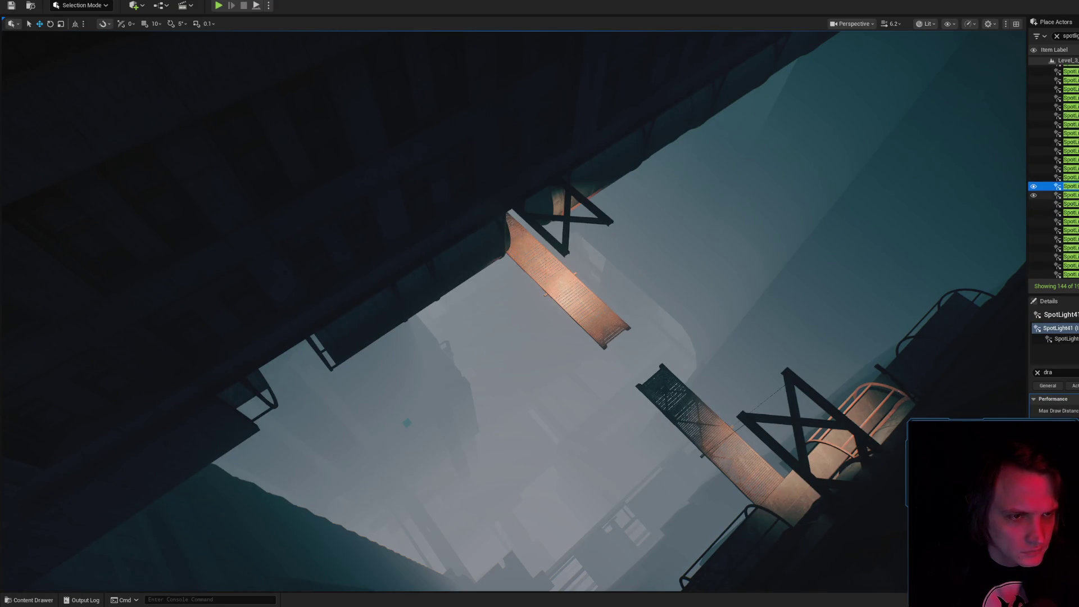
key(Up)
key(Up)
key(Up)
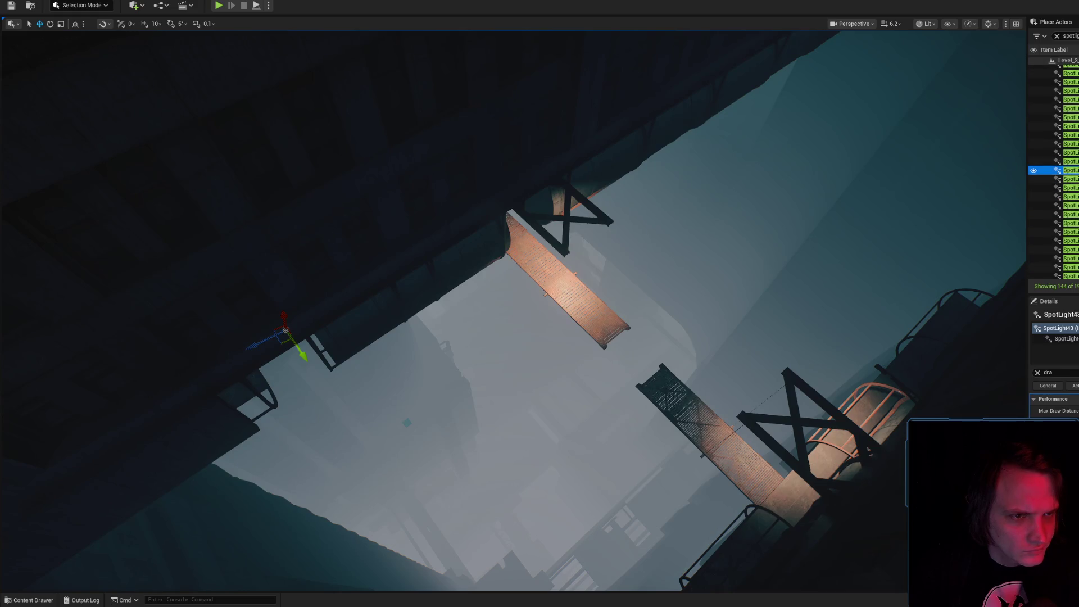
key(Up)
key(Up)
key(Up)
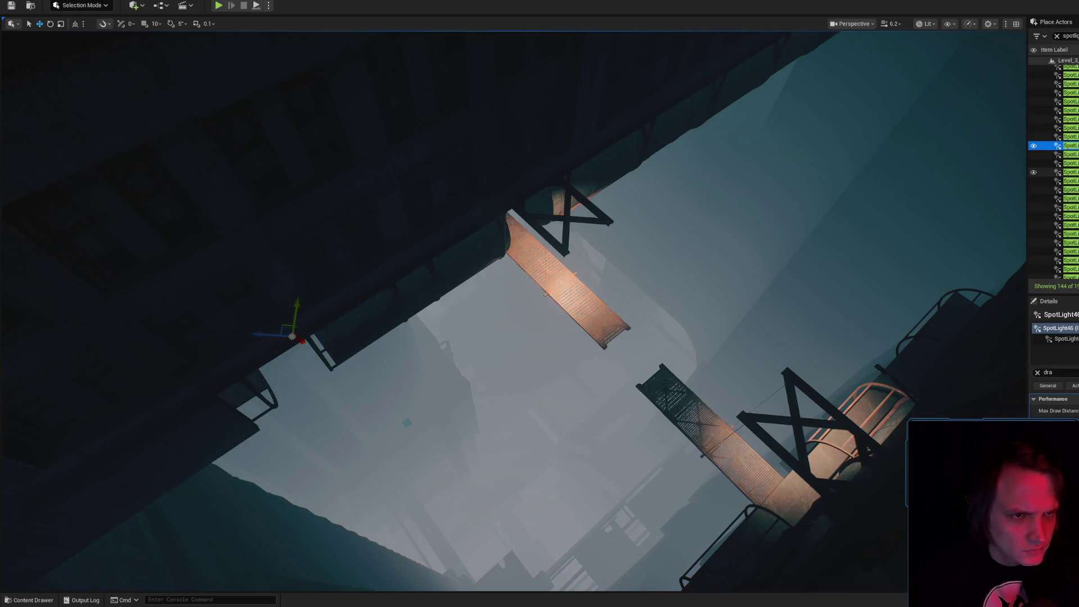
key(Down)
key(Down)
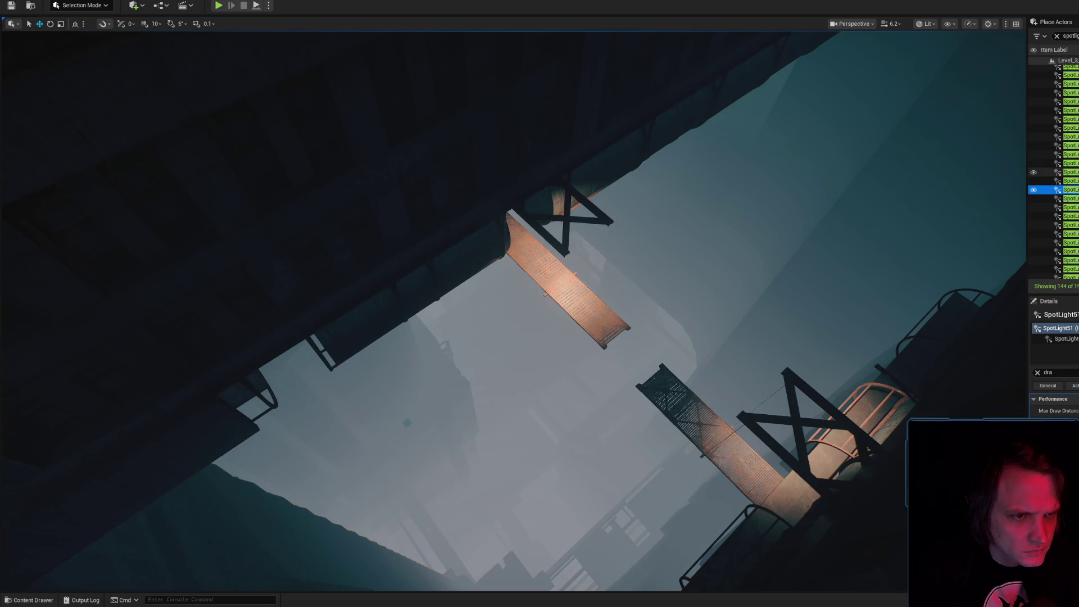
key(f)
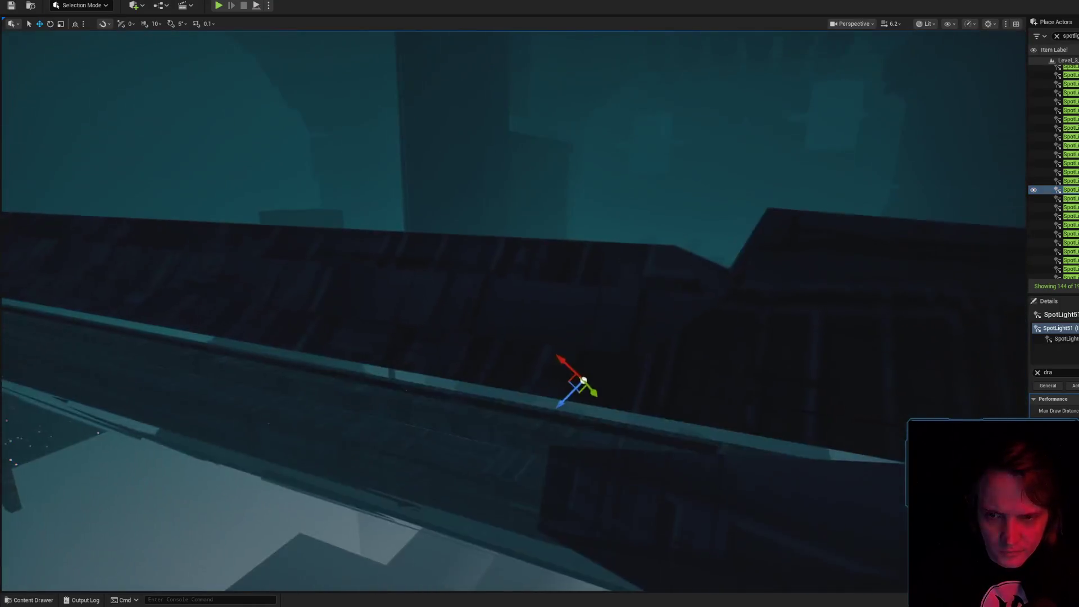
scroll(540, 303, down, 5)
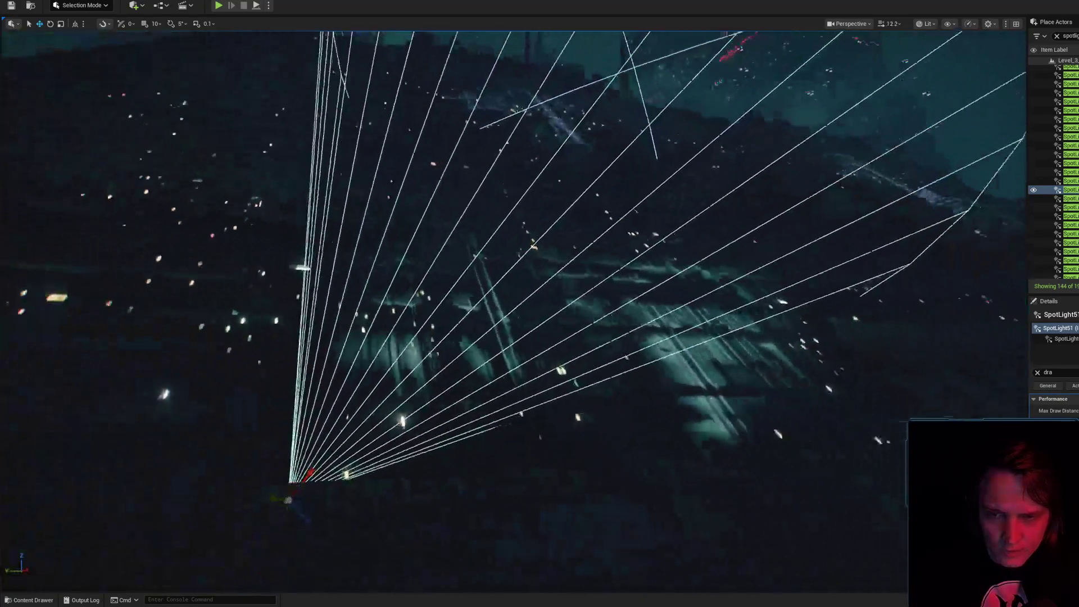
scroll(539, 303, down, 5)
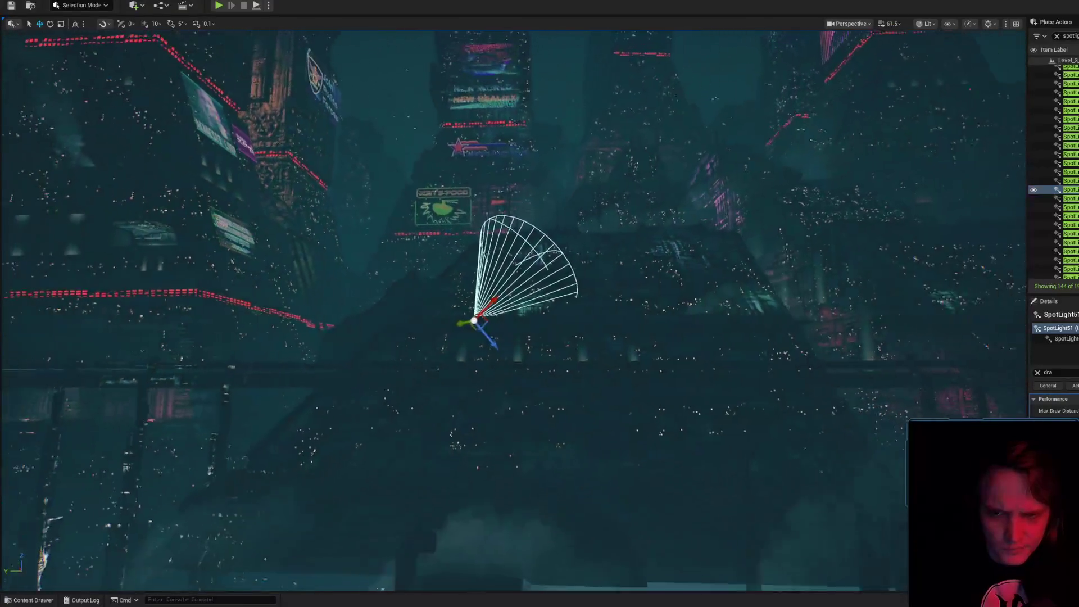
scroll(716, 279, down, 2)
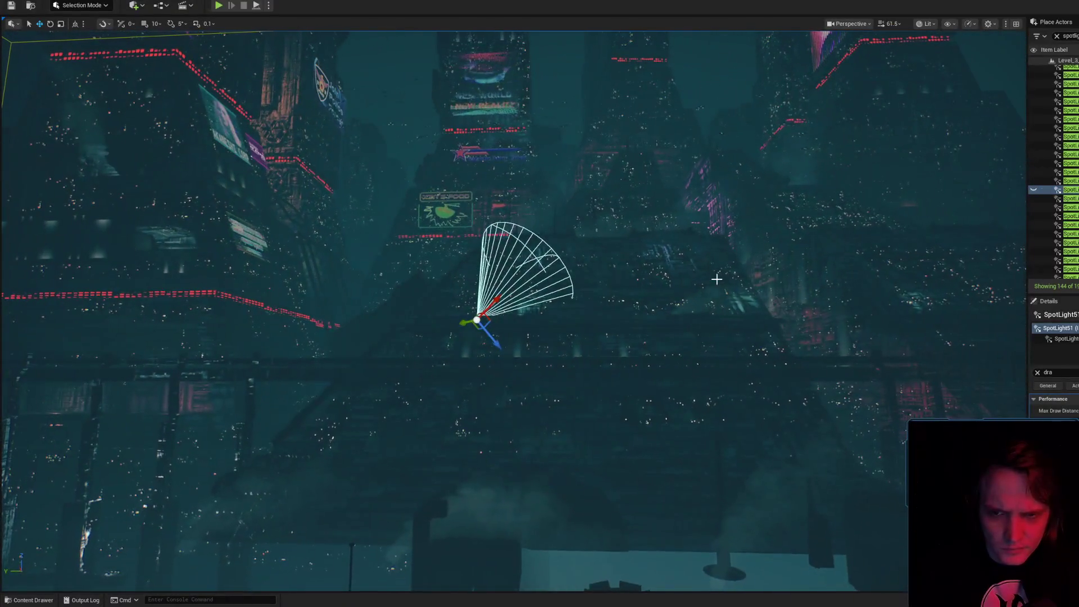
- Clear the property filter and preview the city in game view
click(1038, 373)
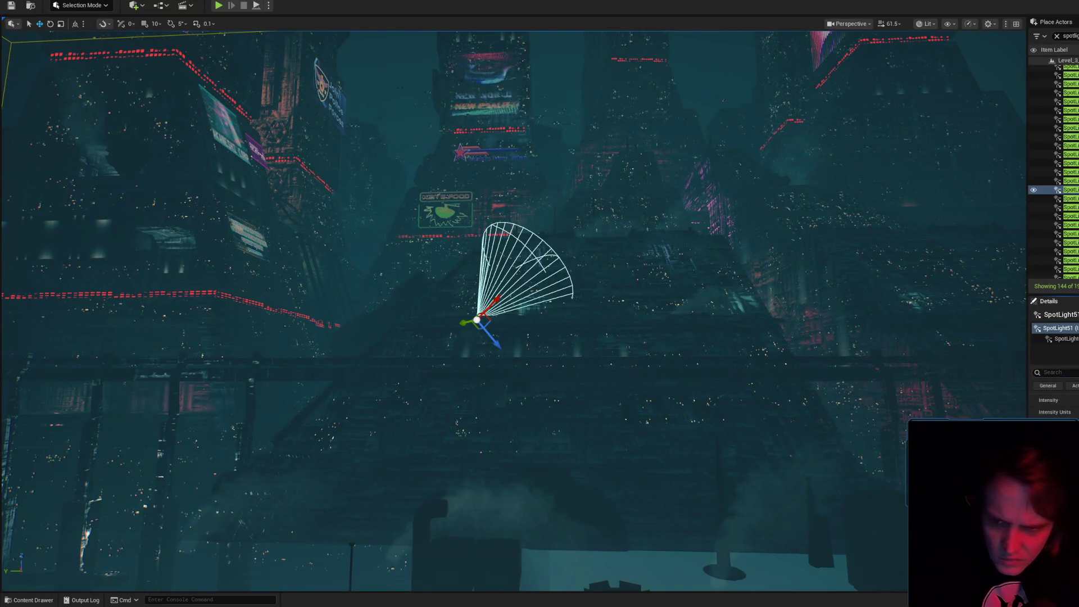
key(g)
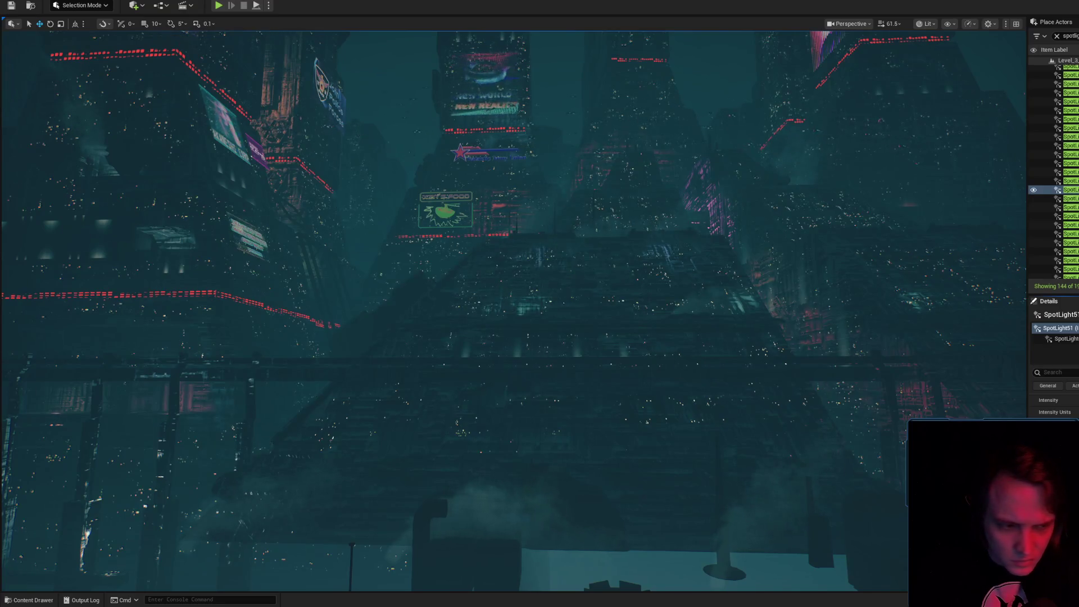
key(space)
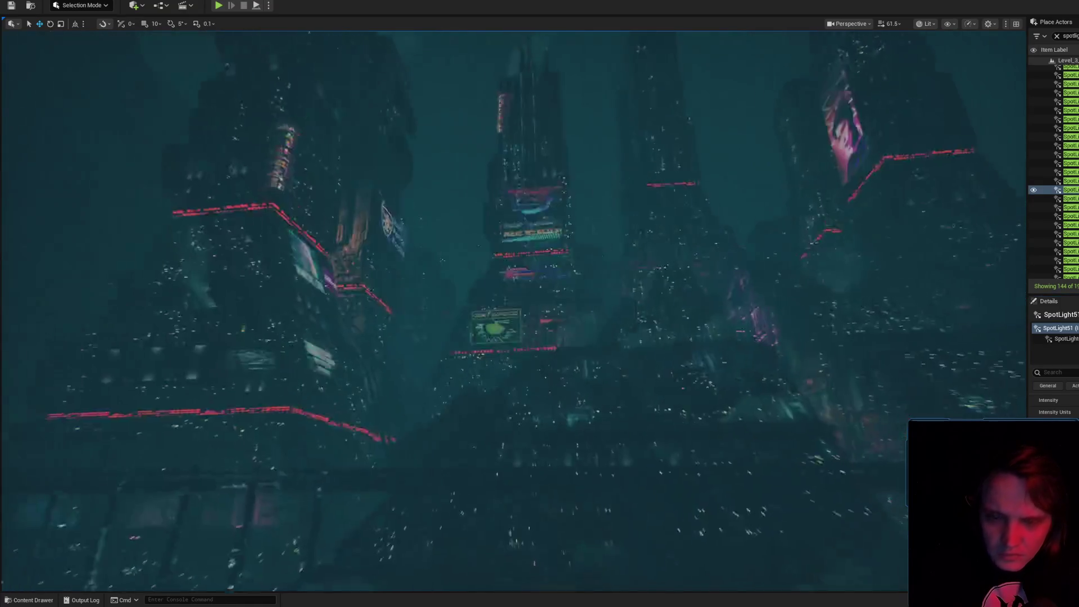
key(g)
key(g)
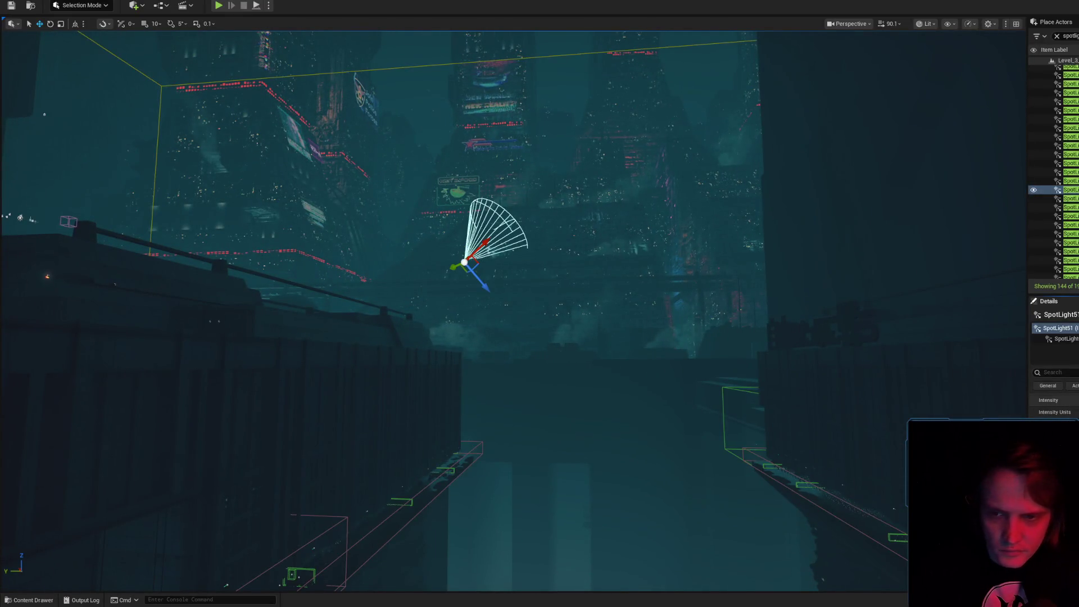
key(space)
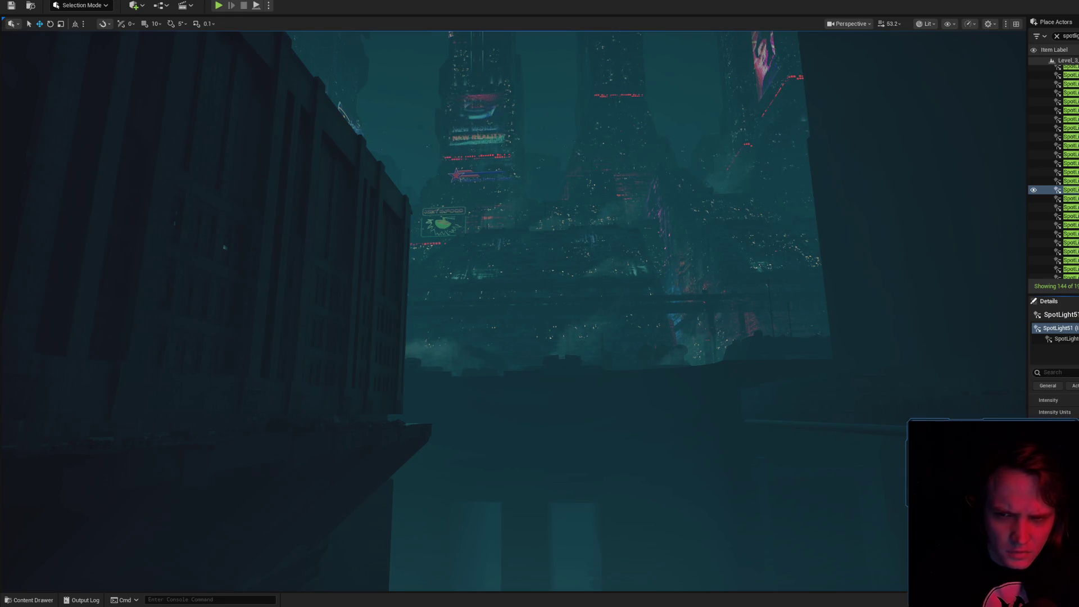
- Reselect SpotLight51, toggle game view, and move closer to its cone
click(1057, 198)
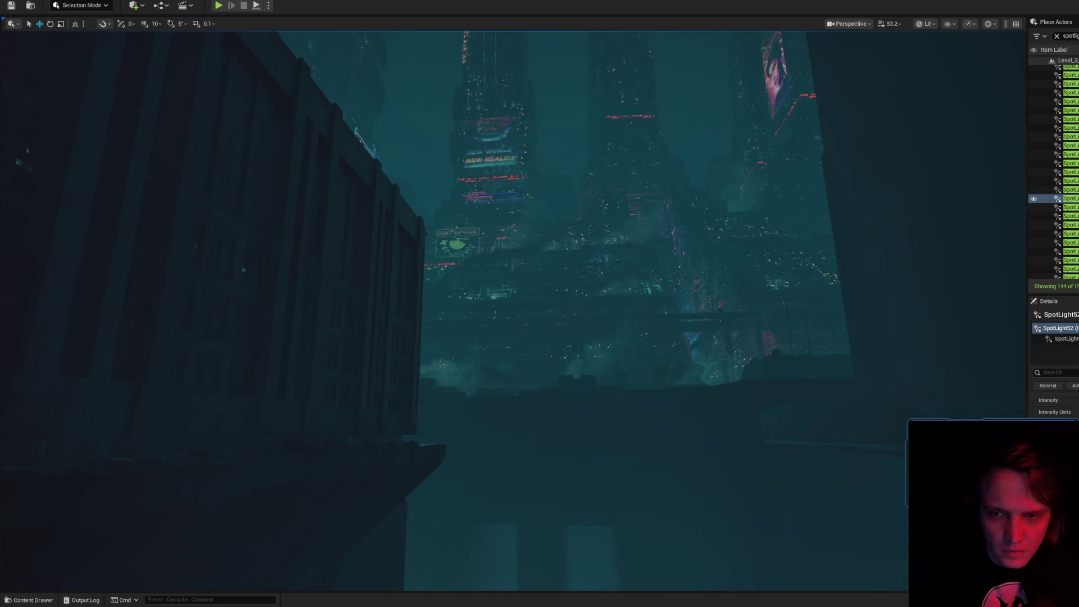
scroll(771, 350, up, 3)
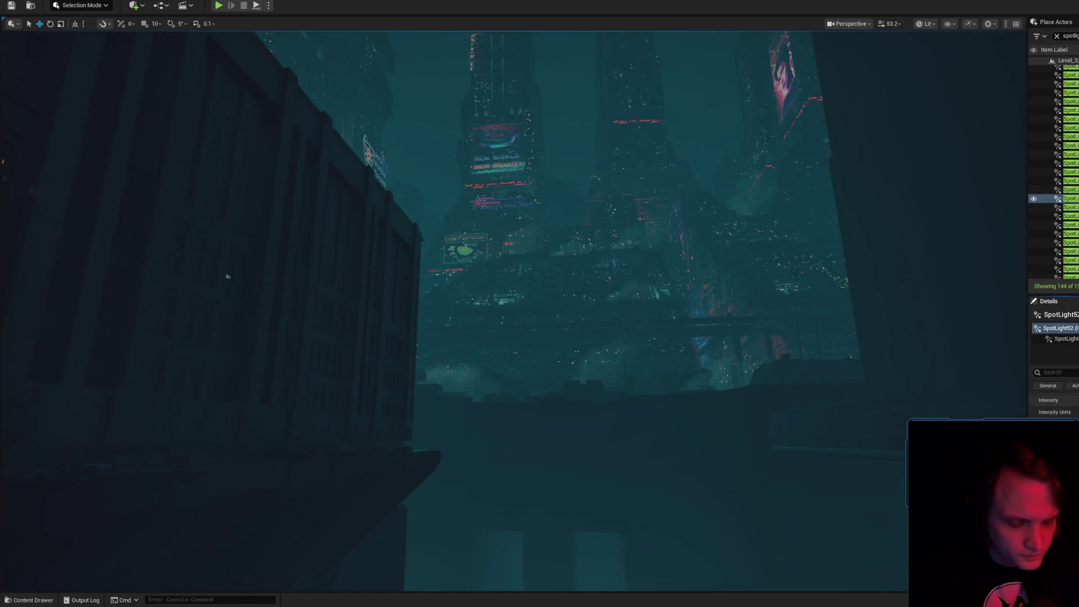
click(1065, 189)
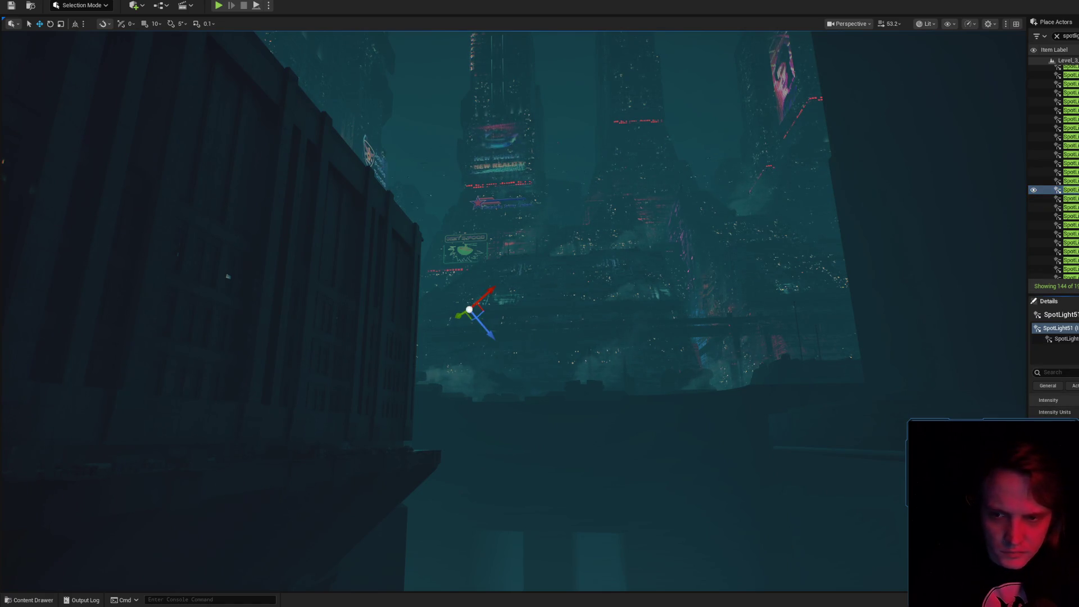
drag(731, 420, 755, 420)
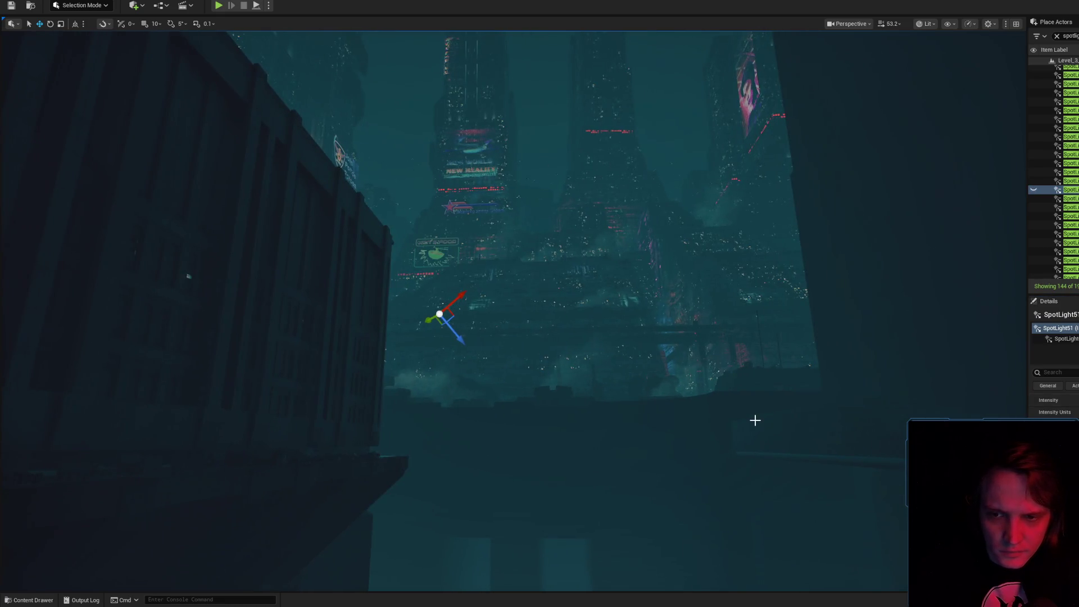
key(g)
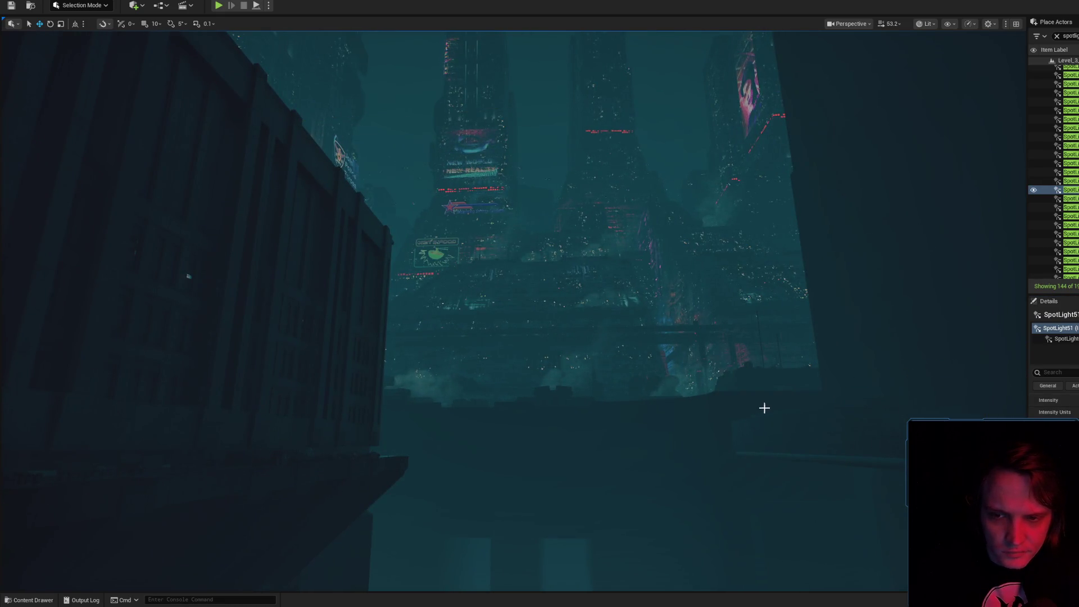
key(g)
key(w)
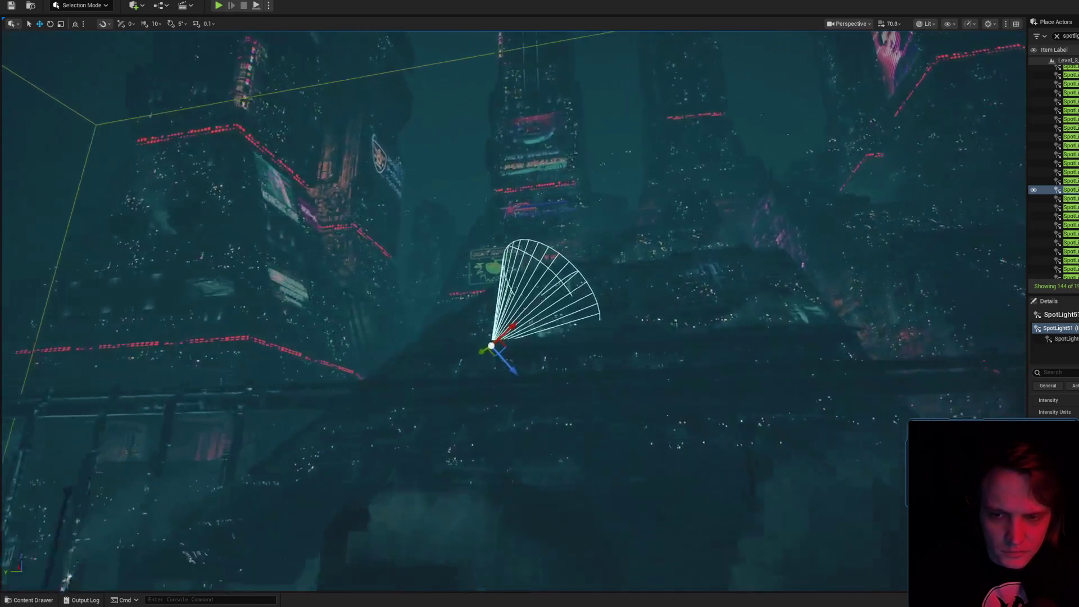
key(w)
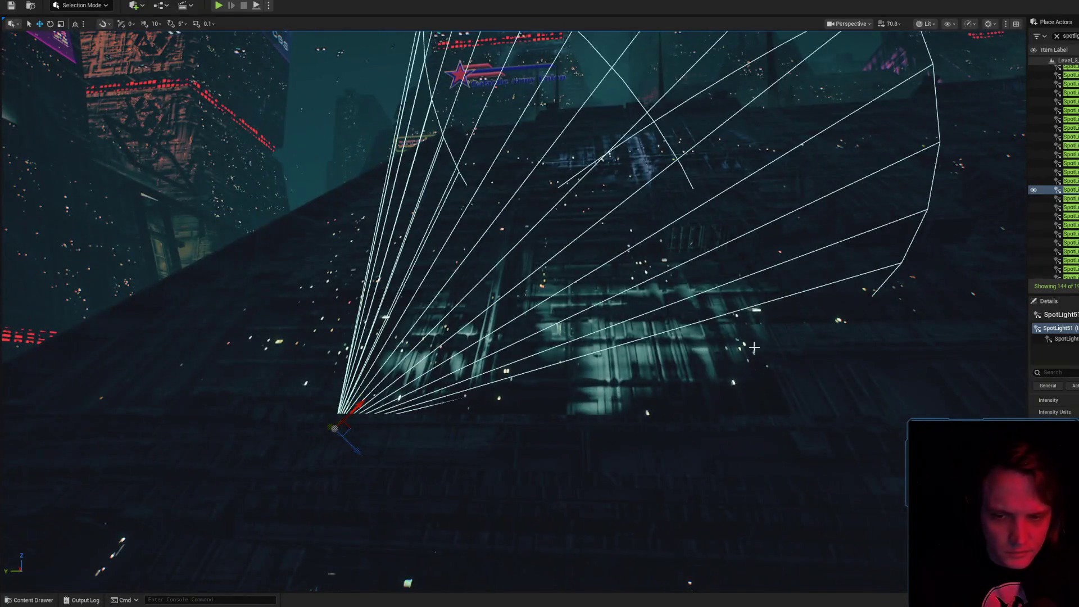
- Frame SpotLight52 and delete it from the level
key(Down)
key(f)
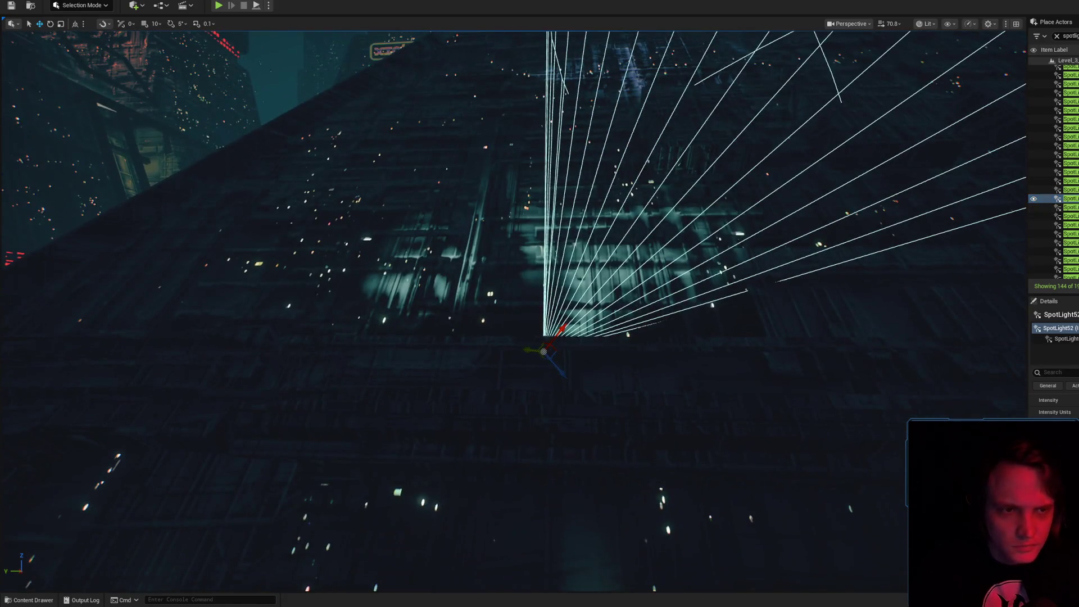
key(Delete)
key(Up)
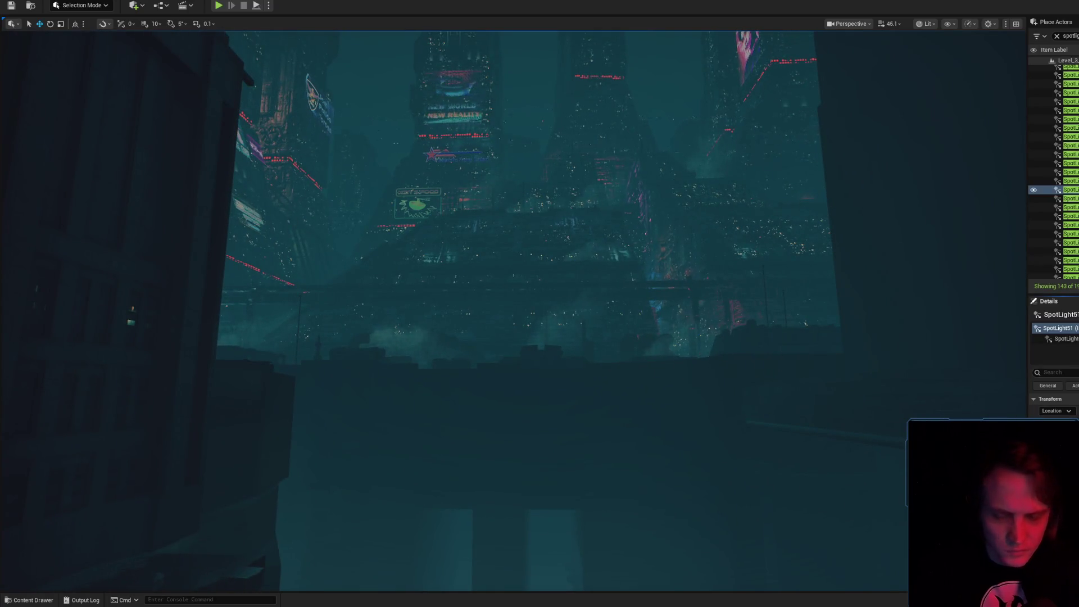
drag(839, 428, 816, 416)
- Save the Level_3_Game map via Save Selected, then select SpotLight53
key(ctrl+s)
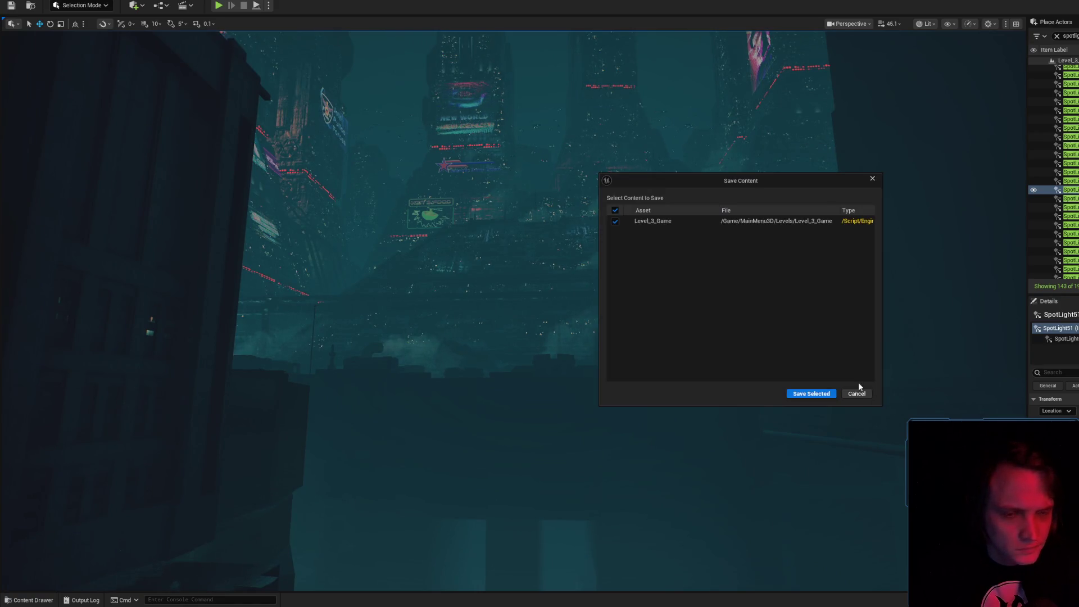
click(823, 393)
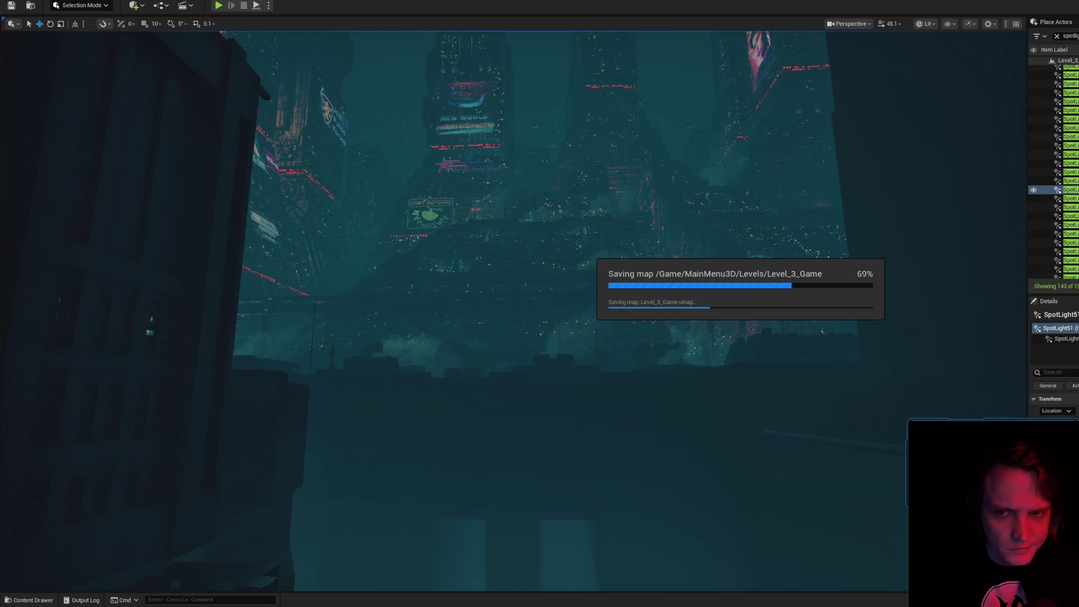
key(grave)
click(1068, 198)
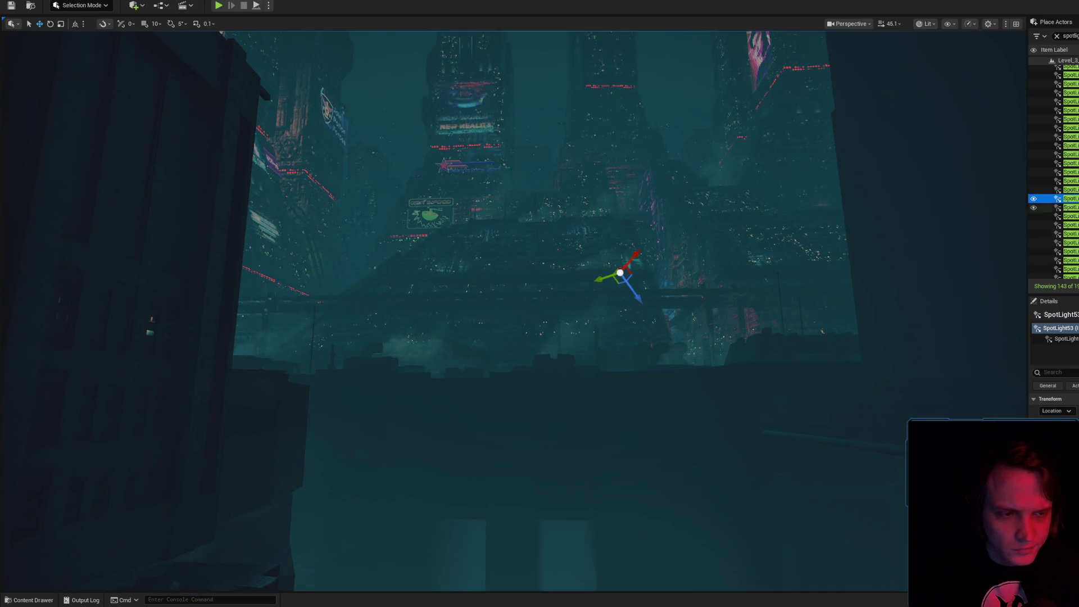
- Filter SpotLight53's Details to 'dra' to check its draw distance, then clear the filter
click(1071, 373)
text(dra)
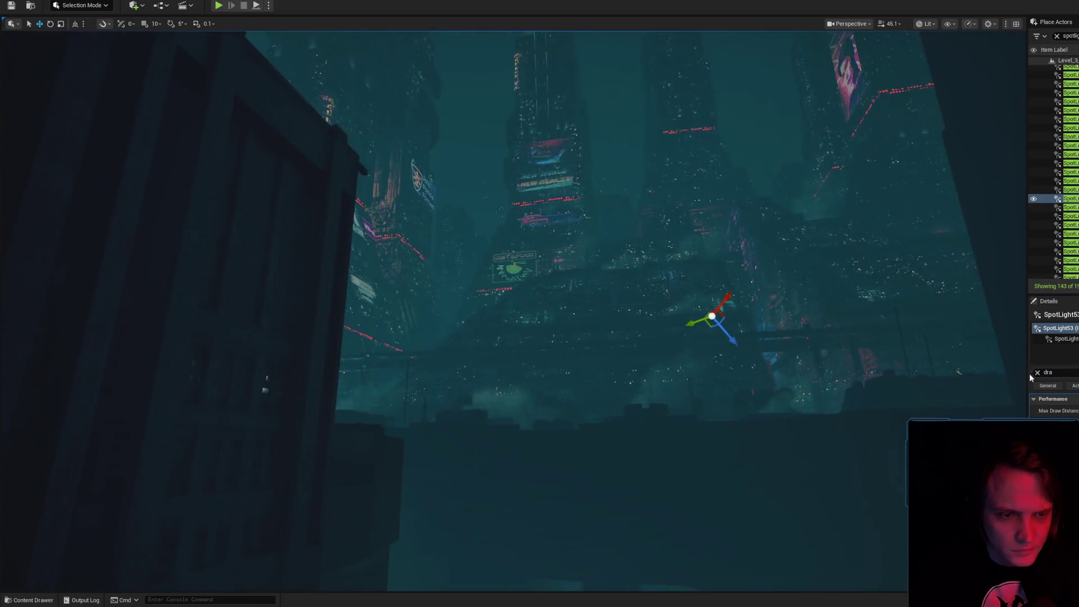
click(1034, 372)
scroll(755, 318, down, 2)
- Move from SpotLight54 on to SpotLight57 and frame it in the level
key(Down)
key(Down)
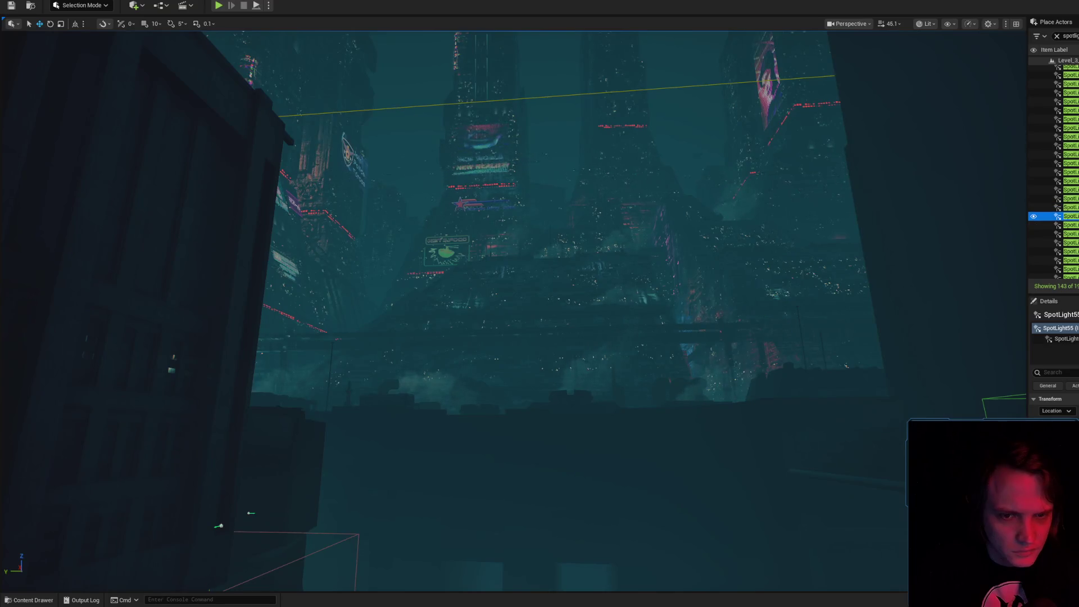
click(1067, 373)
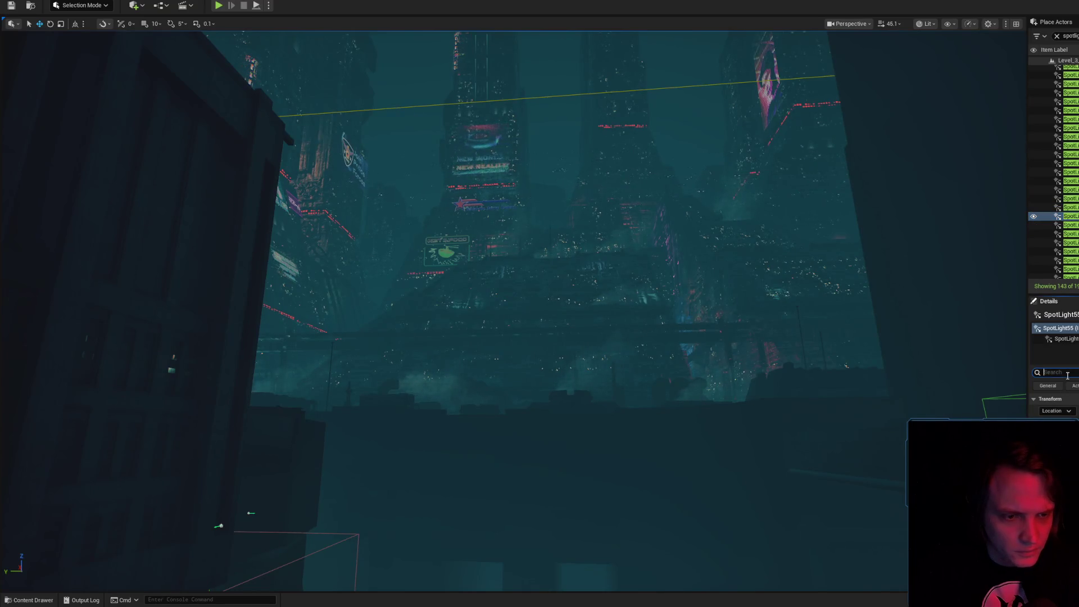
text(dra)
click(1068, 224)
key(Down)
key(f)
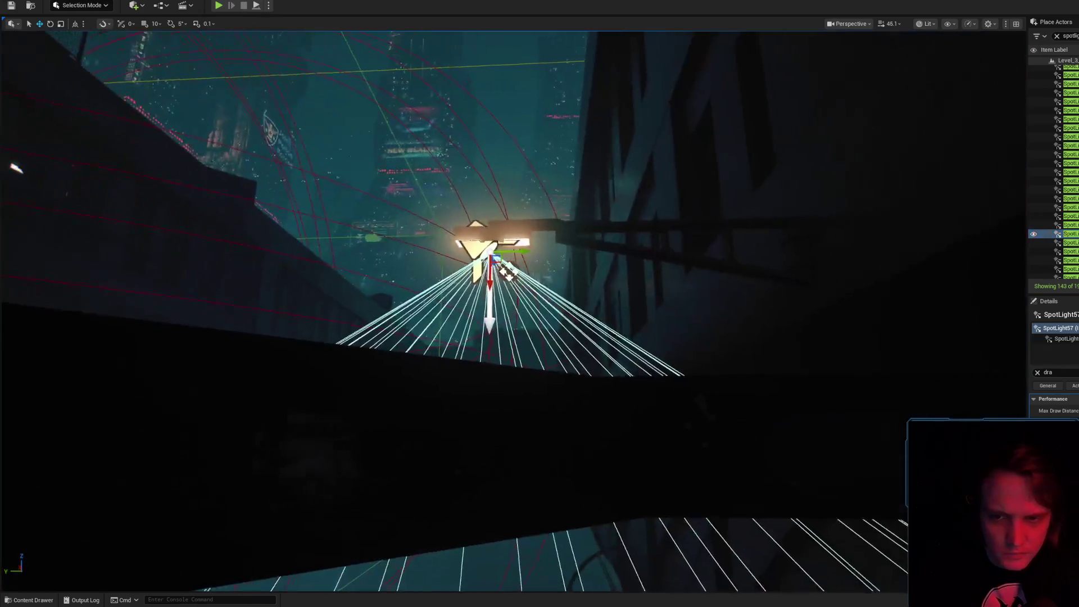
scroll(513, 310, down, 3)
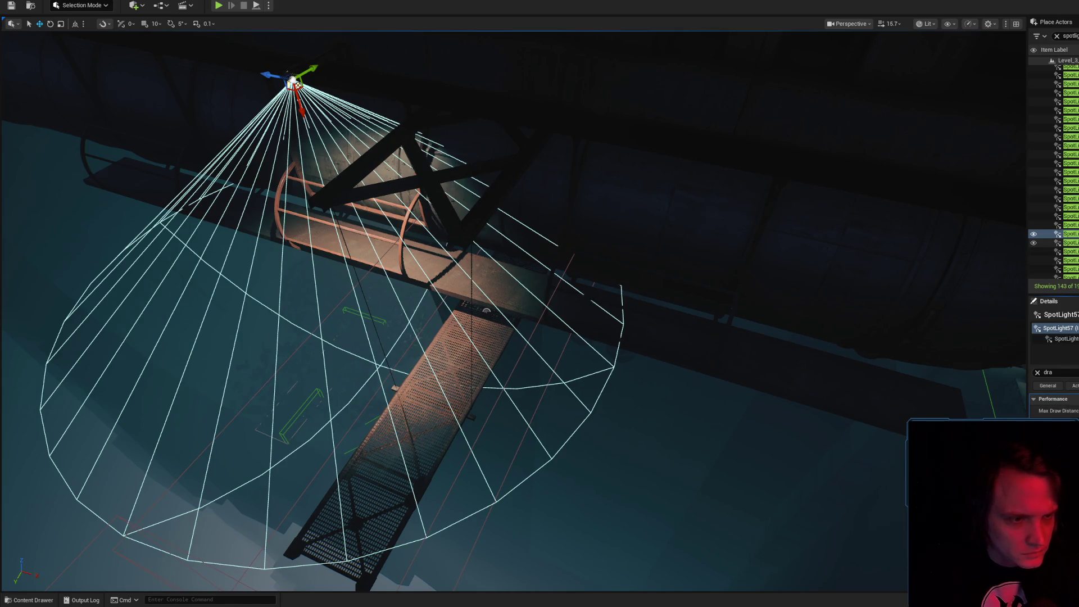
- Step through SpotLight60 to SpotLight65, framing each one in the viewport
click(1056, 242)
key(Down)
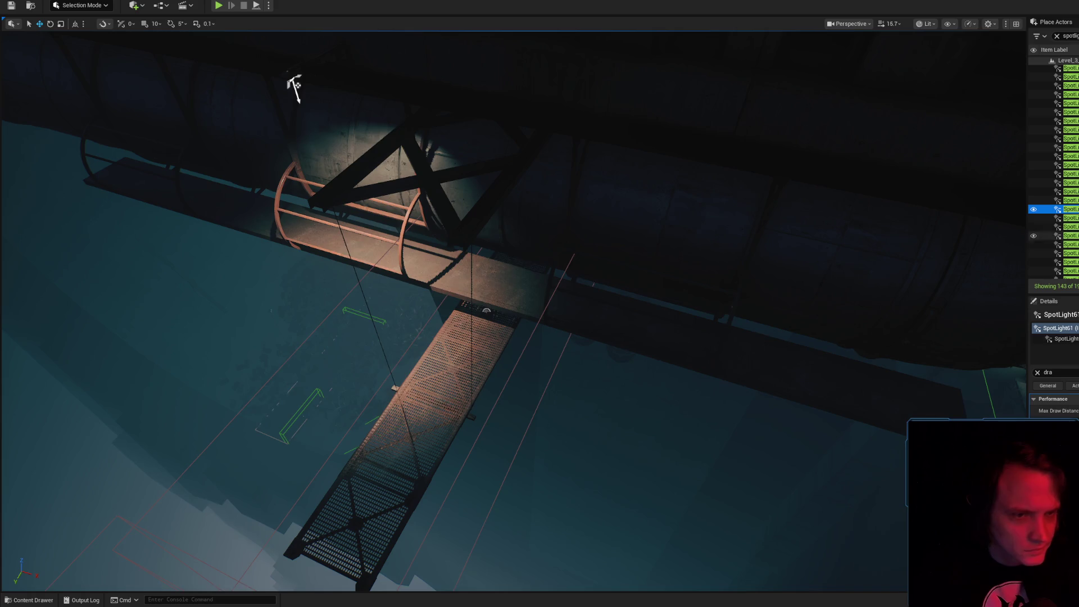
key(Down)
key(f)
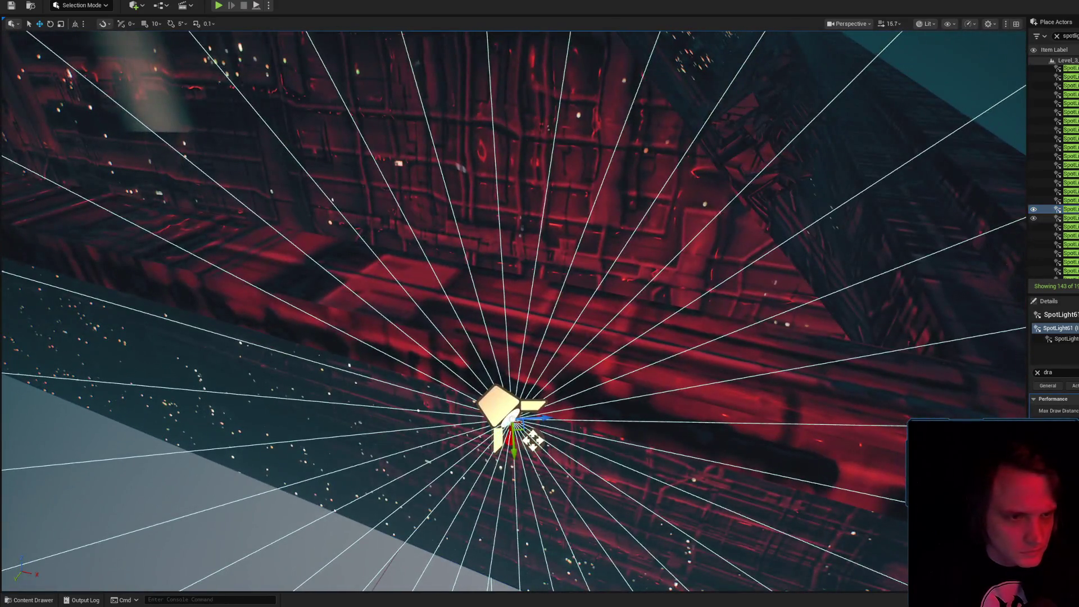
key(Down)
key(f)
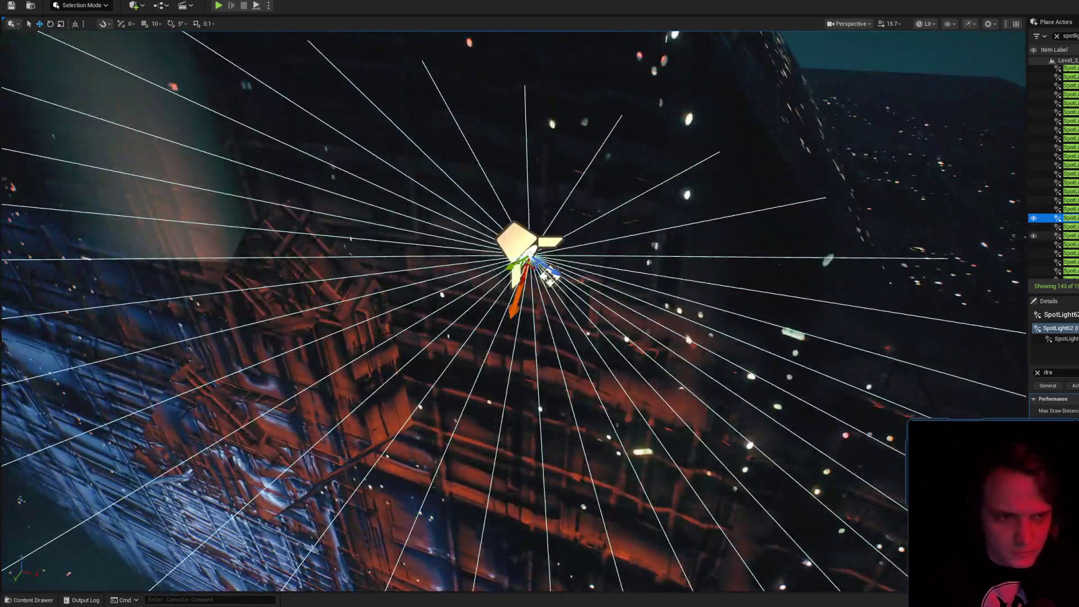
key(f)
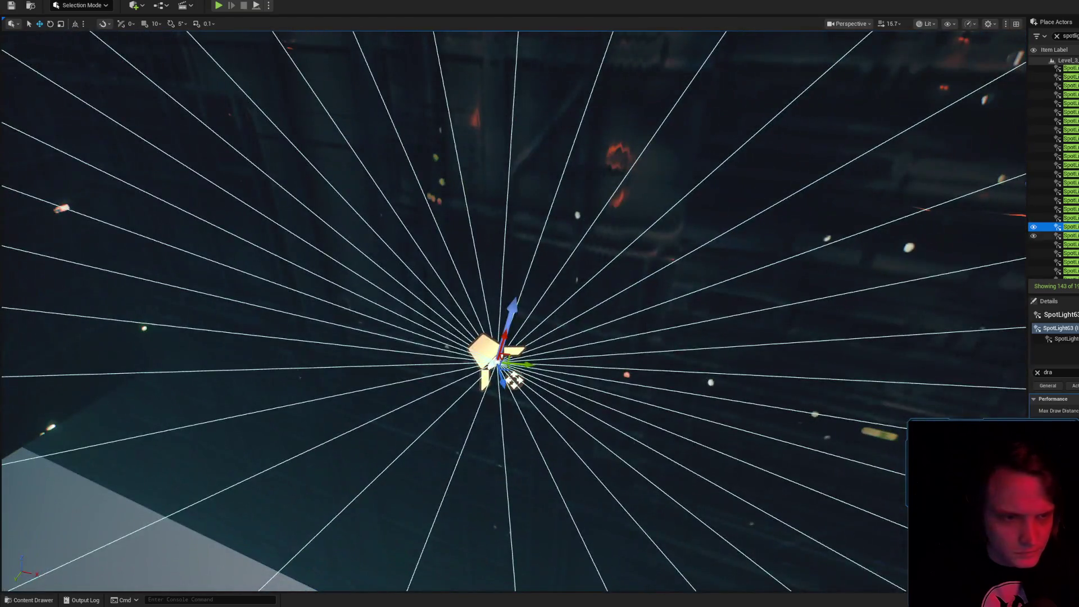
key(Down)
key(f)
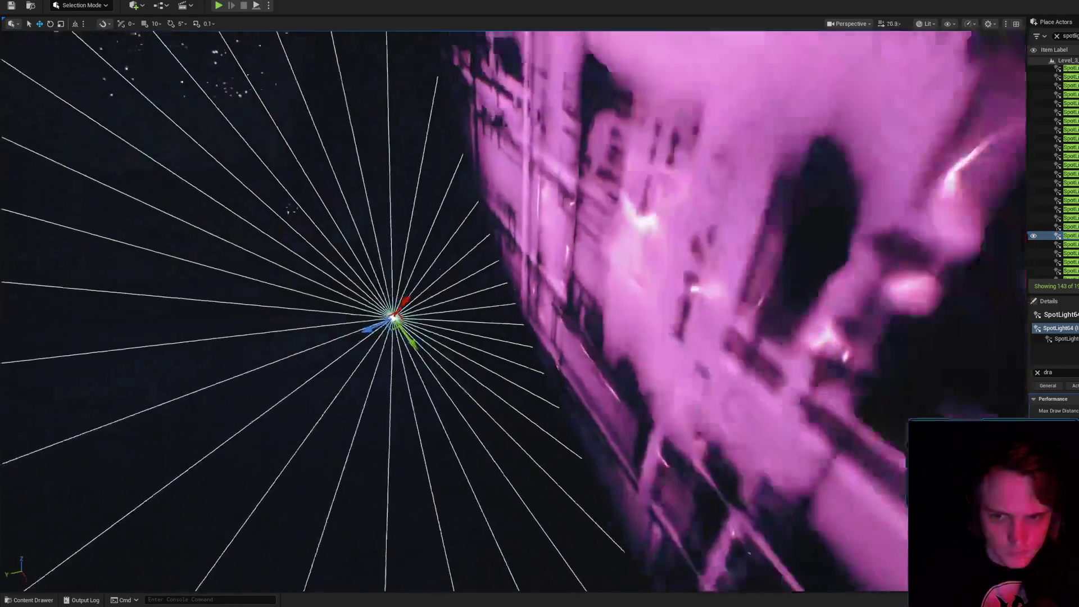
key(Down)
key(f)
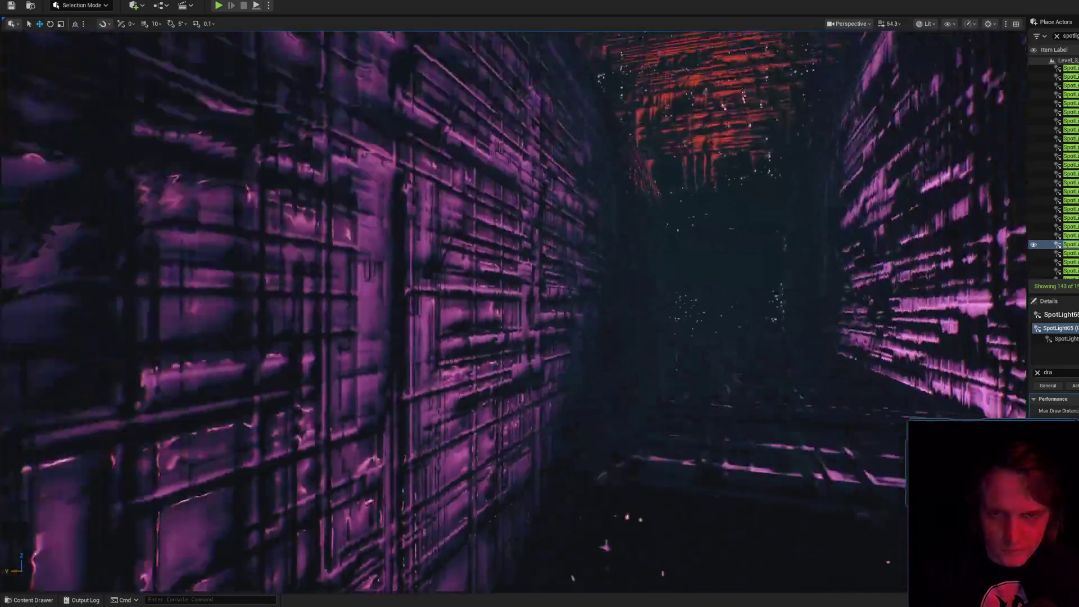
key(f)
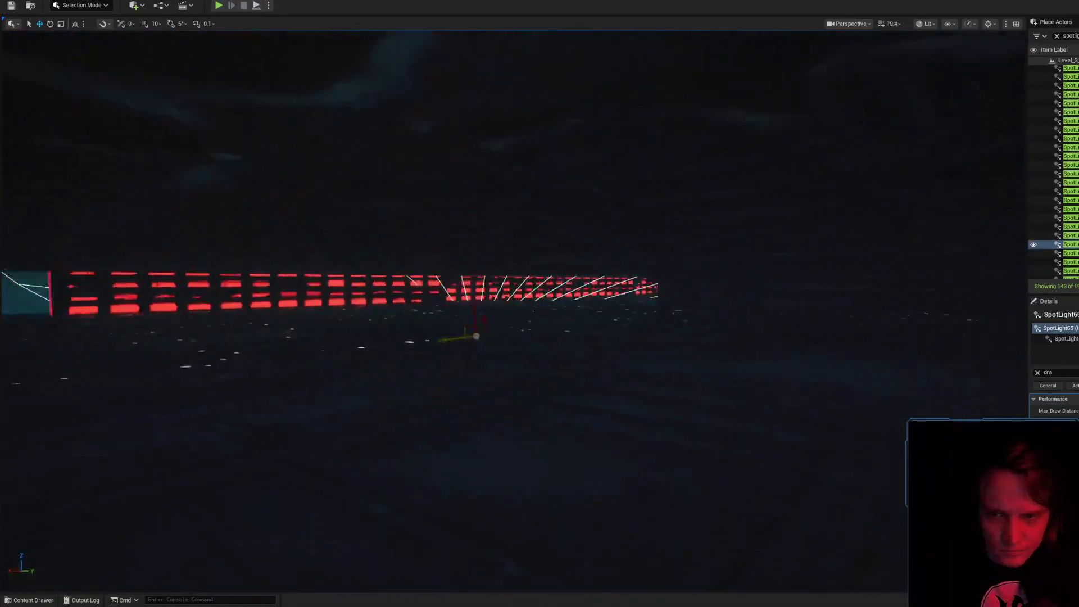
- Step through SpotLight66 to SpotLight70, framing each one in the viewport
key(Down)
key(f)
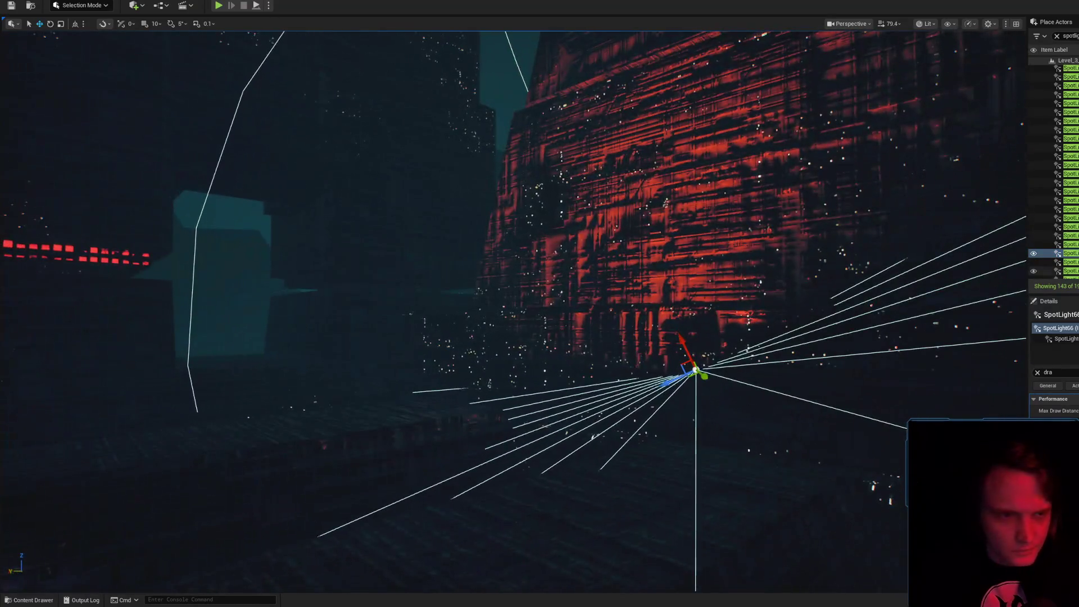
key(Down)
key(f)
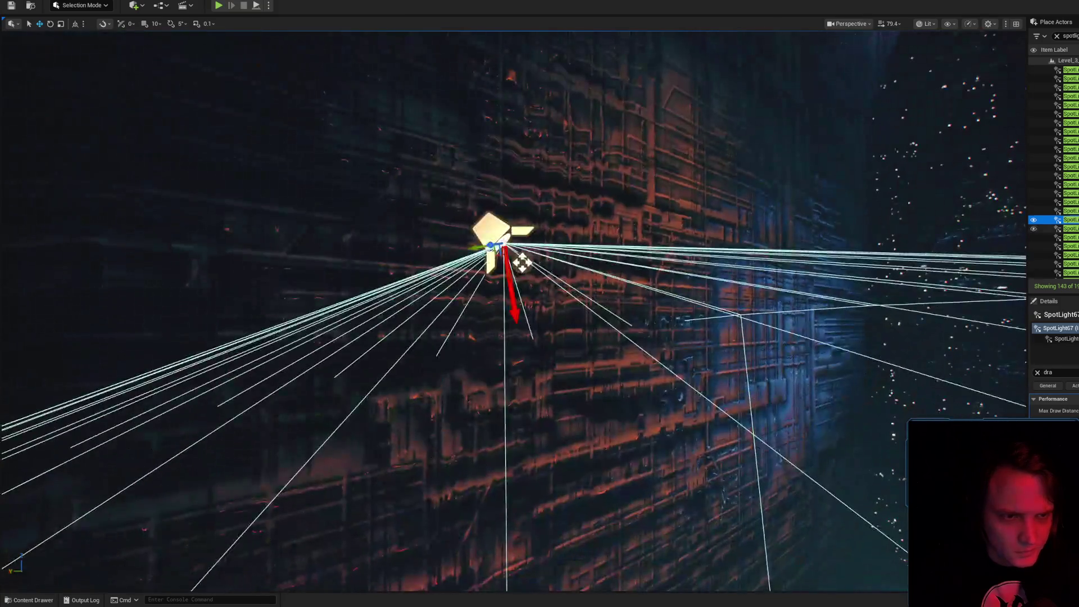
key(Down)
key(f)
key(Down)
key(f)
key(Down)
key(f)
- Advance to SpotLight74 and SpotLight75, framing each one
key(Down)
key(f)
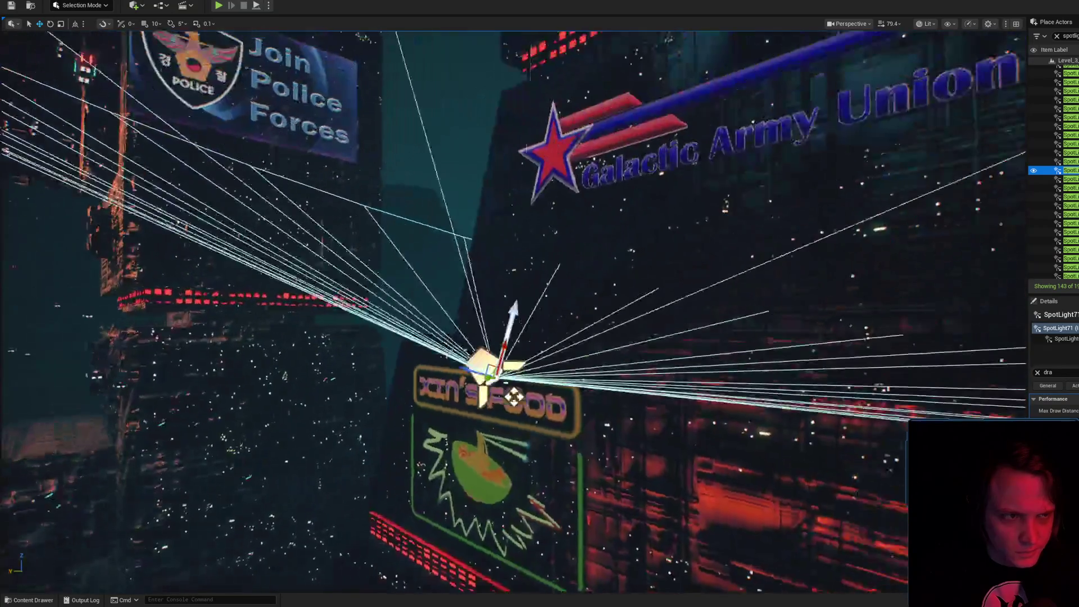
key(Down)
key(f)
key(Down)
key(f)
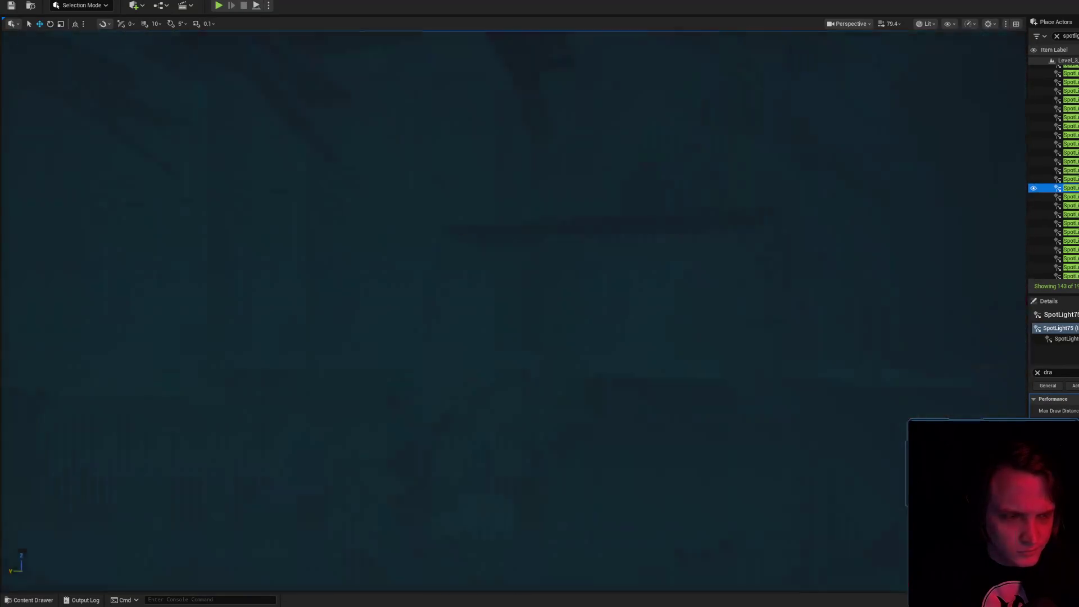
- Move down the list past SpotLight81 and SpotLight85 and frame SpotLight87
scroll(864, 270, down, 10)
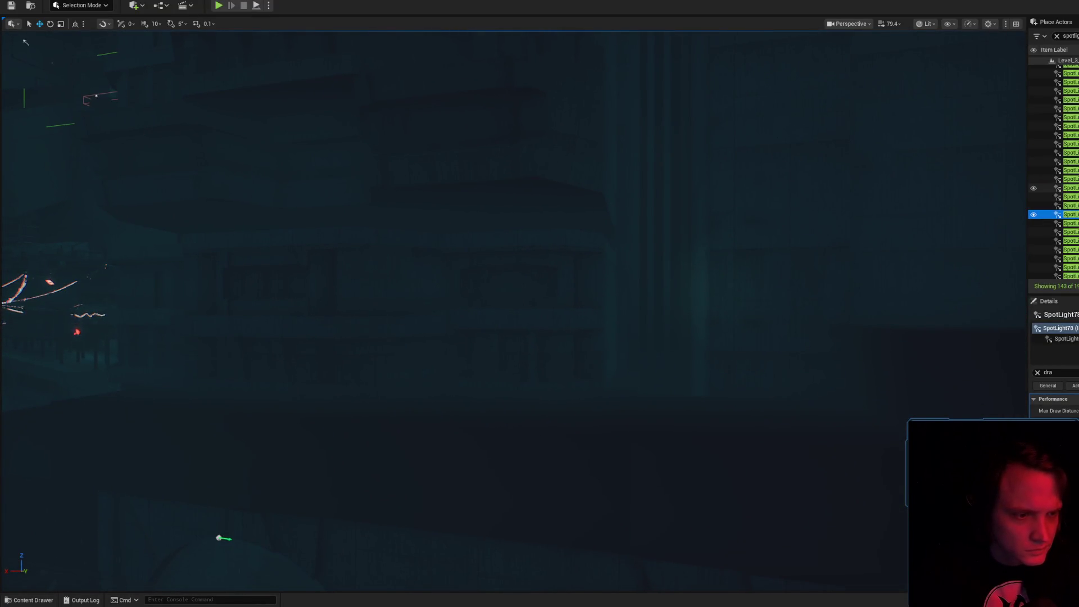
key(Down)
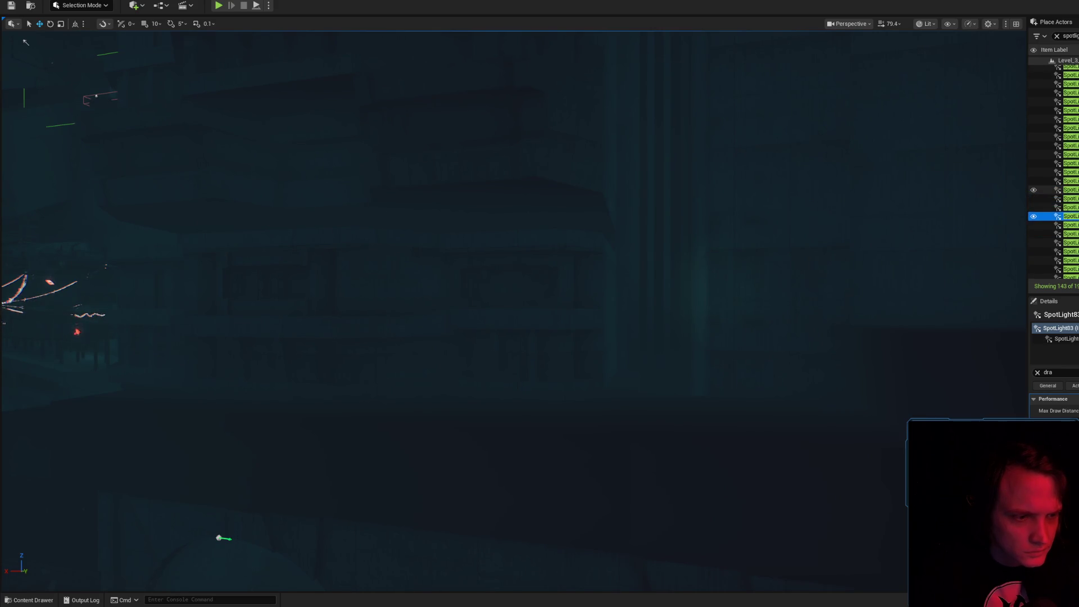
key(Down)
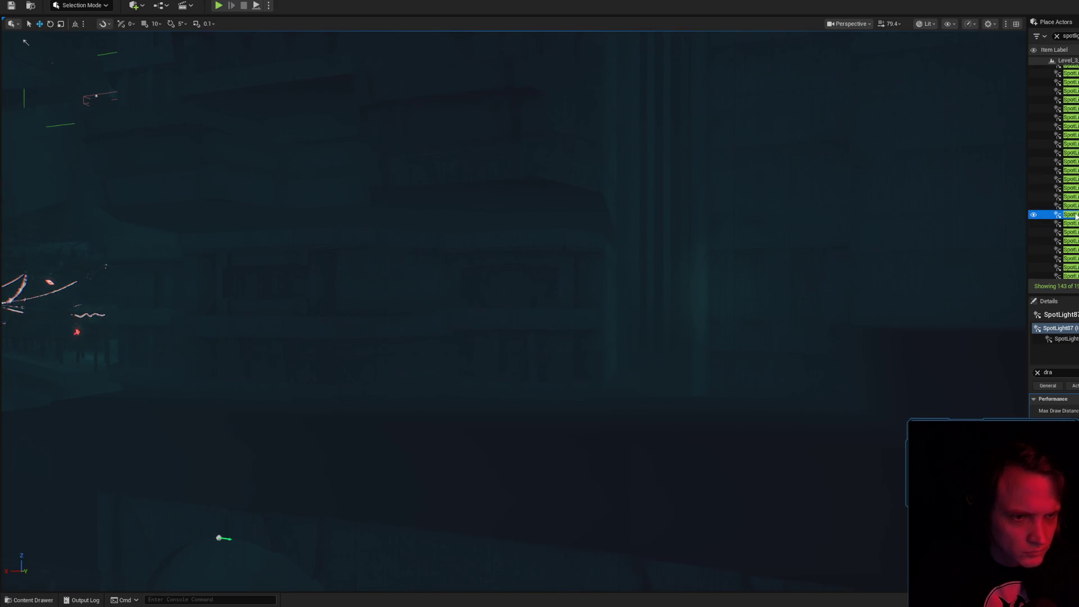
key(f)
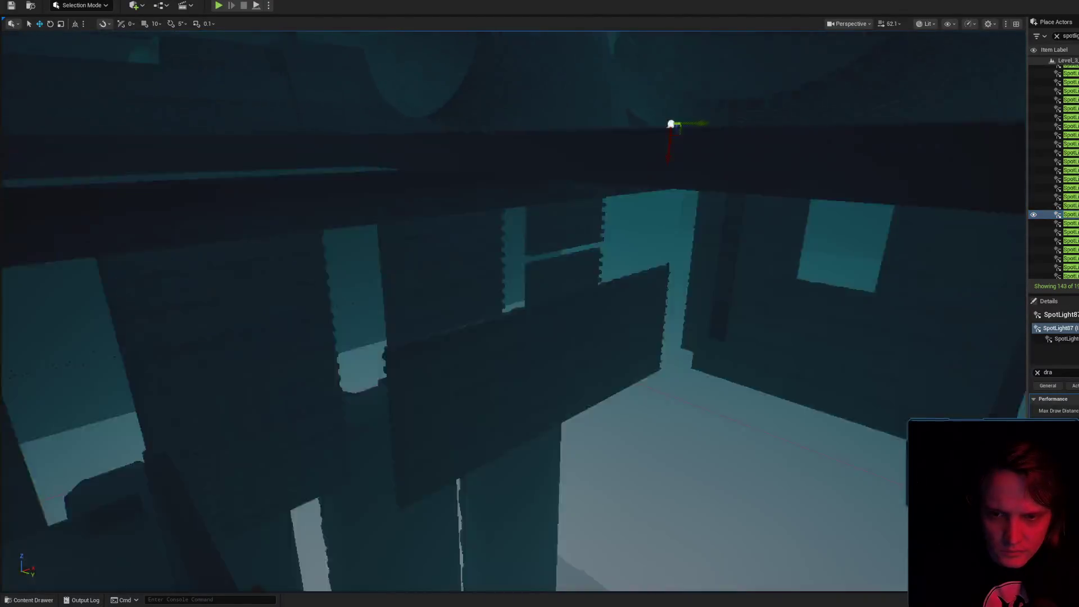
- Inspect SpotLight87 by the ceiling opening with gizmos shown, then delete it from the level
scroll(540, 304, down, 2)
drag(629, 306, 634, 295)
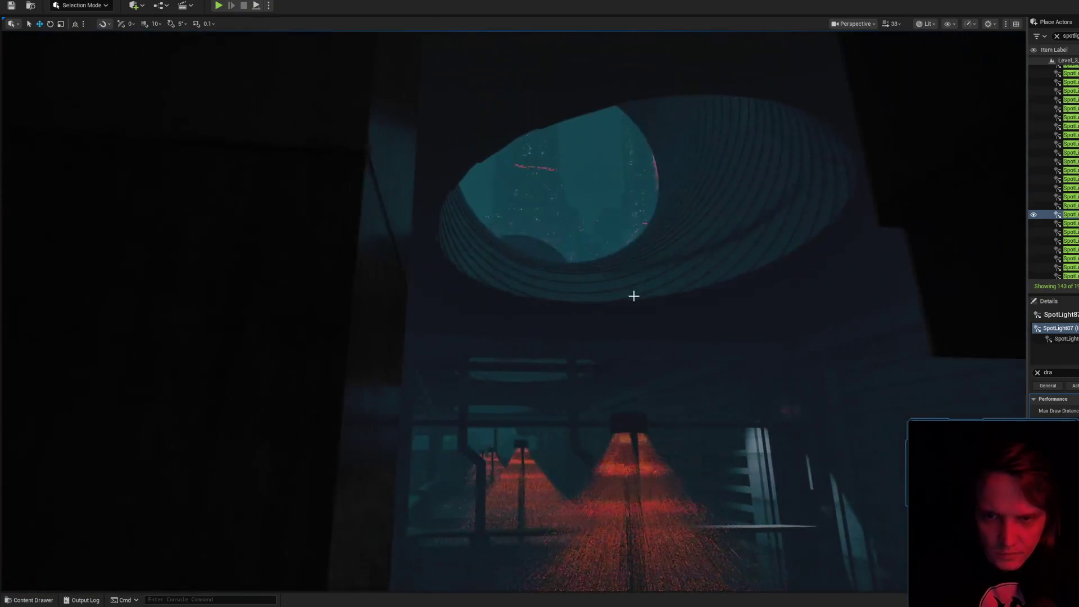
key(g)
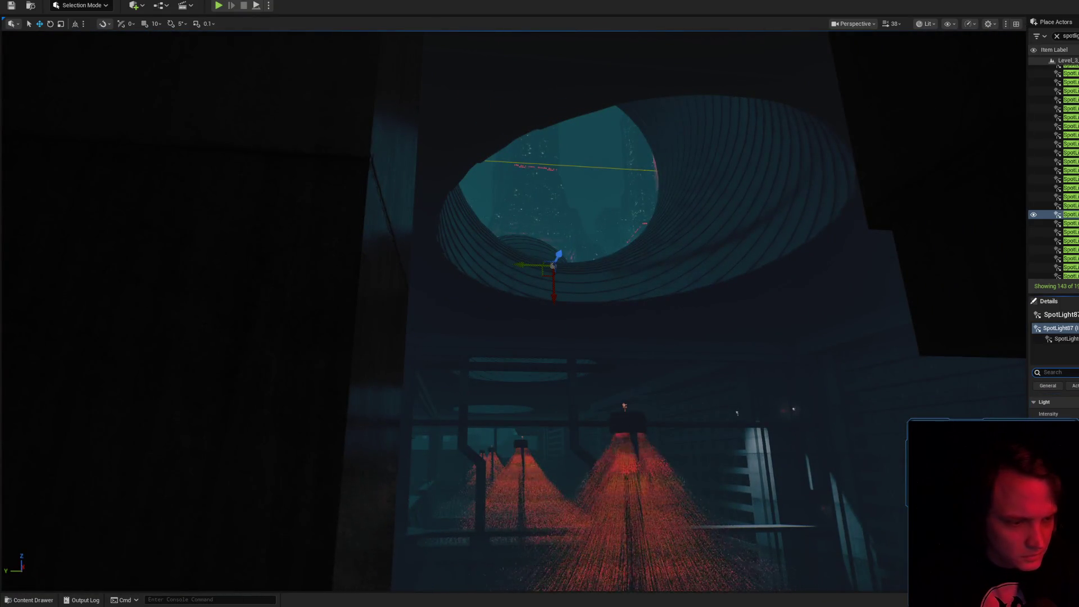
drag(628, 306, 635, 278)
drag(534, 270, 529, 265)
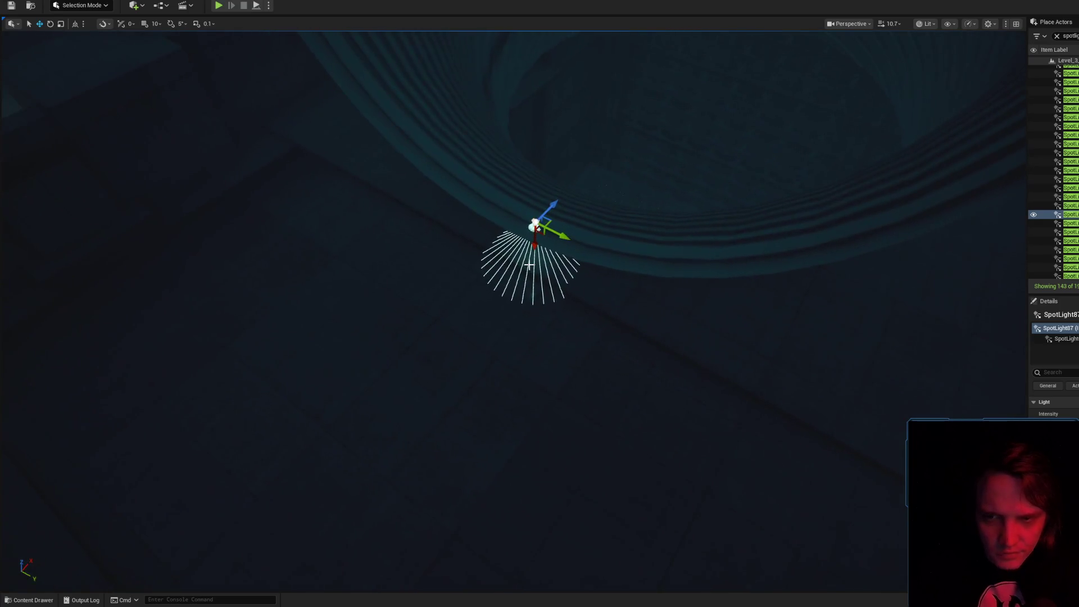
key(Delete)
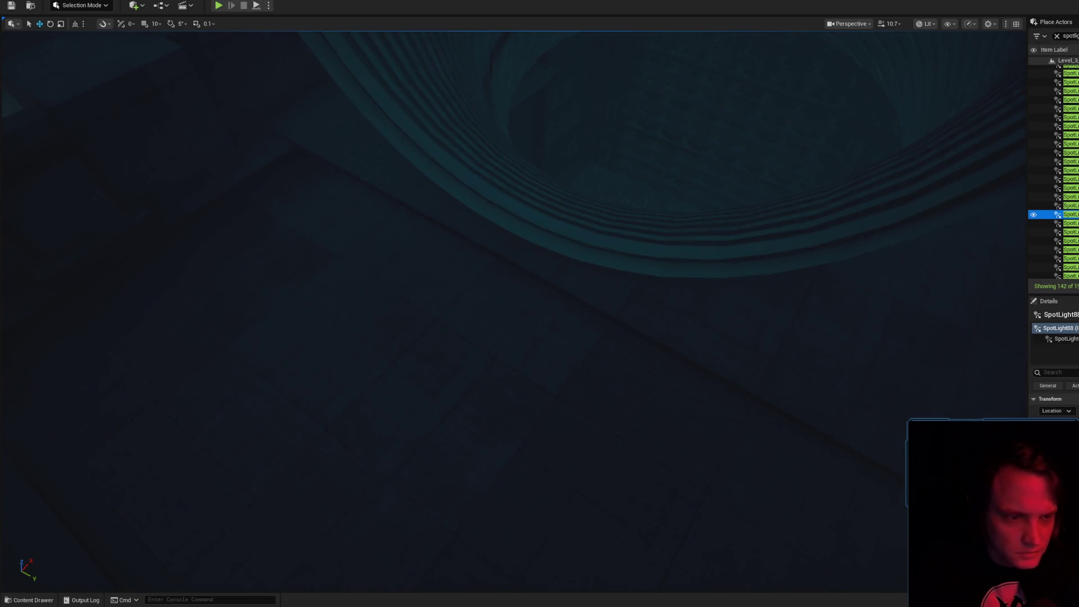
click(1061, 372)
- Filter Details to 'dra', frame SpotLight97 near the pipes, and fly through the dim hall
text(dra)
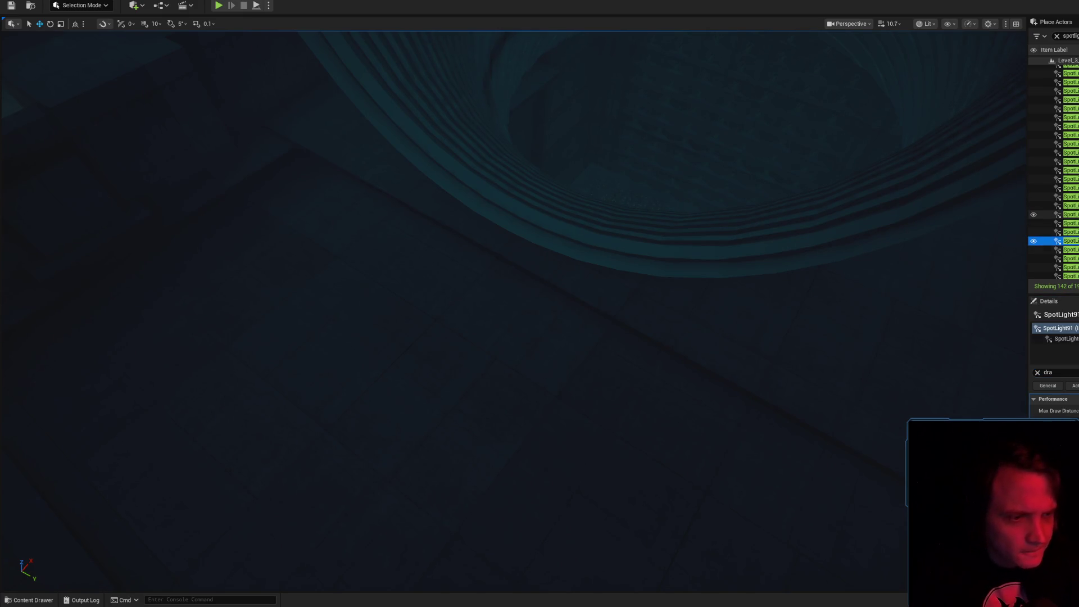
scroll(1045, 210, down, 2)
key(f)
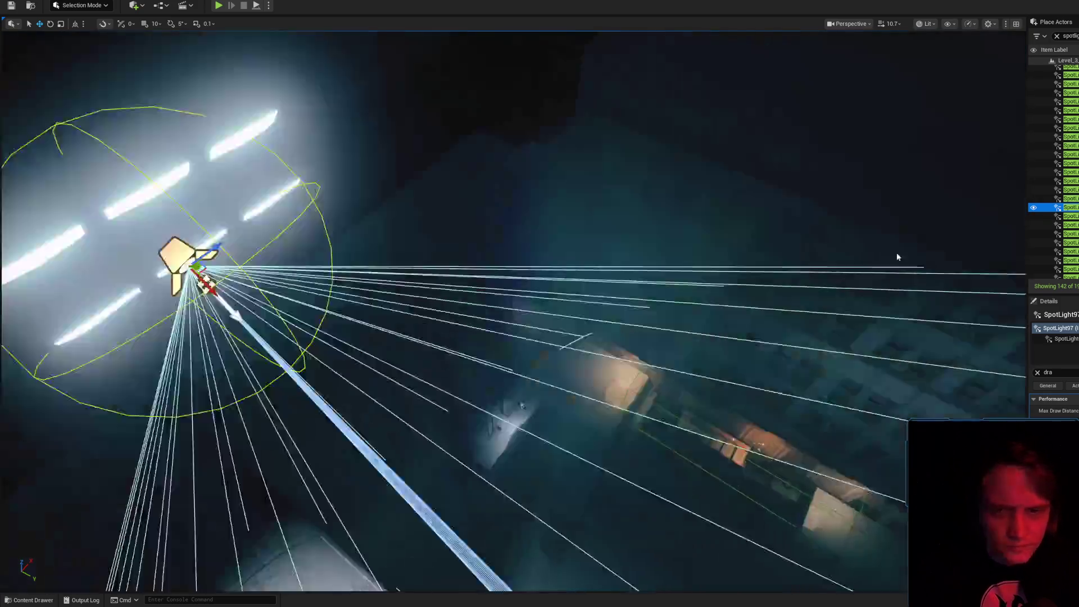
scroll(513, 309, down, 2)
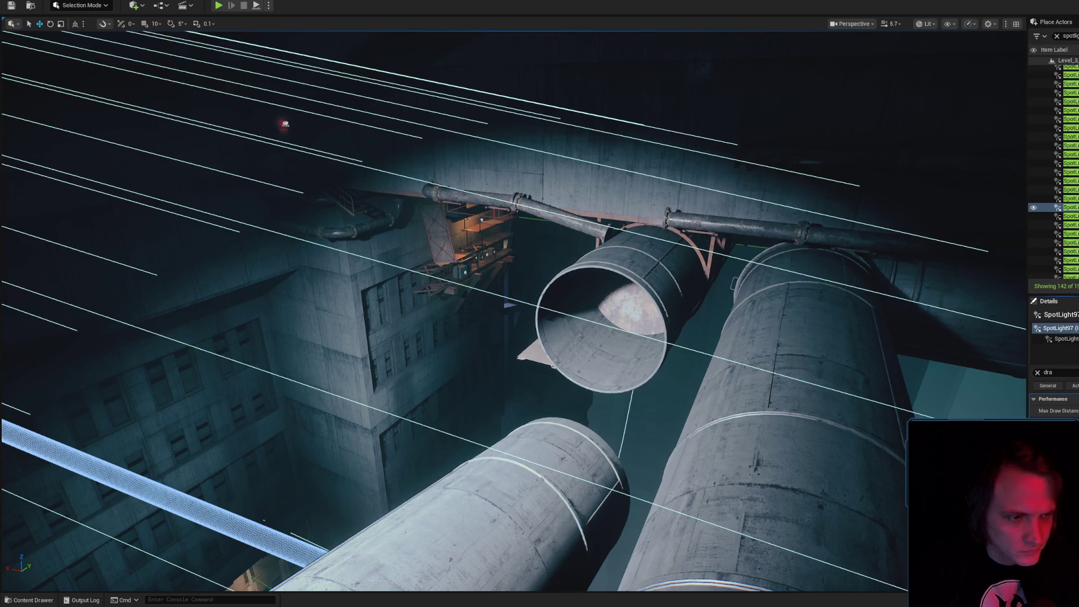
scroll(512, 309, up, 3)
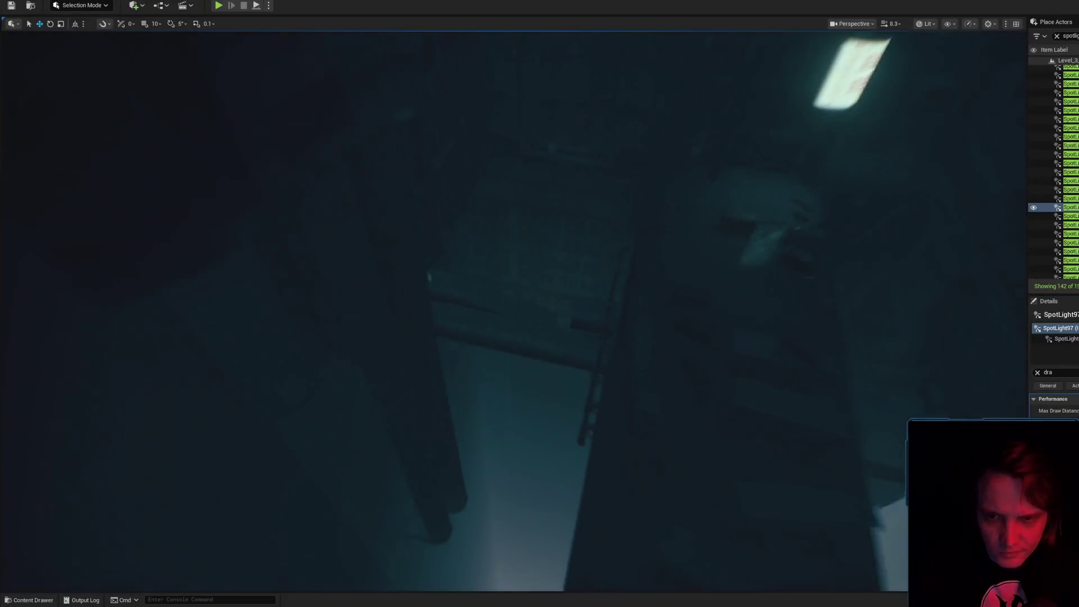
scroll(512, 309, down, 2)
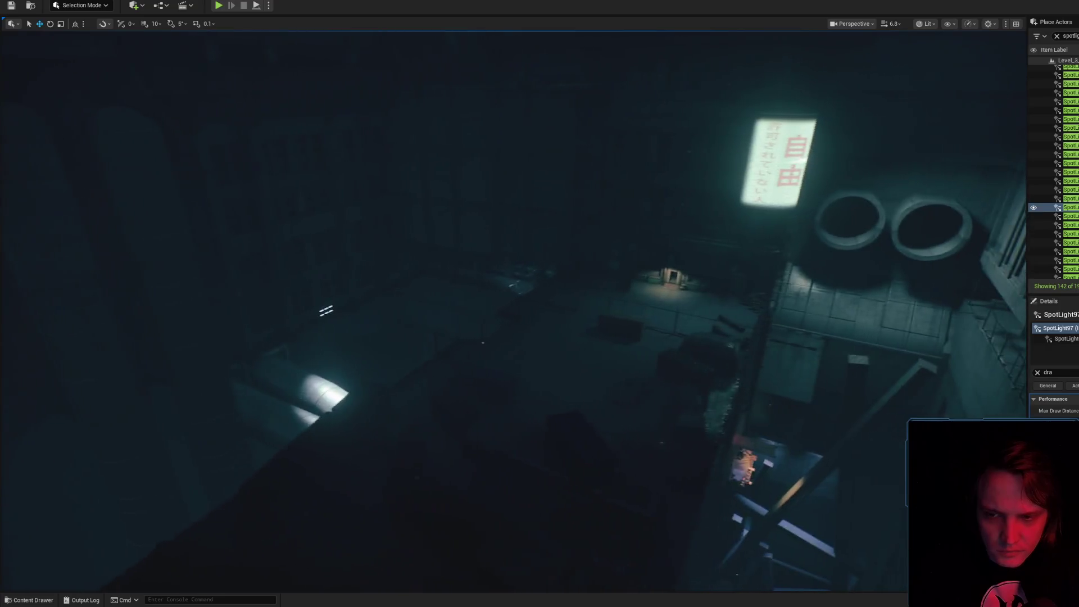
scroll(513, 309, down, 3)
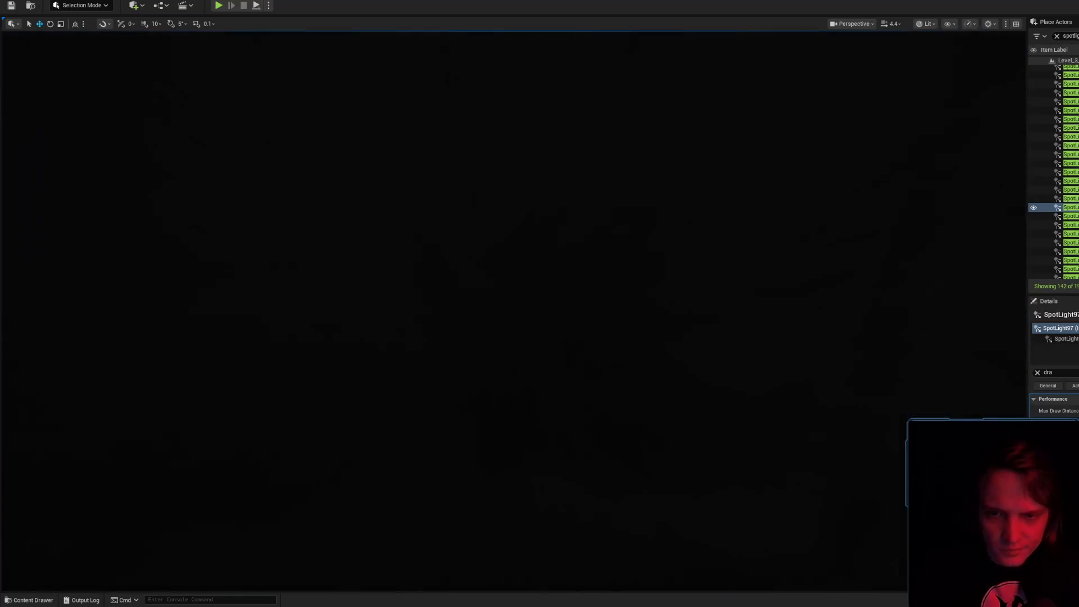
key(s)
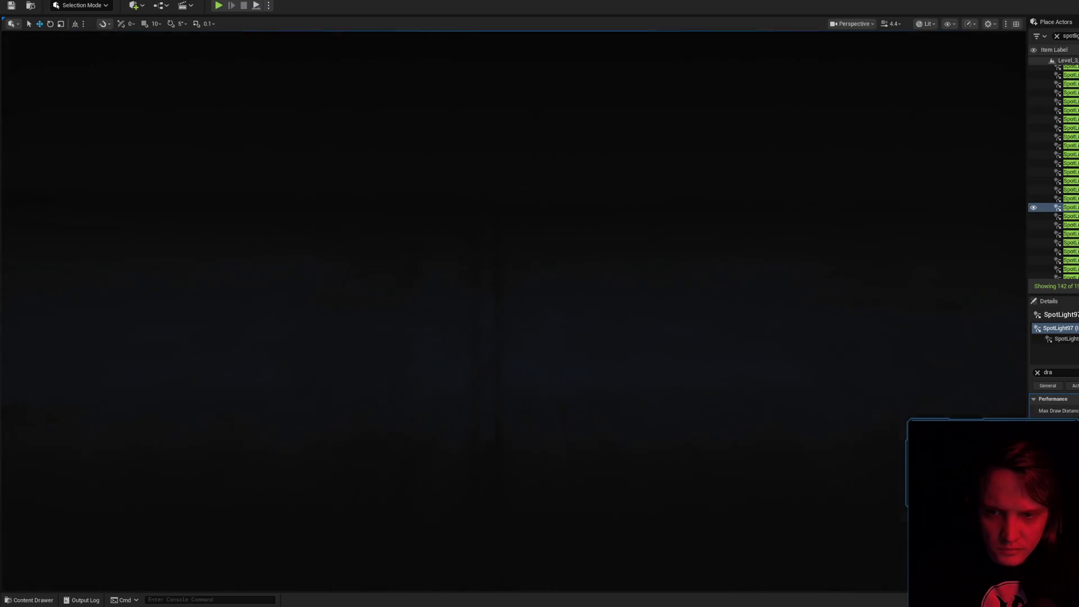
scroll(513, 309, up, 2)
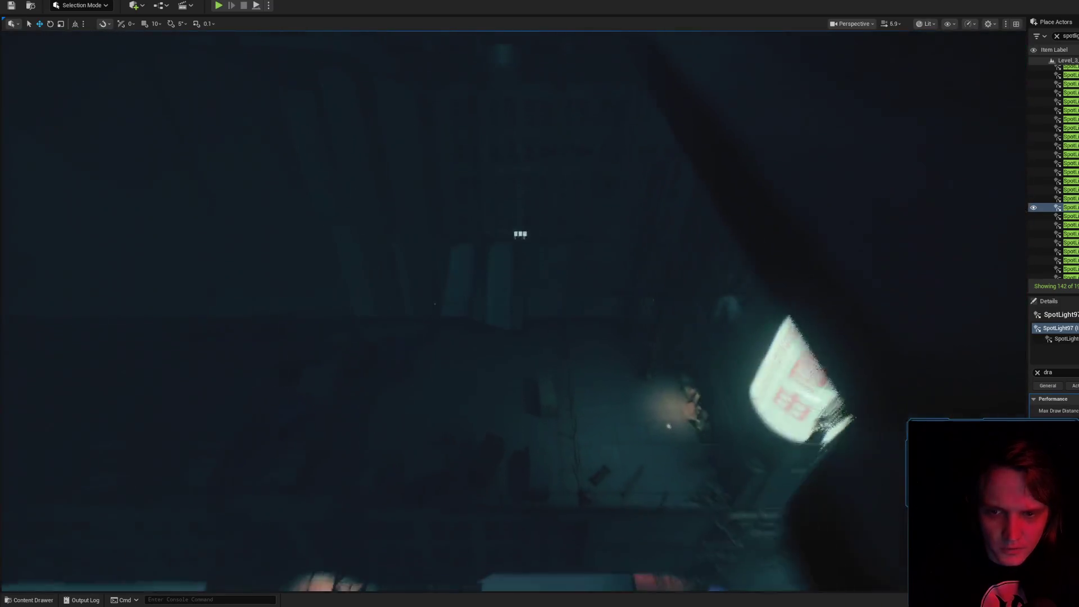
key(s)
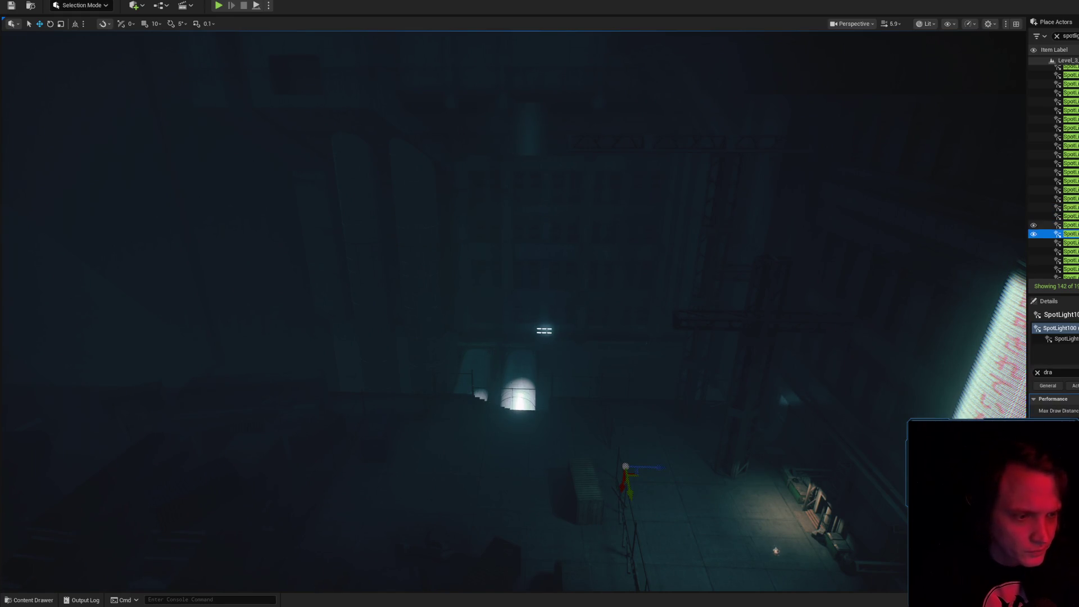
- Select SpotLight103, frame it, and move in close to the light
click(709, 553)
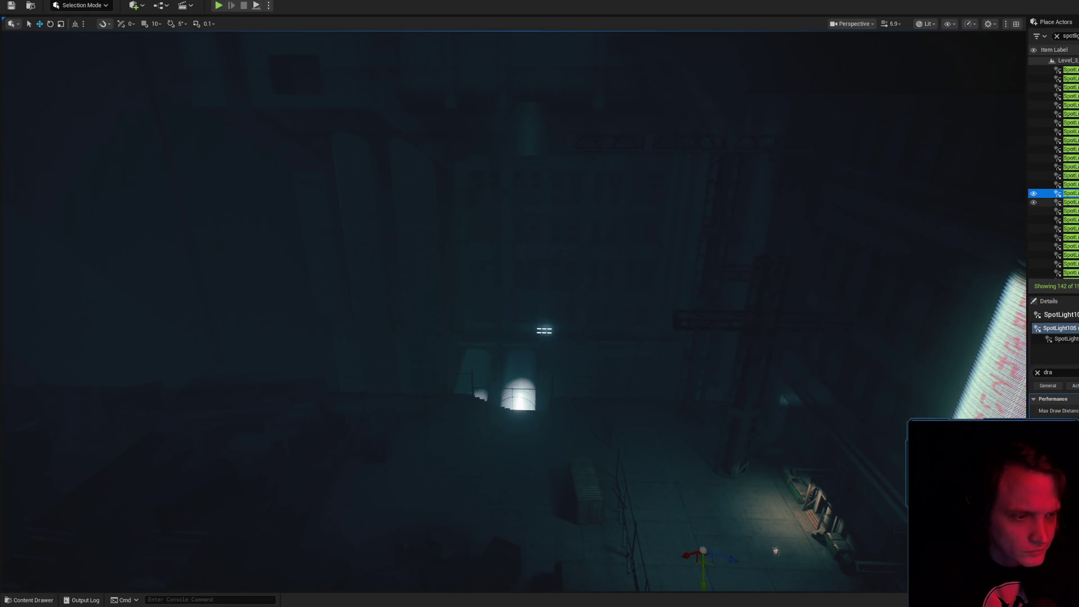
double_click(1070, 202)
drag(694, 294, 679, 321)
scroll(679, 321, down, 2)
scroll(679, 321, down, 2)
scroll(679, 321, down, 2)
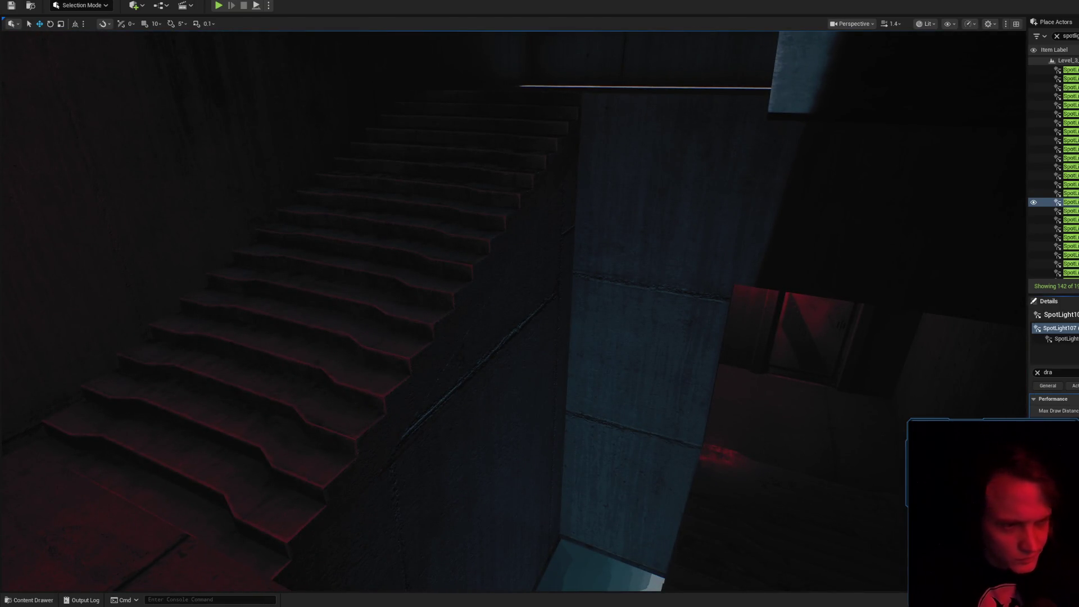
- Look up to the stairwell skylight, then fly down for a top-down view of its spotlight
drag(404, 317, 404, 316)
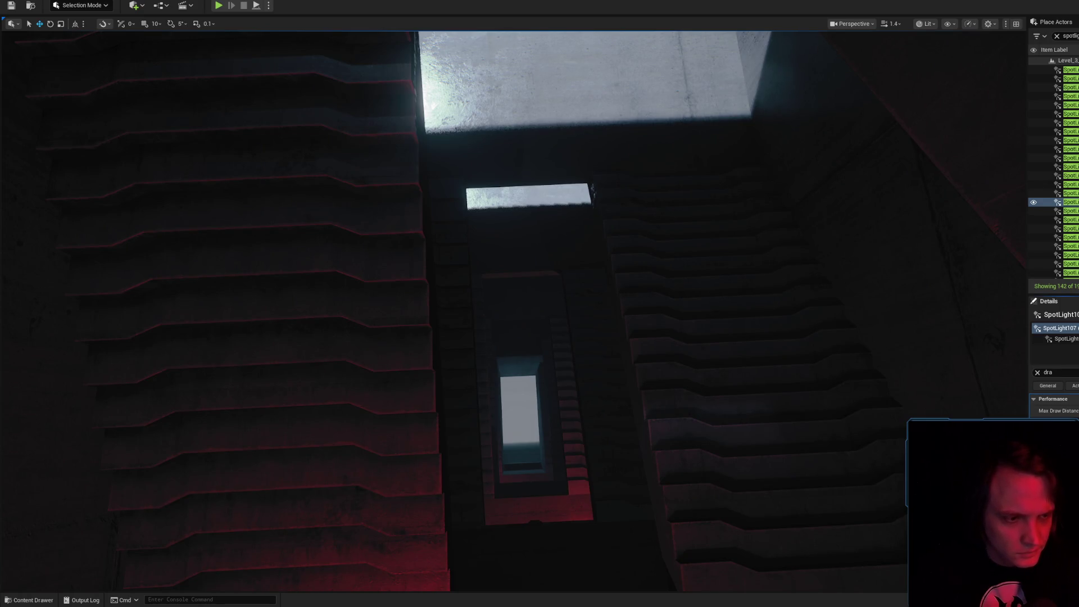
scroll(507, 249, down, 3)
drag(507, 249, 507, 249)
drag(445, 227, 445, 227)
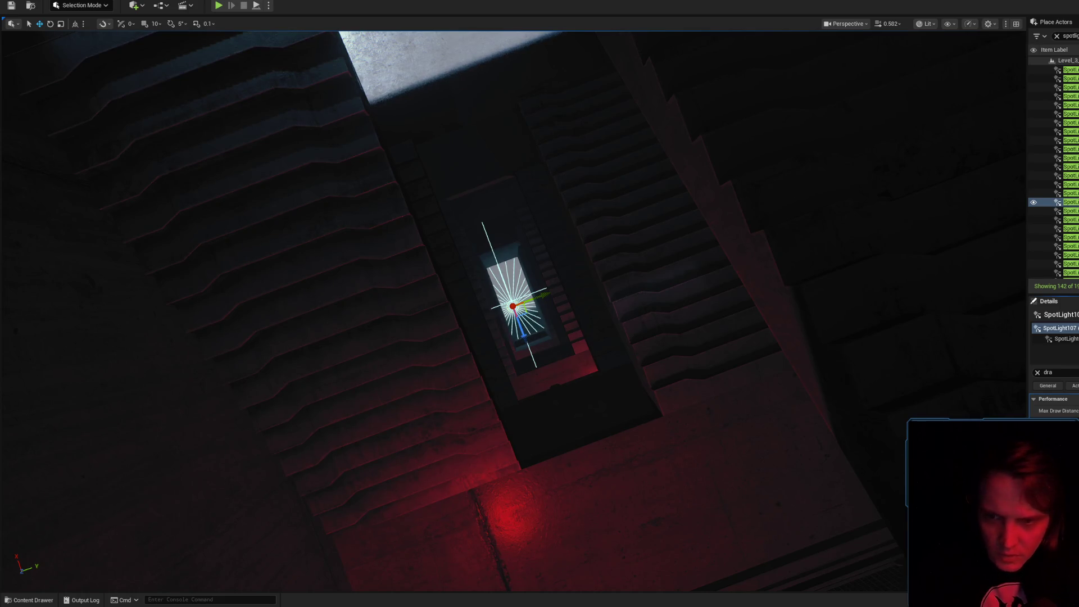
scroll(553, 316, up, 2)
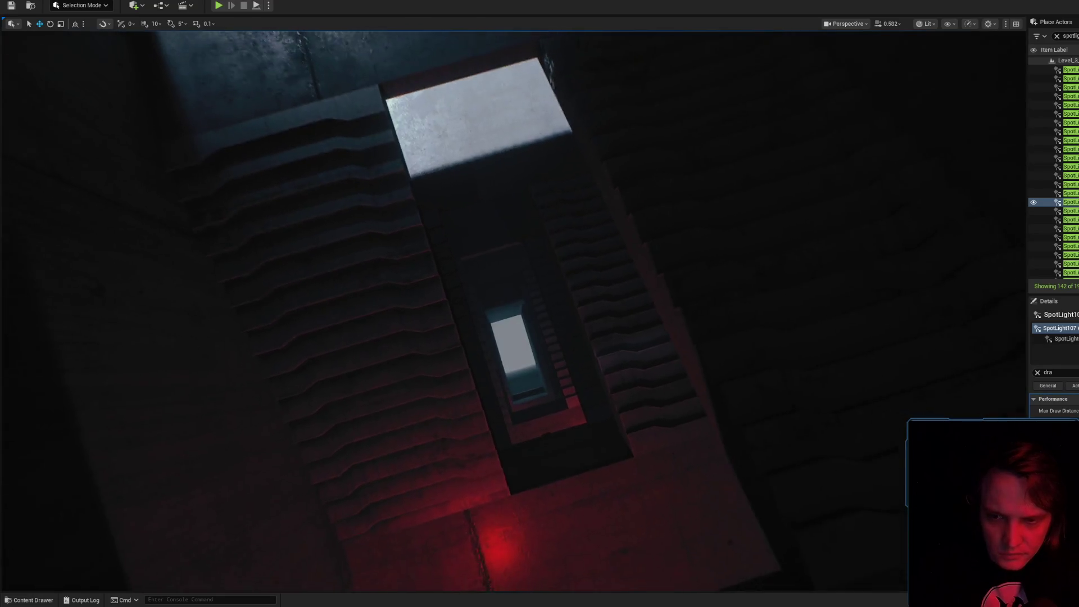
scroll(540, 309, up, 3)
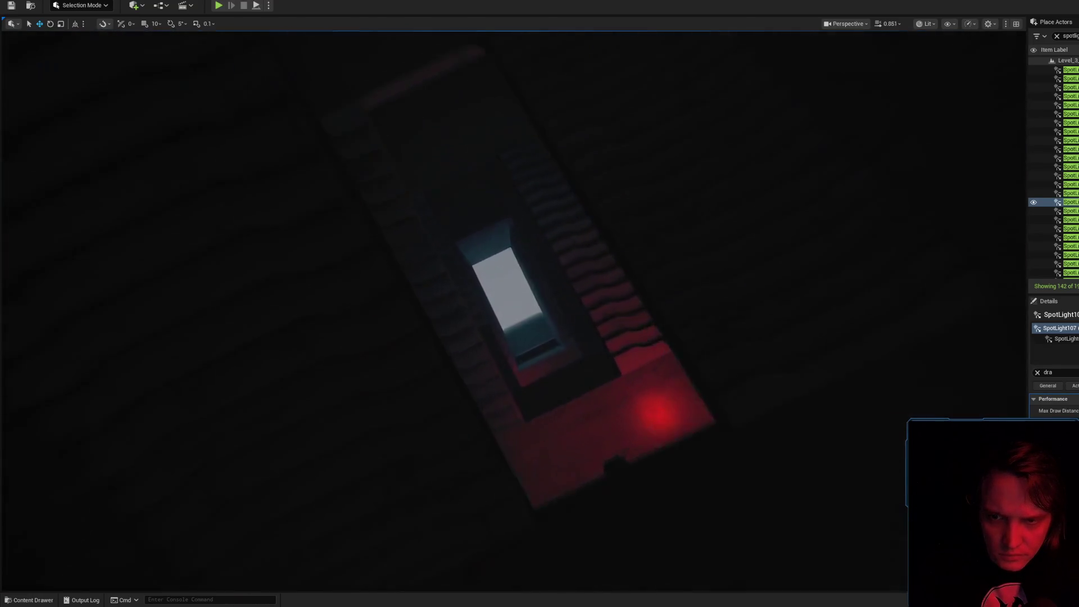
scroll(539, 309, up, 2)
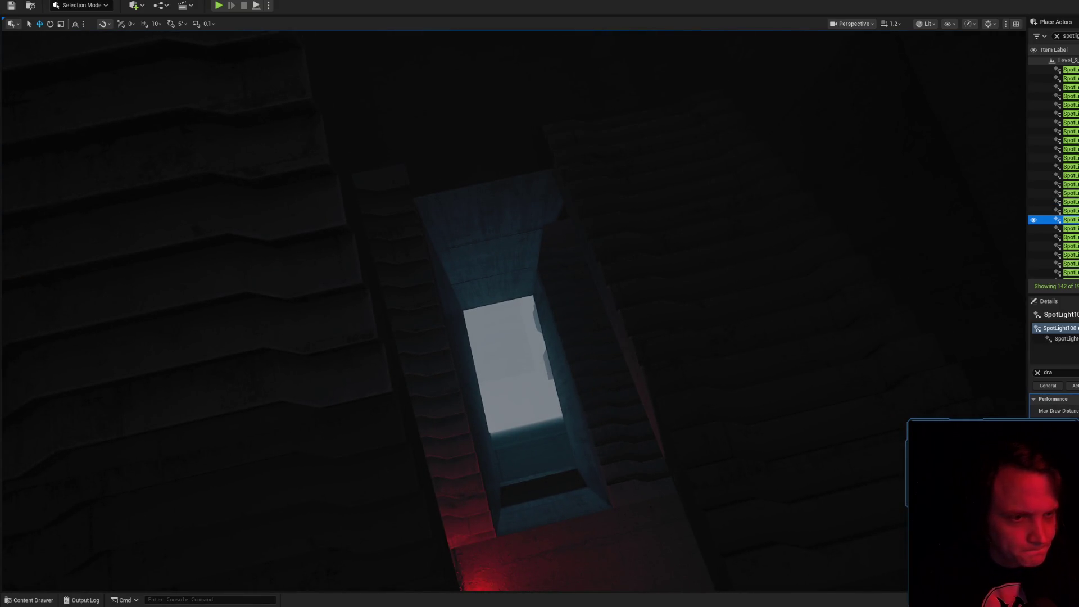
- Select the next spotlight, frame it, and pull back to see the fan room
click(1067, 190)
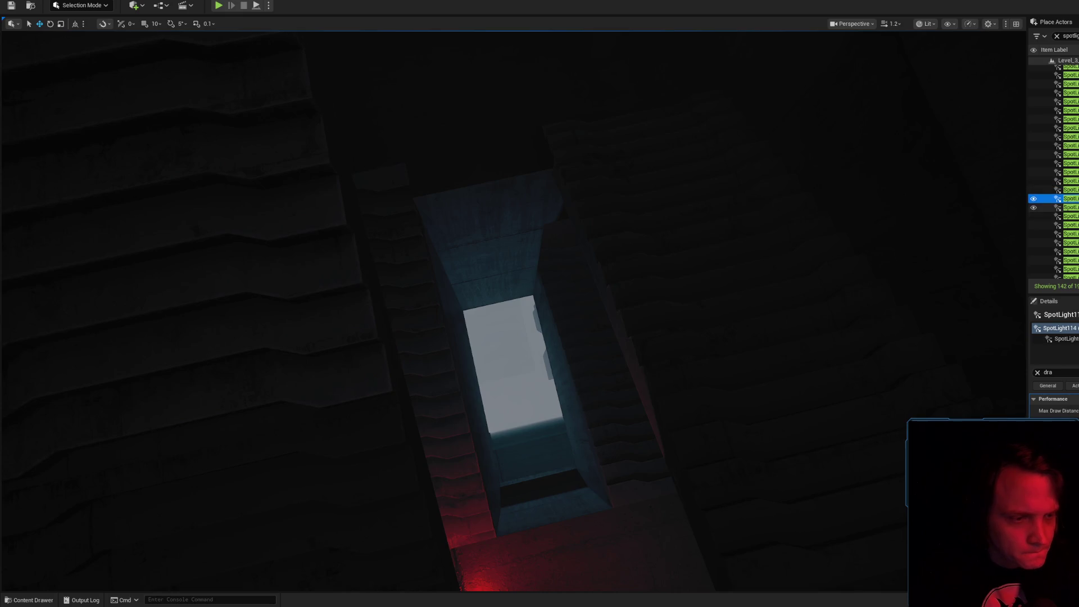
key(f)
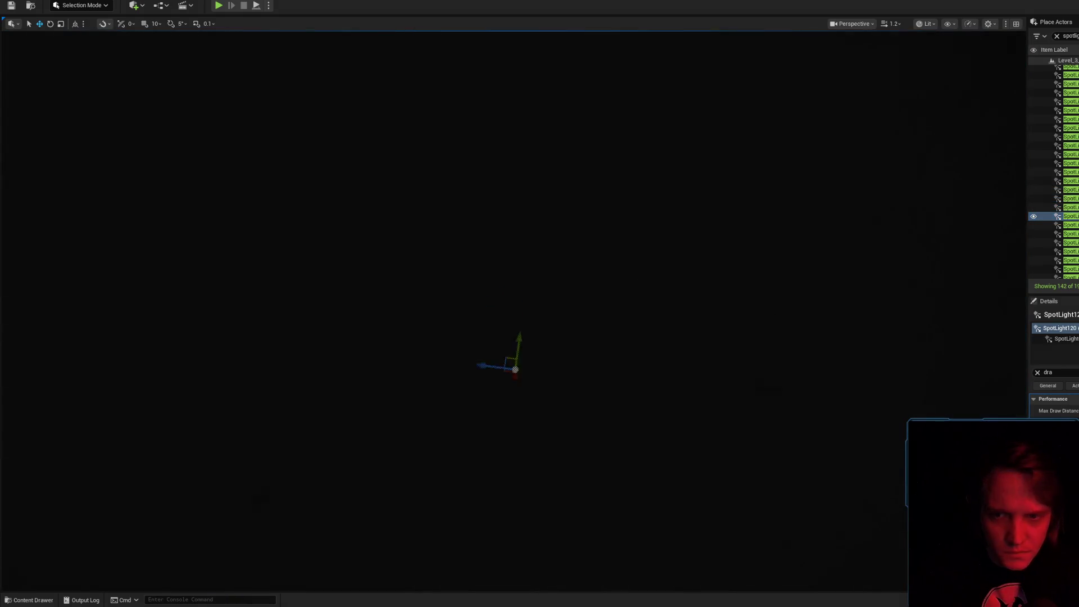
key(f)
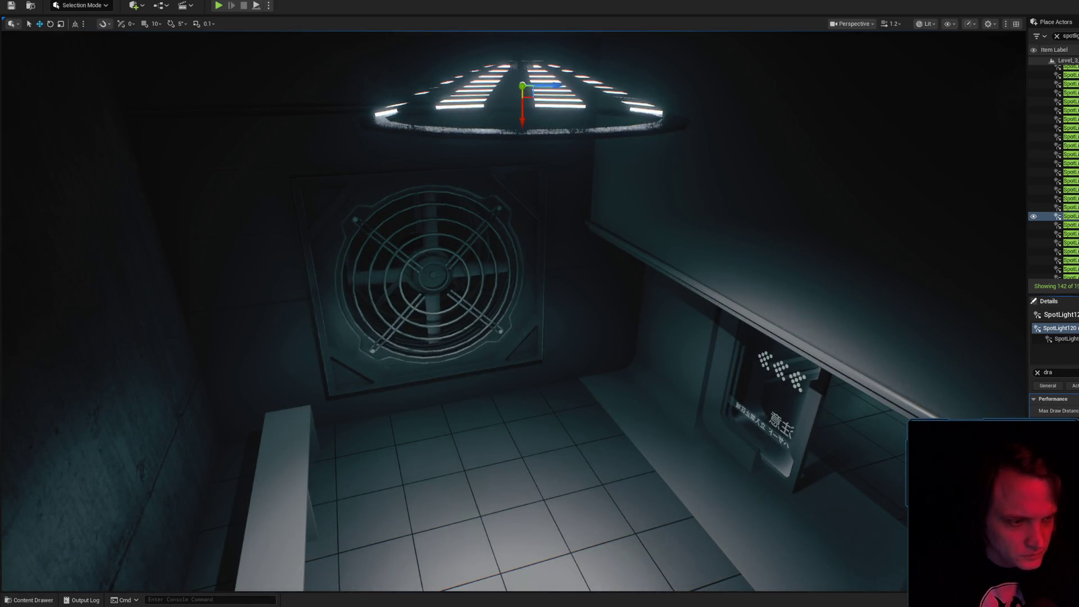
drag(754, 383, 754, 383)
- Select SpotLight126 and SpotLight131, then inspect the cone and fly into the storage room
click(1068, 225)
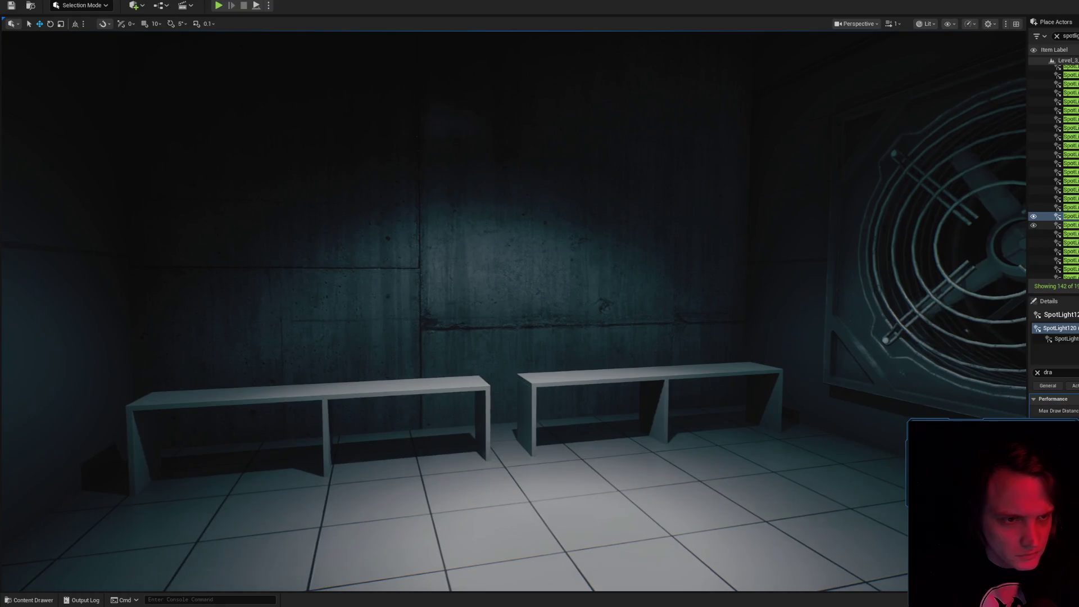
scroll(1068, 230, down, 3)
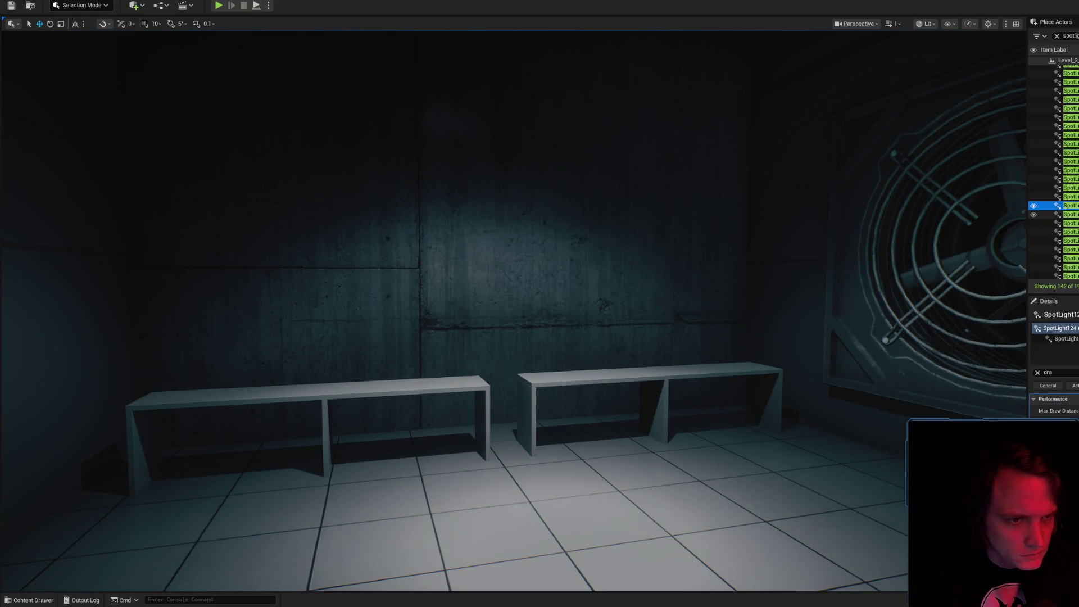
click(1068, 224)
click(1067, 233)
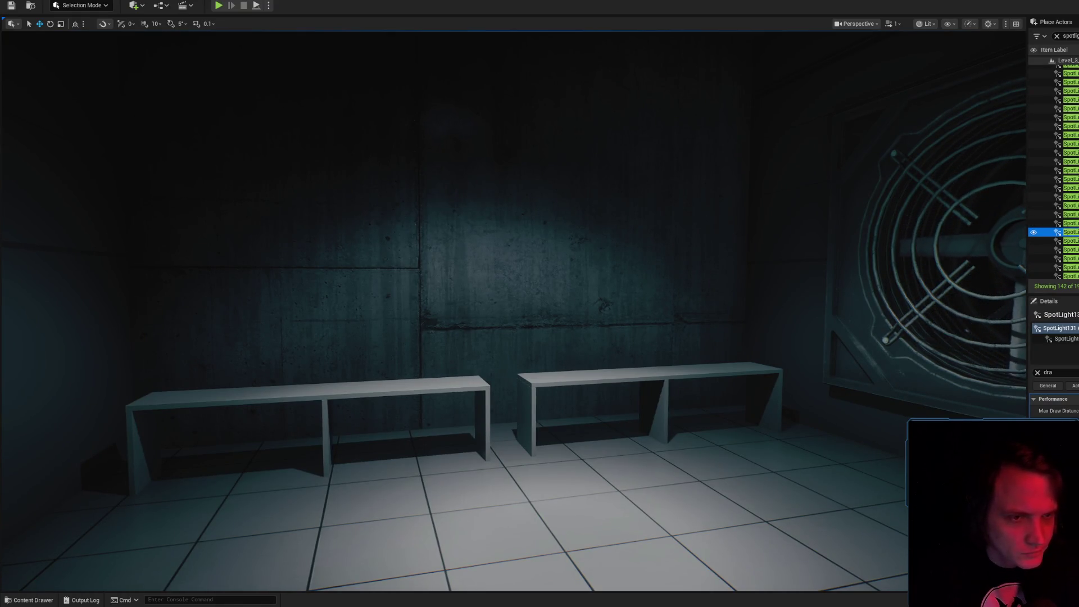
key(f)
drag(546, 315, 547, 294)
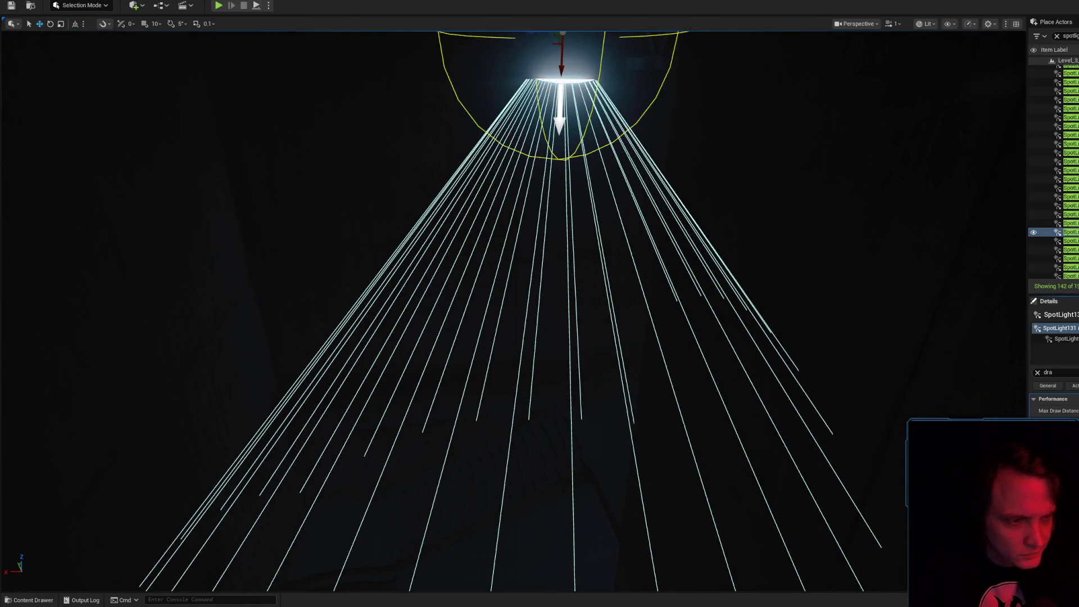
drag(590, 288, 589, 360)
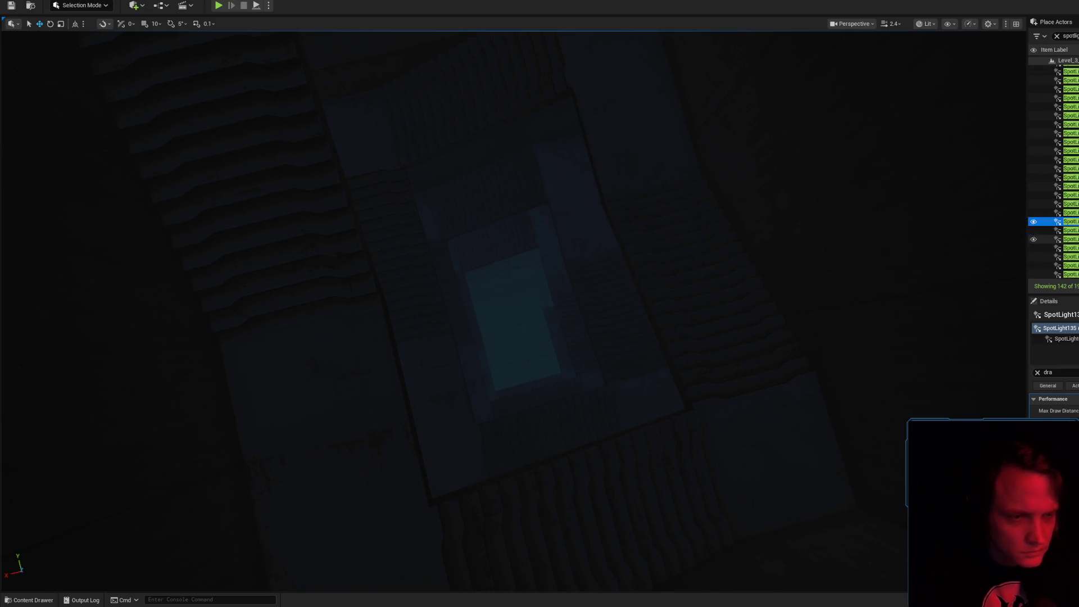
mouse_move(930, 251)
mouse_down()
mouse_move(929, 264)
mouse_move(929, 236)
mouse_up()
mouse_move(540, 304)
mouse_down()
mouse_move(137, 457)
mouse_move(373, 544)
mouse_move(698, 410)
mouse_move(765, 471)
mouse_move(321, 197)
mouse_move(494, 402)
mouse_move(513, 552)
mouse_move(515, 541)
mouse_up()
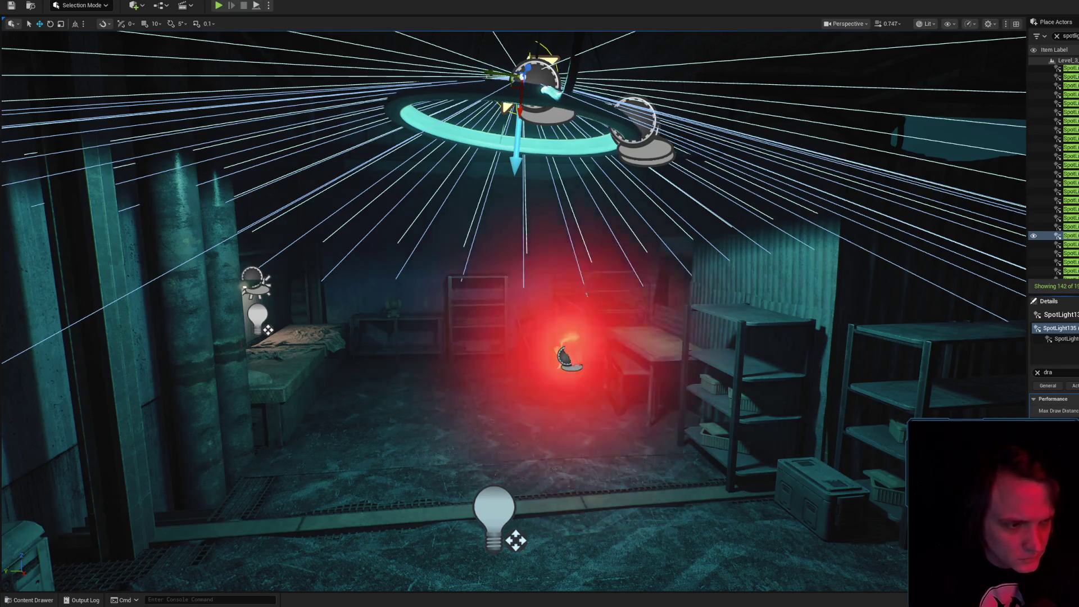
- Continue through SpotLight139–149 to the last spotlight, then save Level_3_Game
key(ctrl+z)
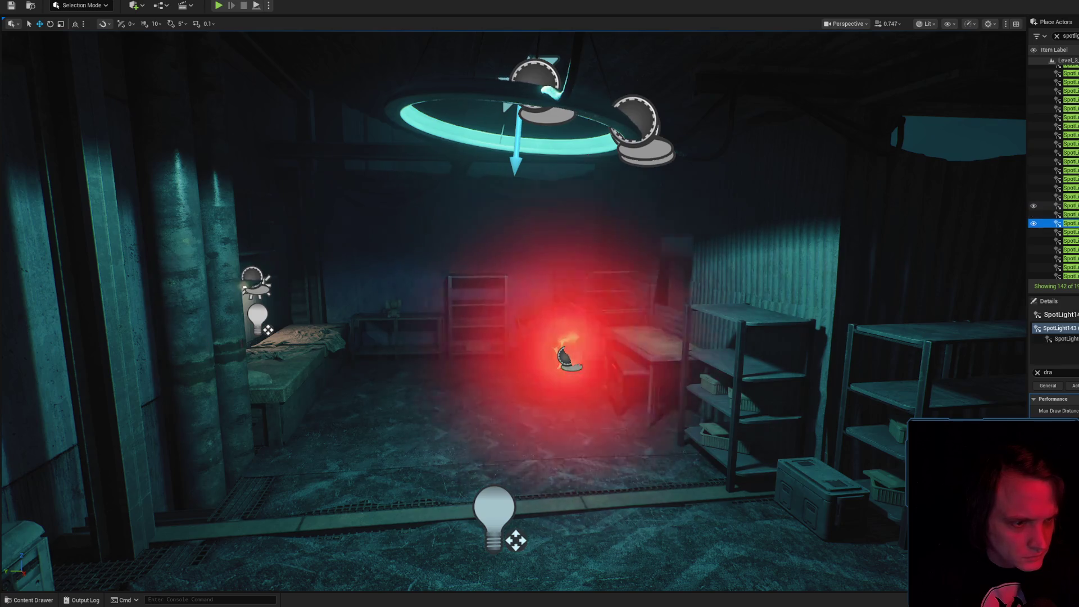
key(ctrl+z)
key(ctrl+z)
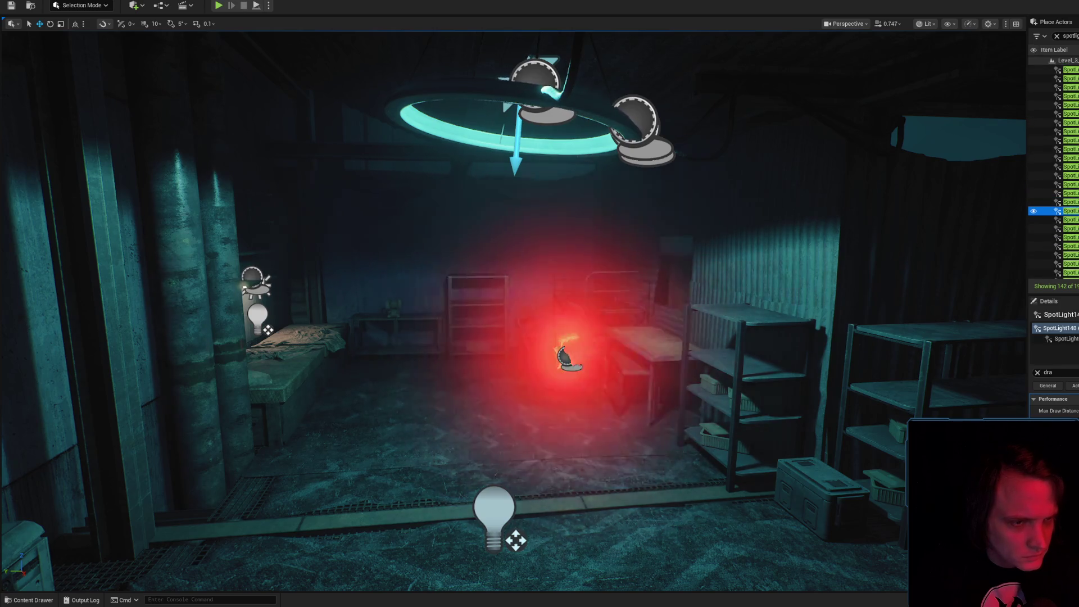
key(f)
mouse_move(513, 304)
mouse_down()
mouse_move(513, 281)
mouse_move(494, 270)
mouse_move(511, 298)
mouse_up()
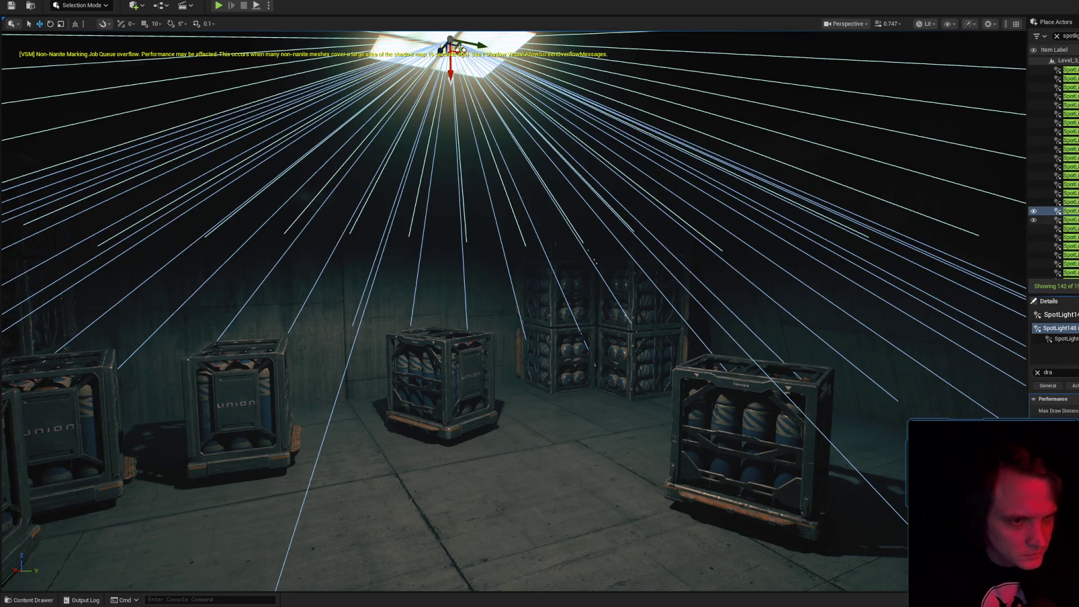
click(1068, 220)
key(Down)
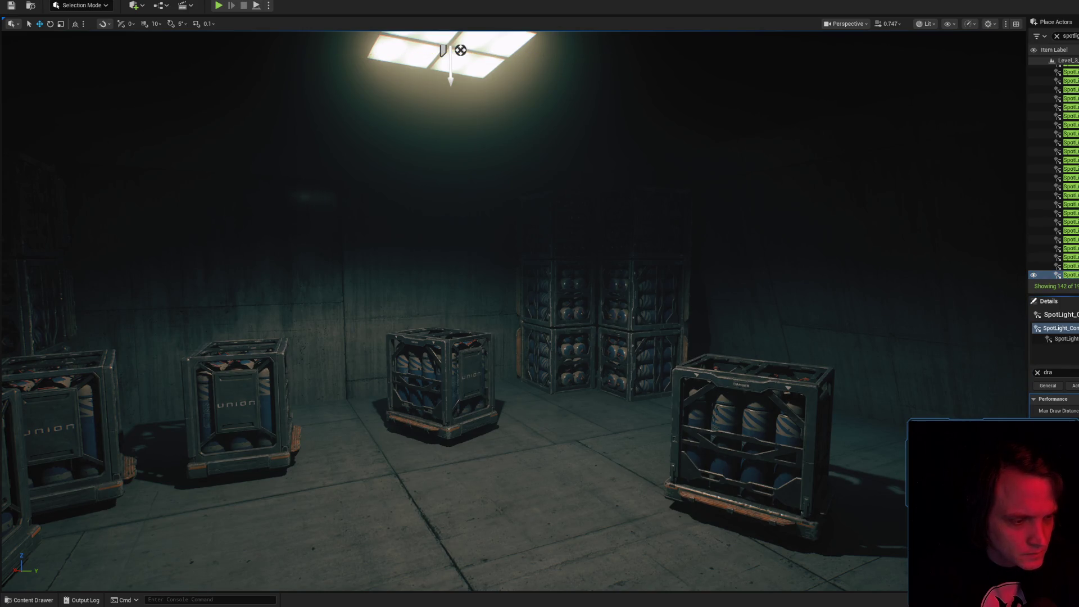
key(ctrl+shift+s)
click(797, 395)
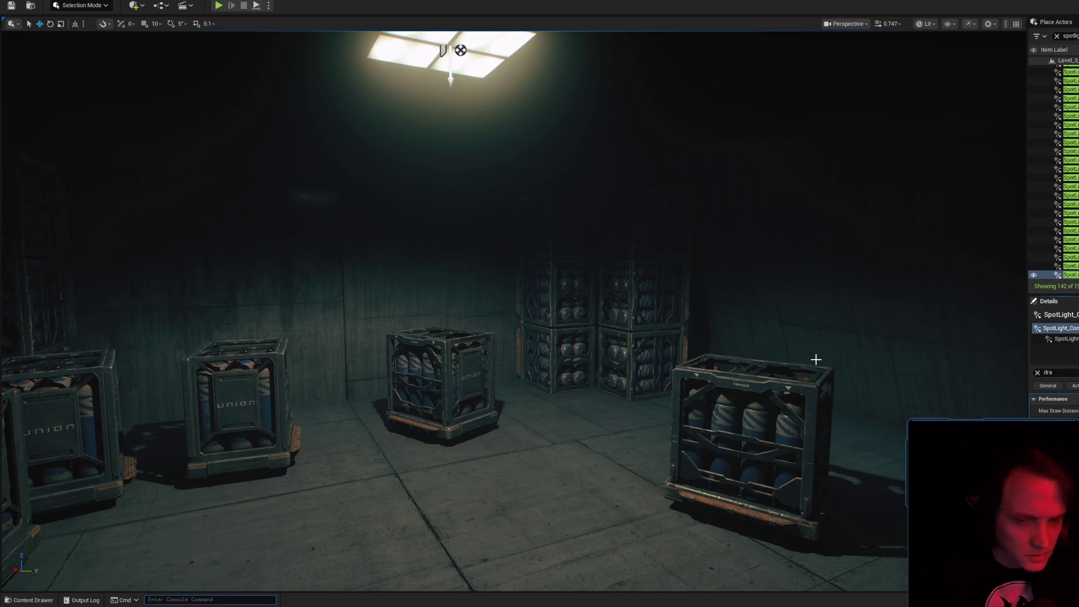
- Fly the view to the concrete ledge and start Play In Editor with Alt+P
drag(816, 360, 816, 359)
scroll(816, 359, up, 5)
scroll(817, 360, up, 1)
scroll(816, 359, down, 3)
drag(542, 535, 542, 535)
right_click(542, 536)
key(Escape)
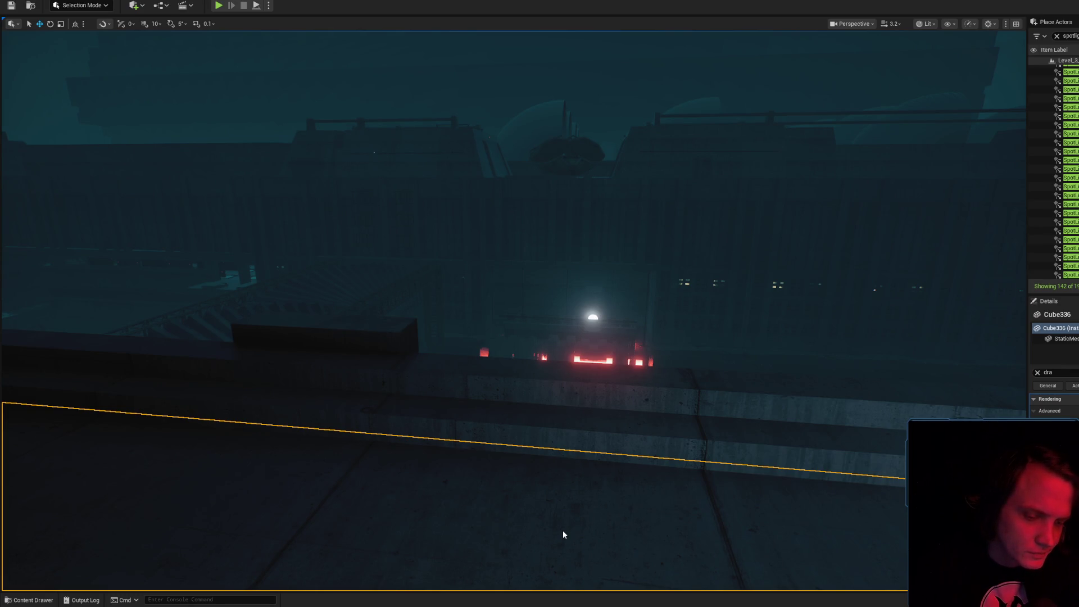
key(alt+p)
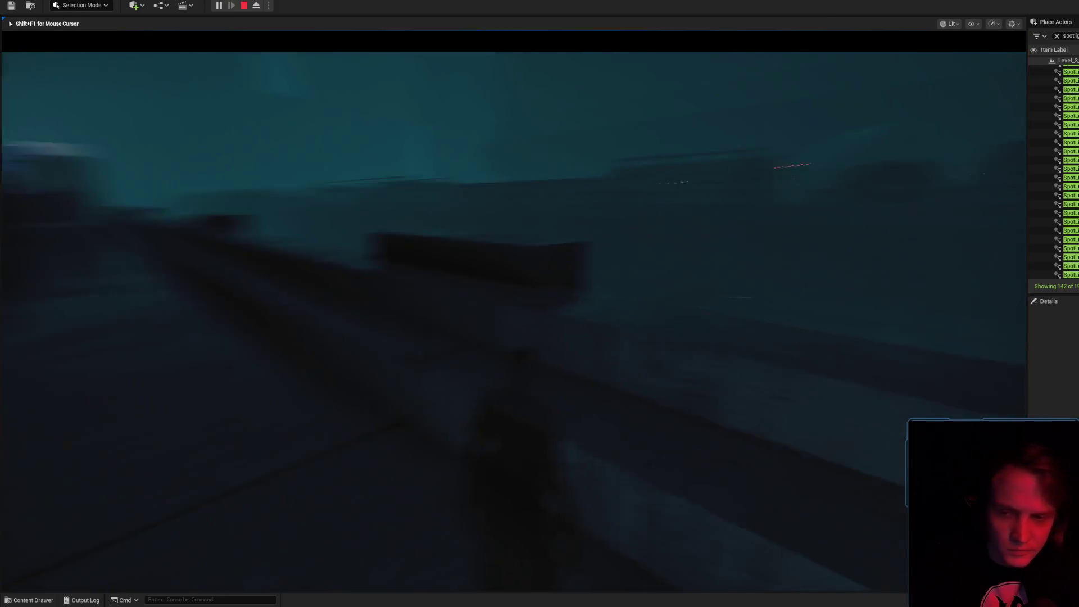